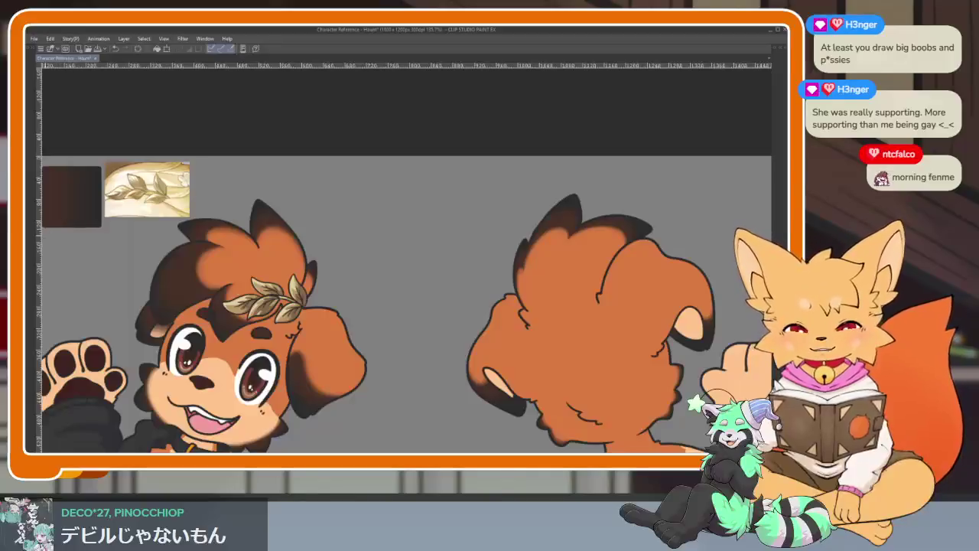
# Step: Place a symmetrical ruler in the empty gap between the dog's front and back views
pyautogui.click(34, 236)
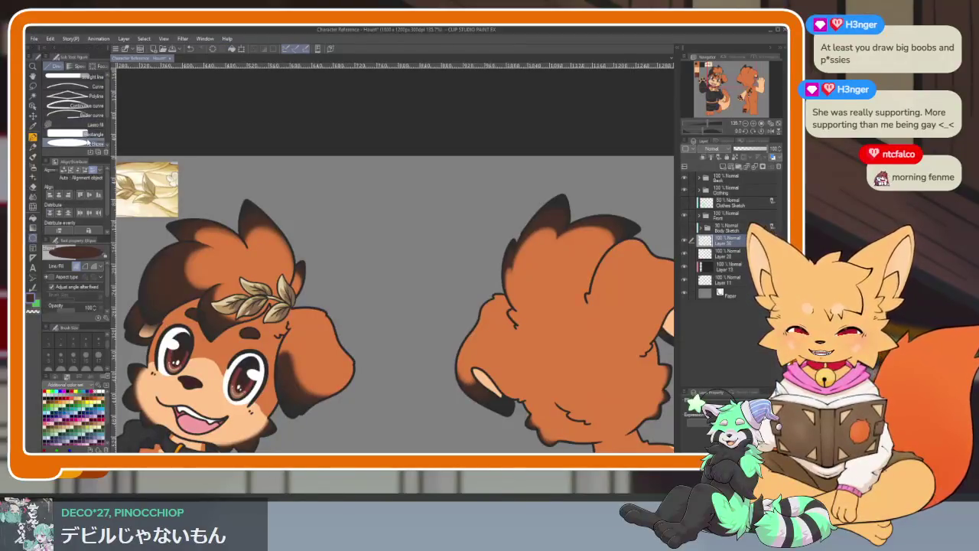
pyautogui.click(32, 262)
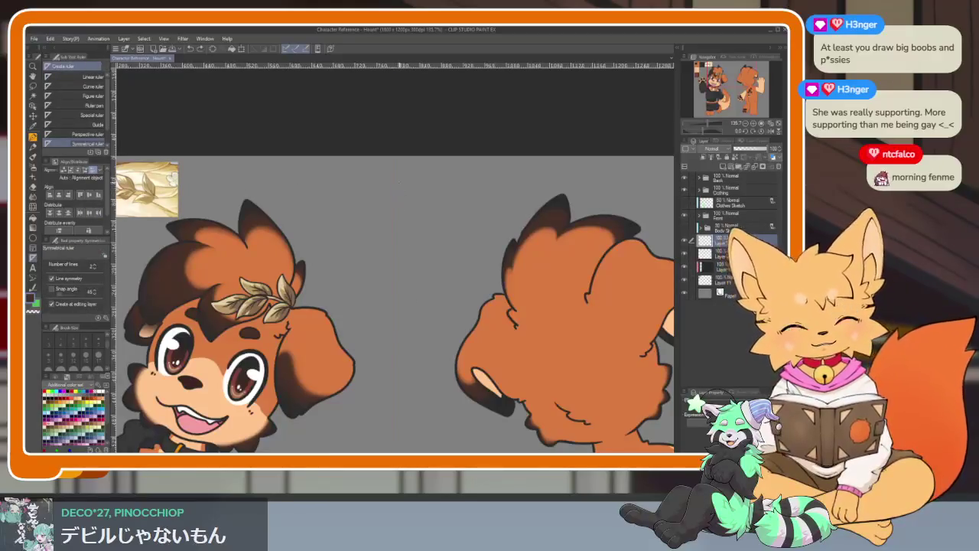
pyautogui.scroll(3, 416, 272)
pyautogui.scroll(3, 405, 339)
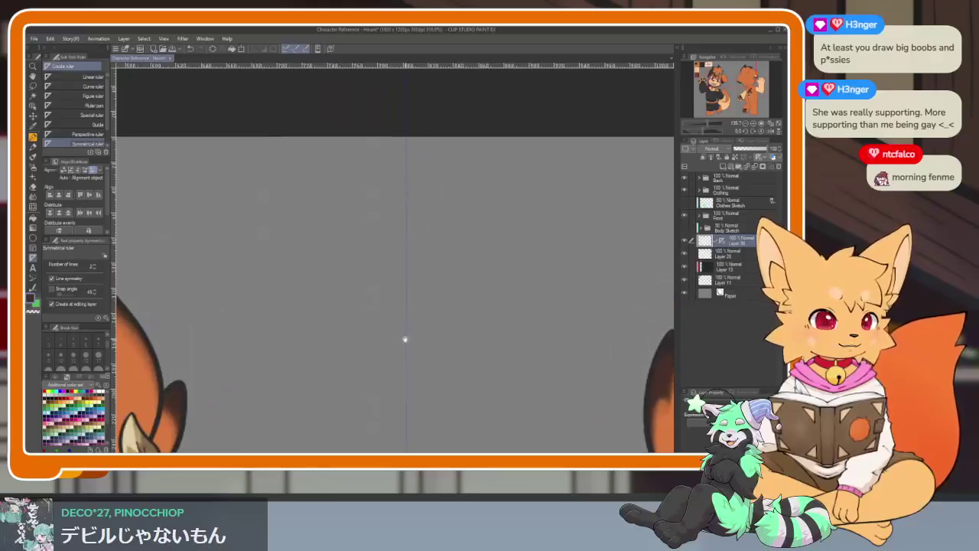
pyautogui.scroll(2, 398, 354)
# Step: Switch to the G-Pen and zoom in on the gap between the views
pyautogui.press('p')
pyautogui.scroll(1, 413, 298)
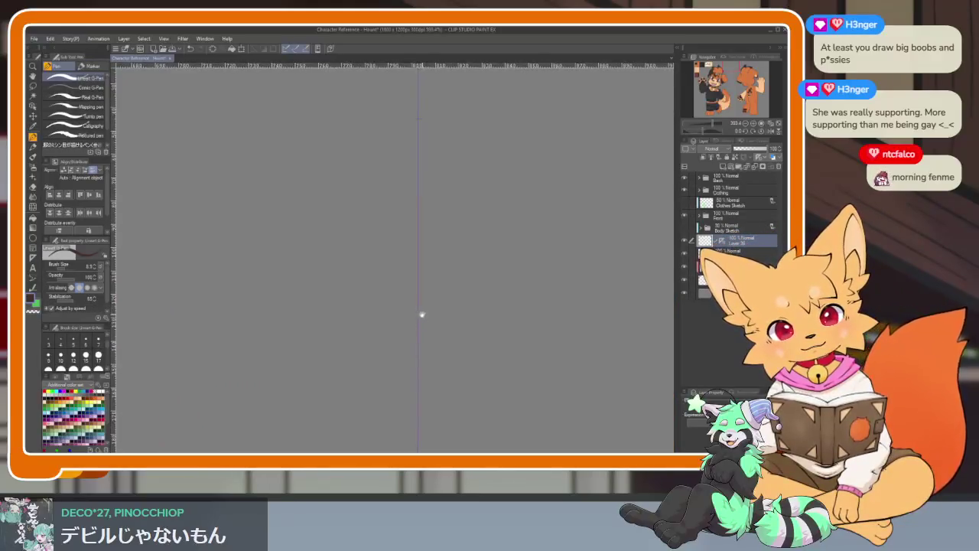
pyautogui.scroll(-1, 464, 313)
pyautogui.scroll(-2, 426, 308)
pyautogui.scroll(-2, 426, 309)
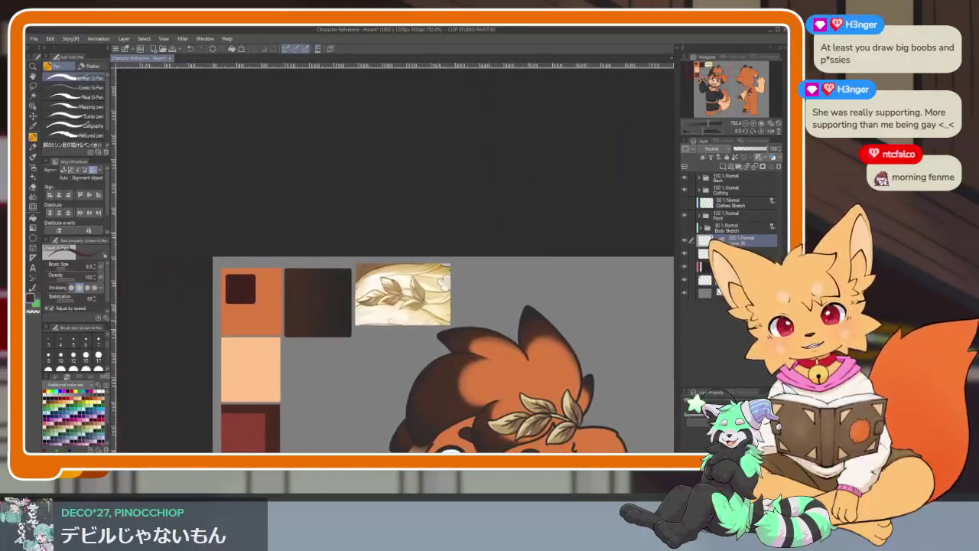
pyautogui.scroll(1, 279, 310)
pyautogui.hscroll(2, 495, 326)
pyautogui.hscroll(2, 362, 341)
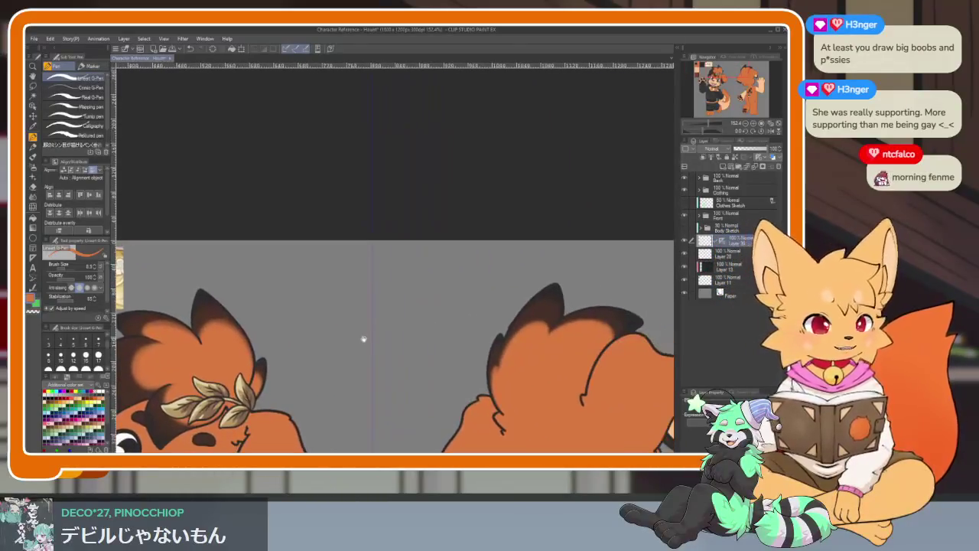
pyautogui.scroll(1, 389, 330)
pyautogui.scroll(1, 389, 330)
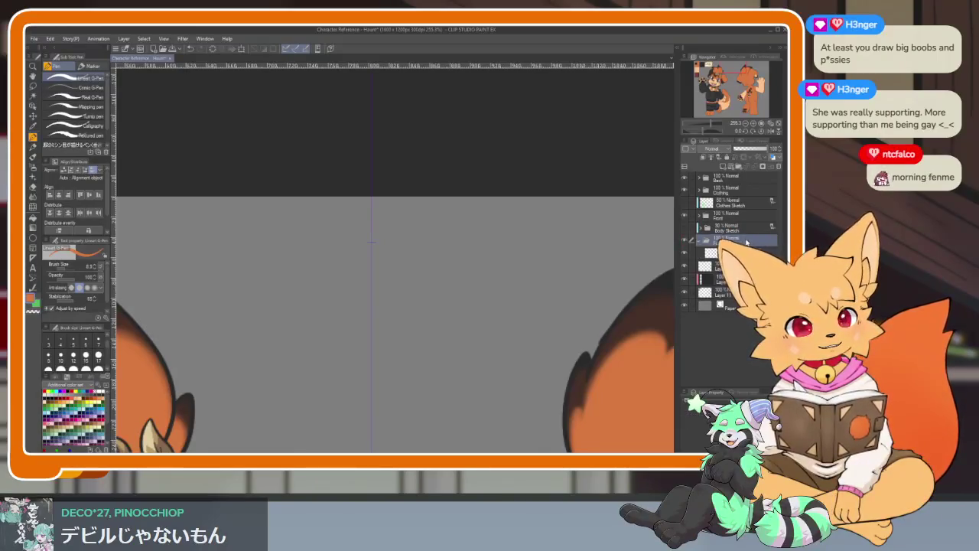
pyautogui.scroll(2, 387, 348)
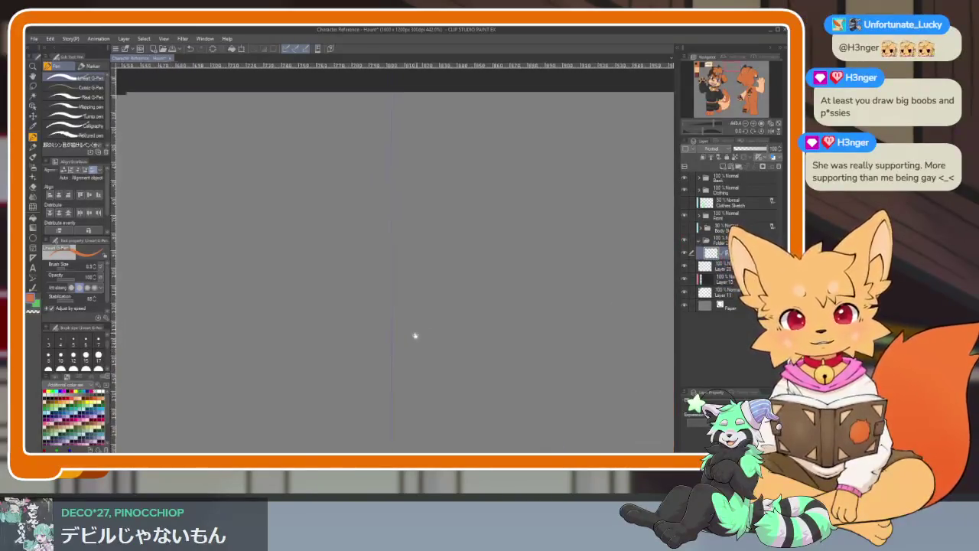
# Step: Draw the paw pad outline on the symmetry guide and fill it orange
pyautogui.moveTo(350, 335); pyautogui.dragTo(414, 337)
pyautogui.hotkey('ctrl', 'z')
pyautogui.scroll(2, 360, 325)
pyautogui.moveTo(339, 332); pyautogui.dragTo(436, 331)
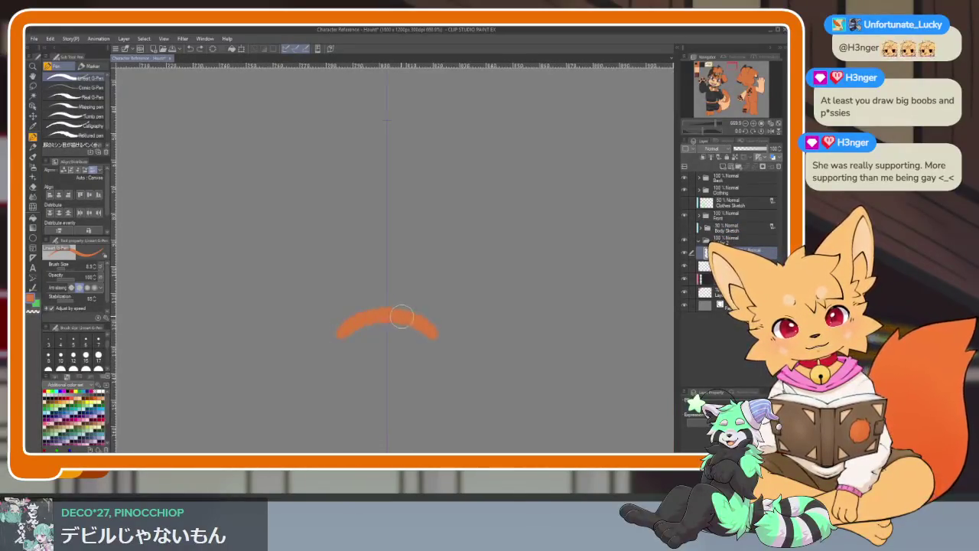
pyautogui.moveTo(348, 331)
pyautogui.mouseDown()
pyautogui.moveTo(313, 350)
pyautogui.moveTo(343, 394)
pyautogui.moveTo(422, 383)
pyautogui.mouseUp()
pyautogui.moveTo(349, 379)
pyautogui.mouseDown()
pyautogui.moveTo(436, 356)
pyautogui.moveTo(343, 359)
pyautogui.moveTo(409, 363)
pyautogui.mouseUp()
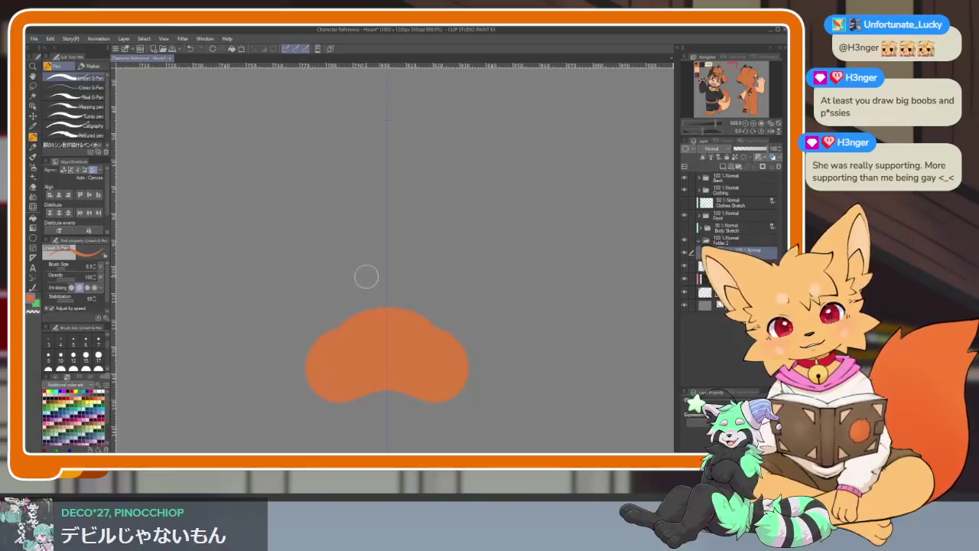
# Step: Draw the two middle toe beans and outline and fill the outer toe beans
pyautogui.moveTo(369, 290)
pyautogui.mouseDown()
pyautogui.moveTo(372, 252)
pyautogui.moveTo(321, 247)
pyautogui.moveTo(356, 280)
pyautogui.moveTo(353, 228)
pyautogui.moveTo(353, 263)
pyautogui.mouseUp()
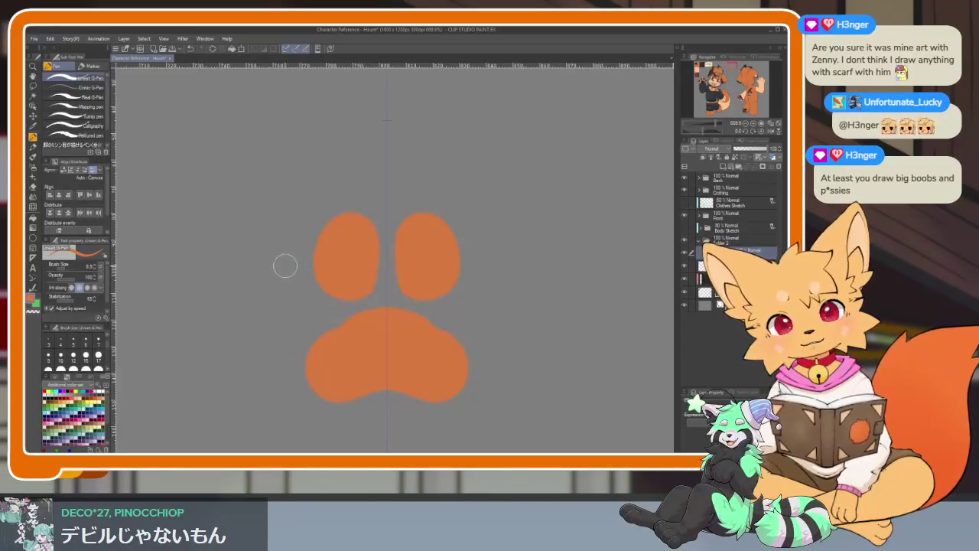
pyautogui.moveTo(286, 265); pyautogui.dragTo(283, 330)
pyautogui.moveTo(475, 302); pyautogui.dragTo(508, 264)
pyautogui.moveTo(265, 267); pyautogui.dragTo(294, 257)
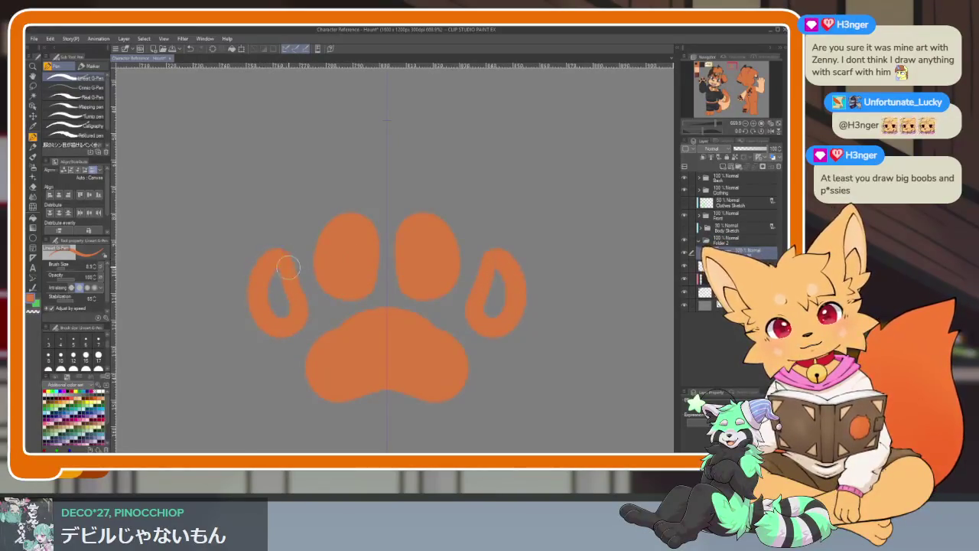
pyautogui.moveTo(268, 307); pyautogui.dragTo(285, 310)
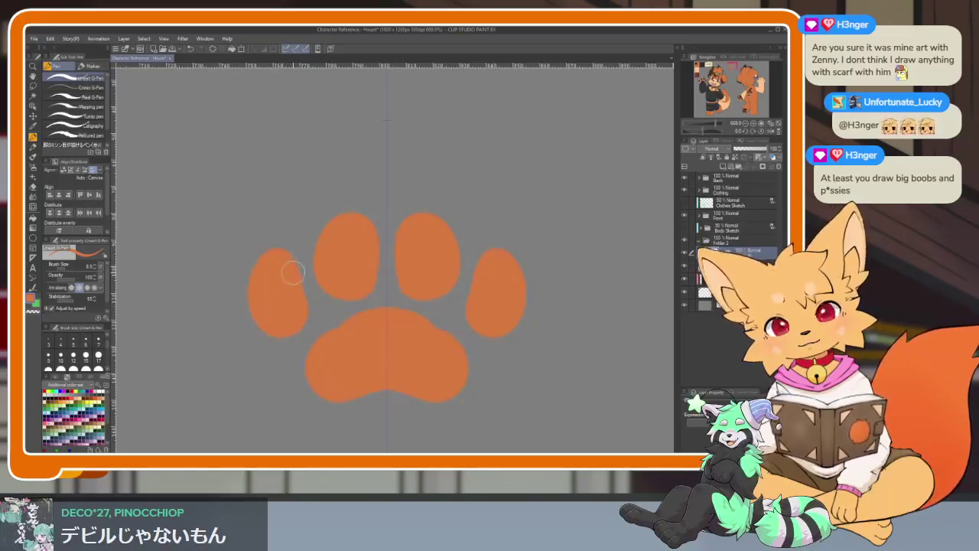
# Step: Undo the outer toe beans and redraw a mirrored pair of toe beans
pyautogui.scroll(-5, 485, 297)
pyautogui.scroll(-3, 505, 302)
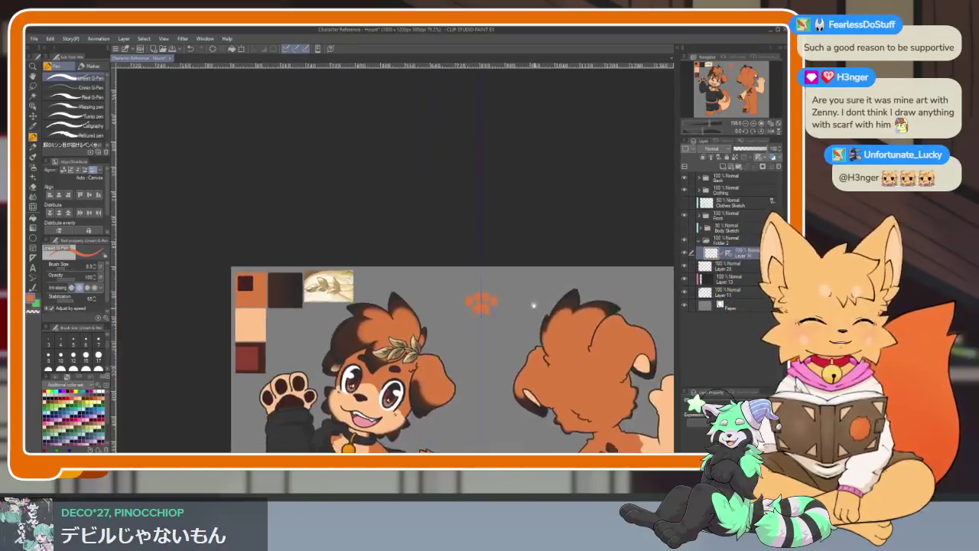
pyautogui.scroll(5, 533, 305)
pyautogui.scroll(3, 525, 313)
pyautogui.hotkey('ctrl', 'z')
pyautogui.hotkey('ctrl', 'z')
pyautogui.hotkey('ctrl', 'z')
pyautogui.hotkey('ctrl', 'z')
pyautogui.moveTo(362, 210)
pyautogui.mouseDown()
pyautogui.moveTo(345, 184)
pyautogui.moveTo(304, 239)
pyautogui.moveTo(360, 253)
pyautogui.moveTo(337, 191)
pyautogui.moveTo(329, 245)
pyautogui.moveTo(275, 306)
pyautogui.moveTo(237, 244)
pyautogui.moveTo(271, 269)
pyautogui.mouseUp()
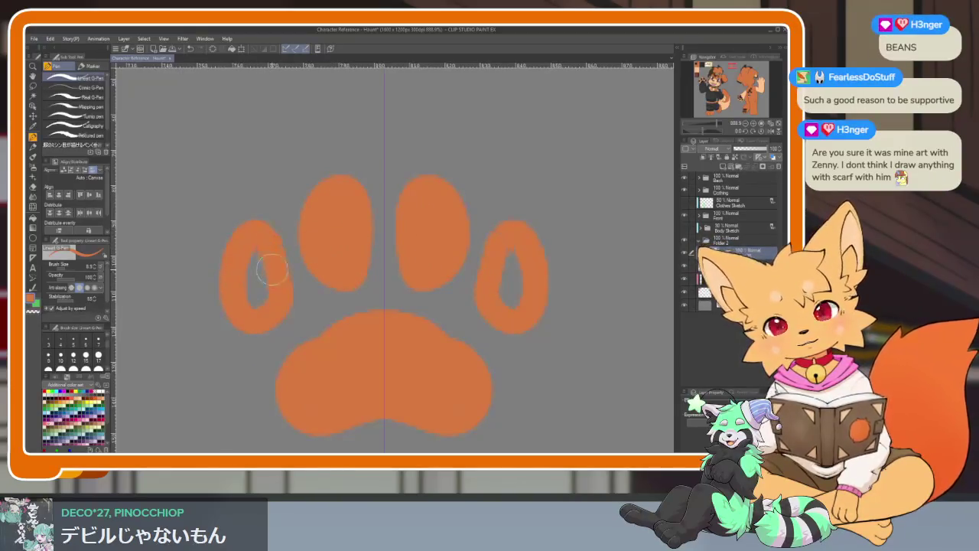
# Step: Check the filled paw at several zoom levels, then move the ARCO Typography preview window lower
pyautogui.scroll(-10, 499, 267)
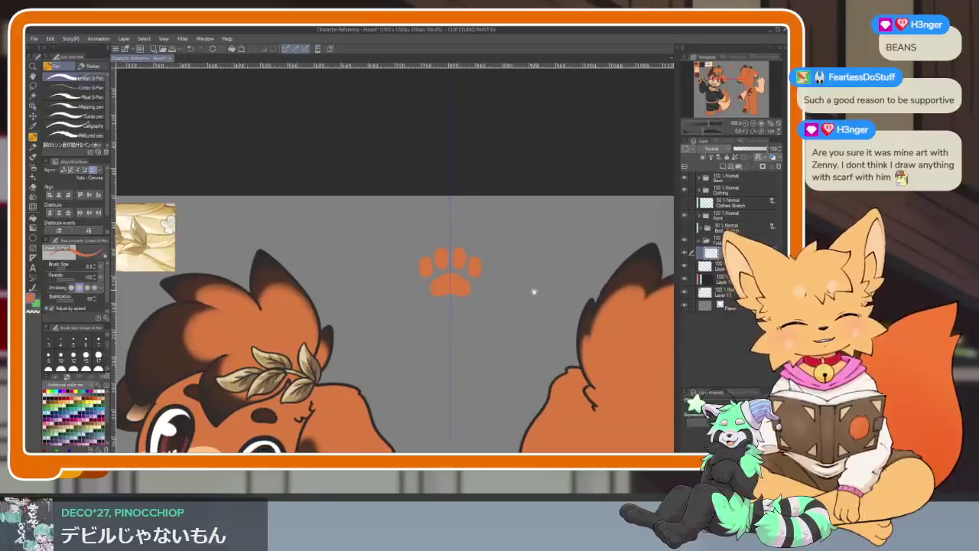
pyautogui.scroll(10, 531, 291)
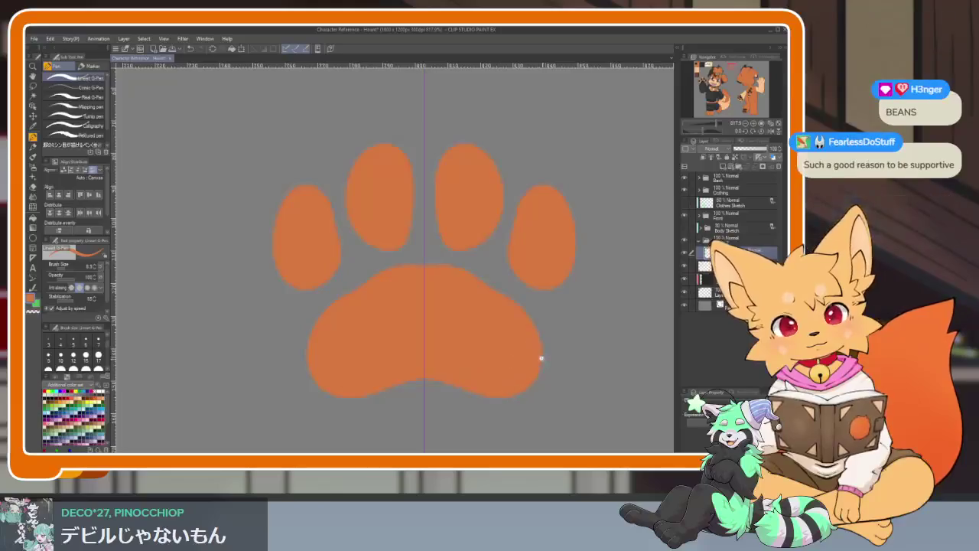
pyautogui.scroll(-5, 567, 340)
pyautogui.scroll(2, 531, 317)
pyautogui.scroll(2, 490, 323)
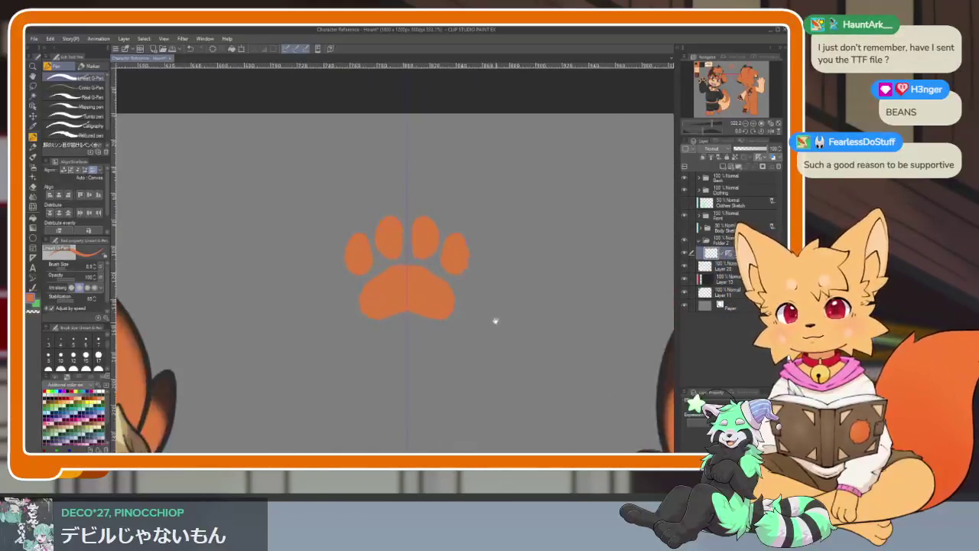
pyautogui.scroll(2, 481, 339)
pyautogui.scroll(1, 481, 339)
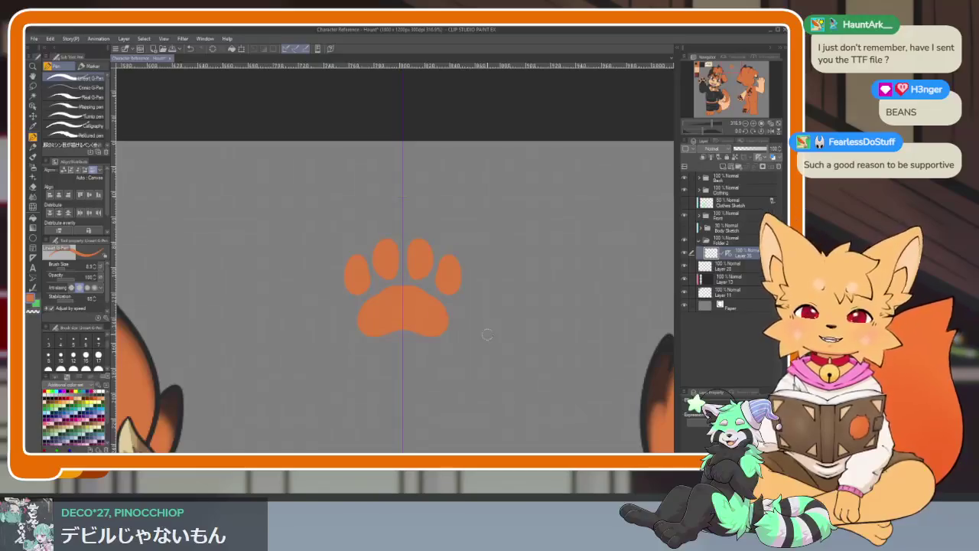
pyautogui.scroll(-1, 471, 289)
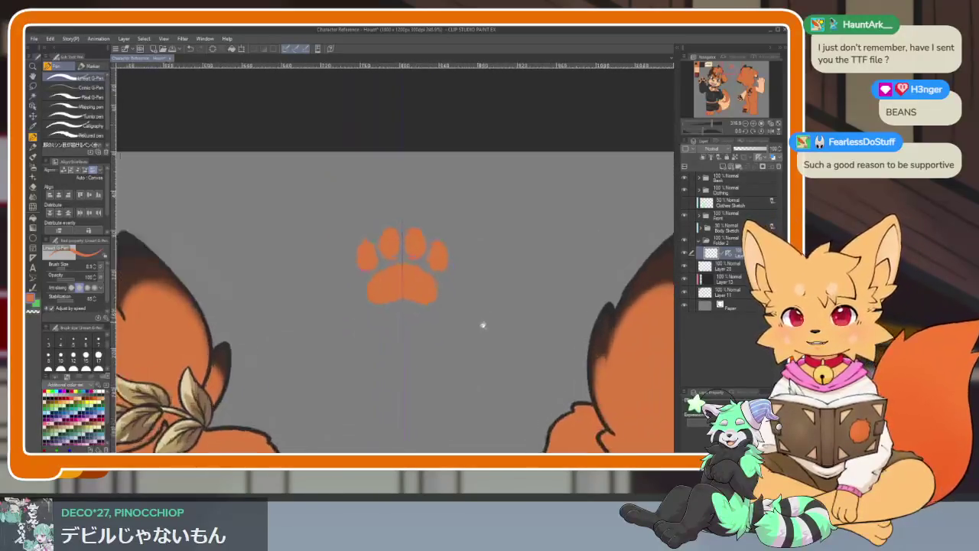
pyautogui.scroll(1, 474, 295)
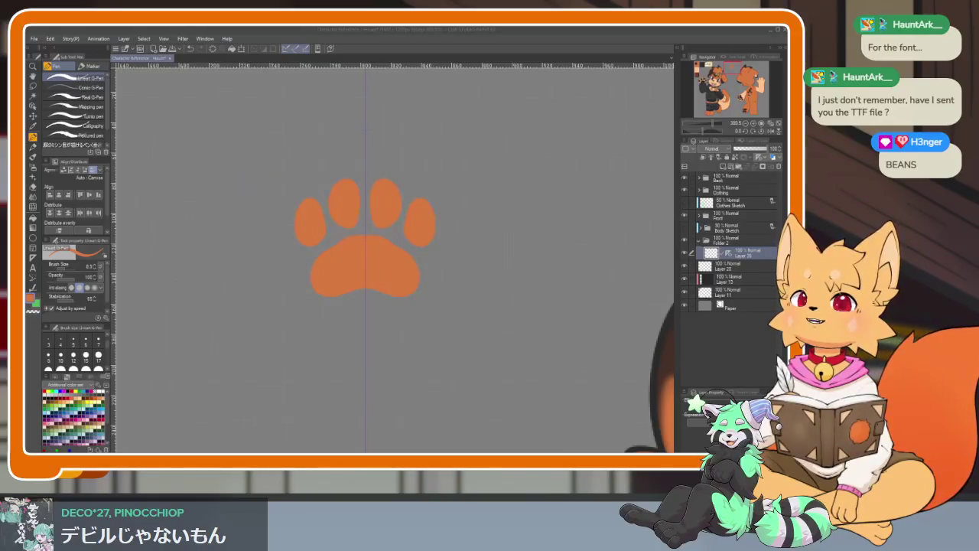
pyautogui.moveTo(313, 30); pyautogui.dragTo(313, 74)
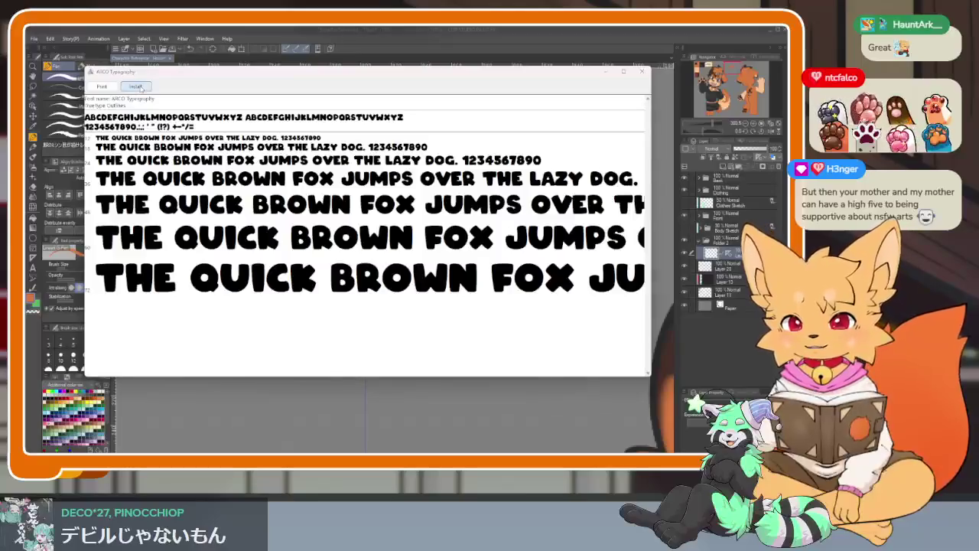
# Step: Install the ARCO Typography font and close its preview window
pyautogui.click(135, 86)
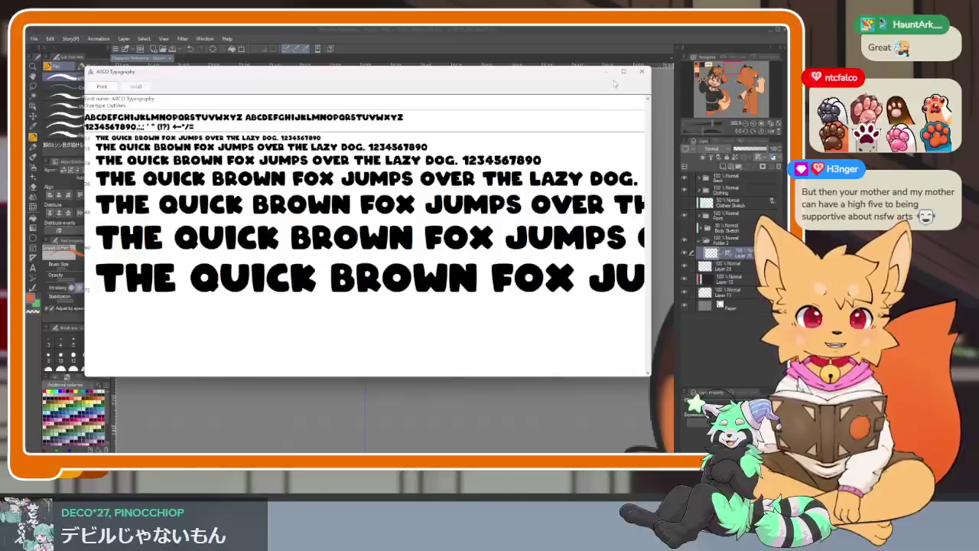
pyautogui.click(644, 72)
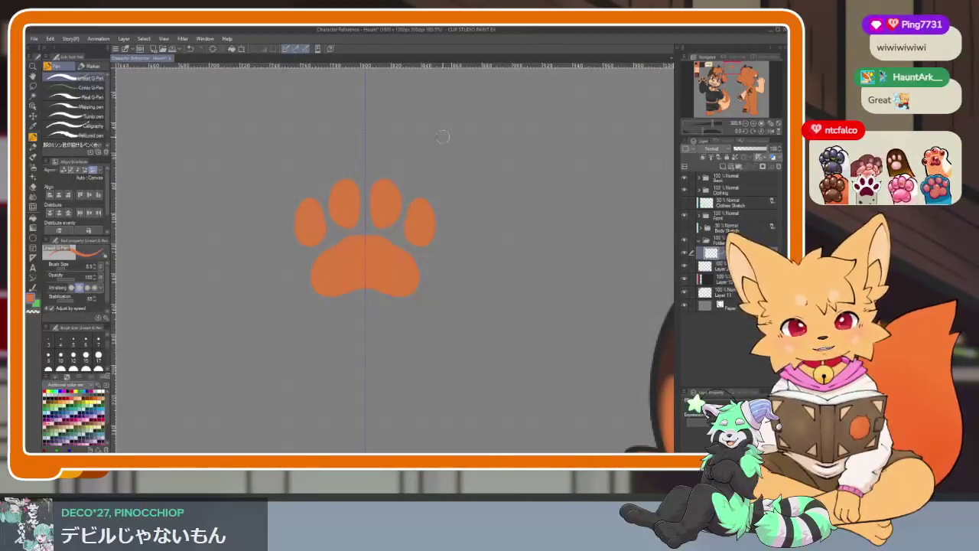
# Step: Recentre on the paw print and make its upper-middle toe taller
pyautogui.scroll(3, 413, 199)
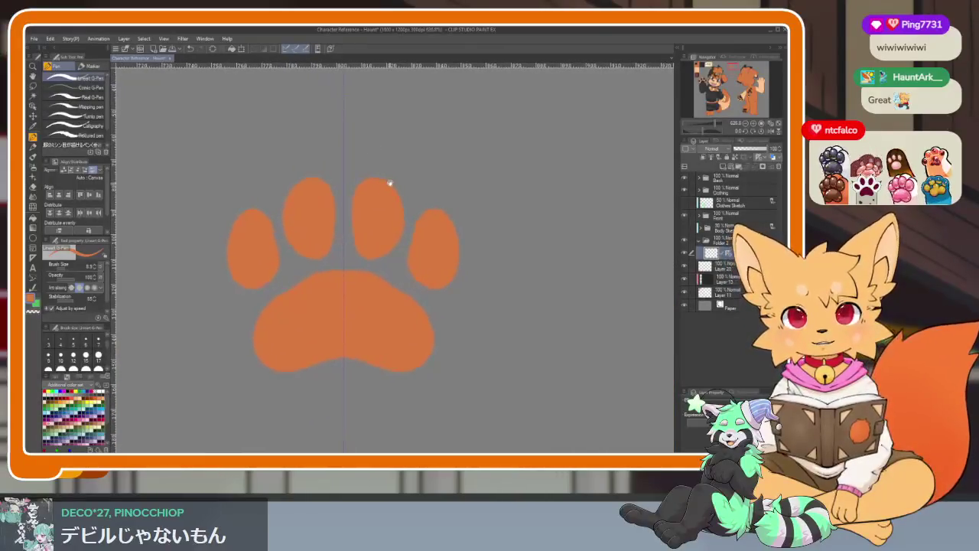
pyautogui.scroll(-1, 387, 184)
pyautogui.scroll(-1, 378, 192)
pyautogui.scroll(-1, 373, 214)
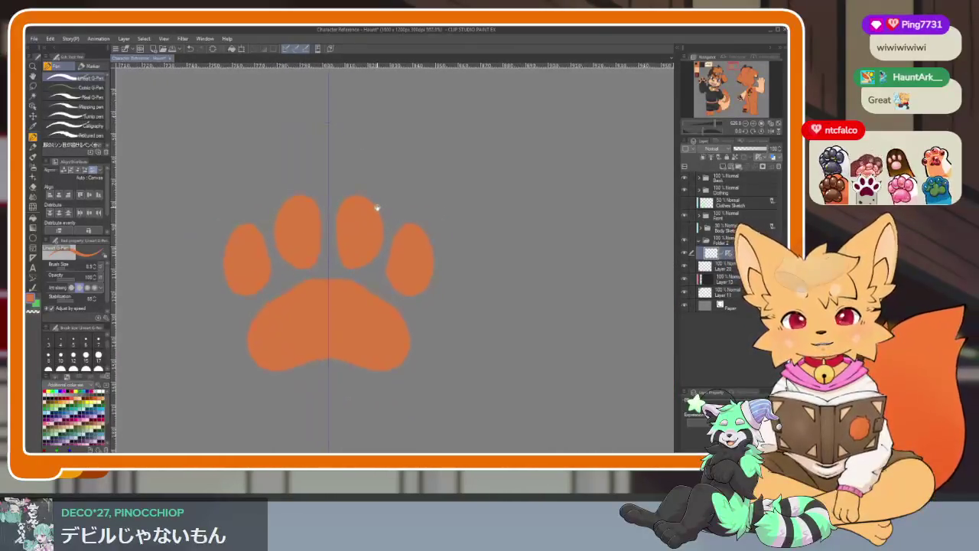
pyautogui.scroll(1, 360, 222)
pyautogui.moveTo(363, 226); pyautogui.dragTo(370, 235)
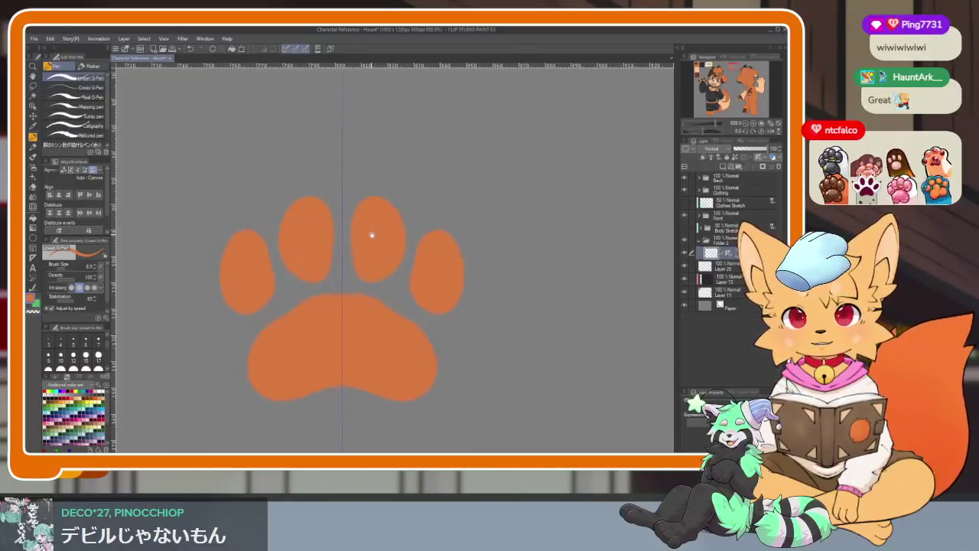
pyautogui.moveTo(438, 361); pyautogui.dragTo(440, 355)
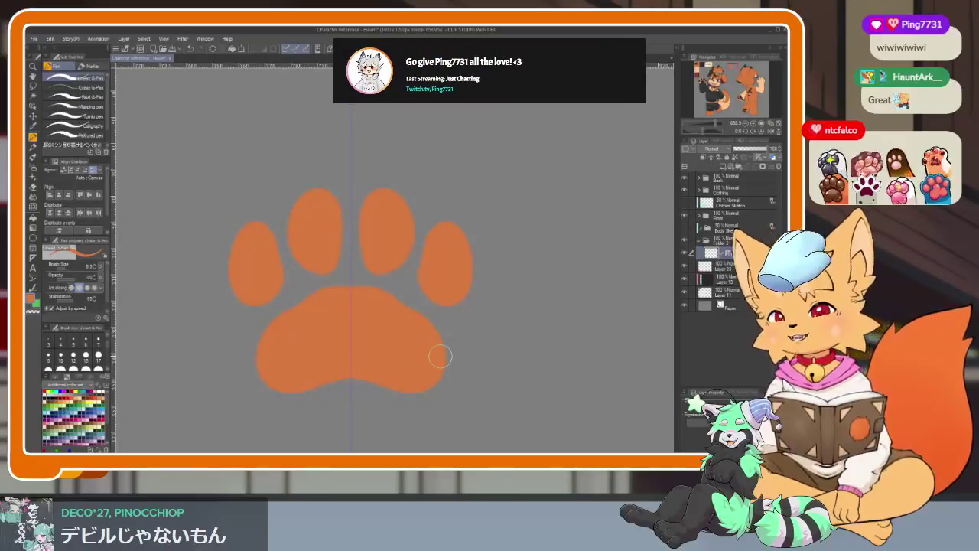
pyautogui.scroll(-1, 451, 321)
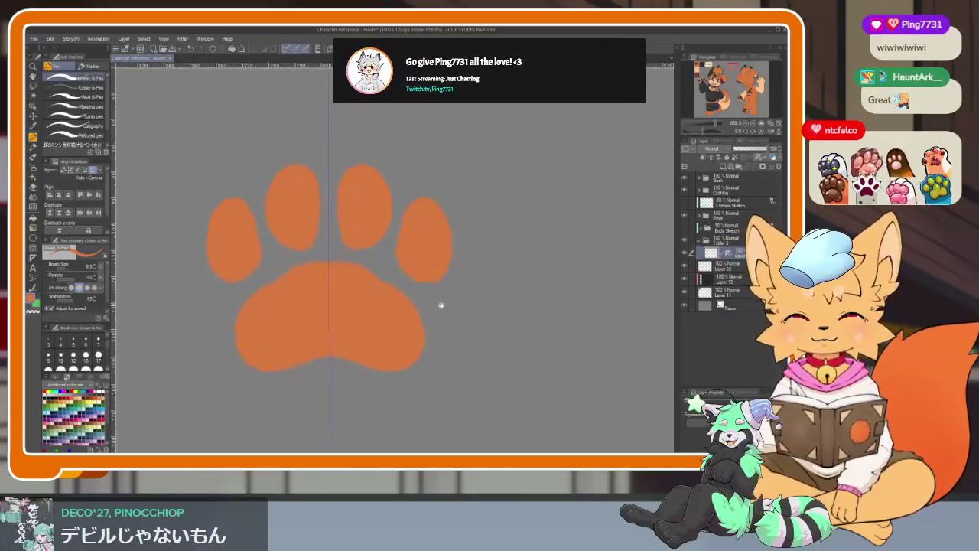
pyautogui.scroll(-5, 444, 308)
pyautogui.scroll(4, 430, 280)
pyautogui.scroll(2, 442, 332)
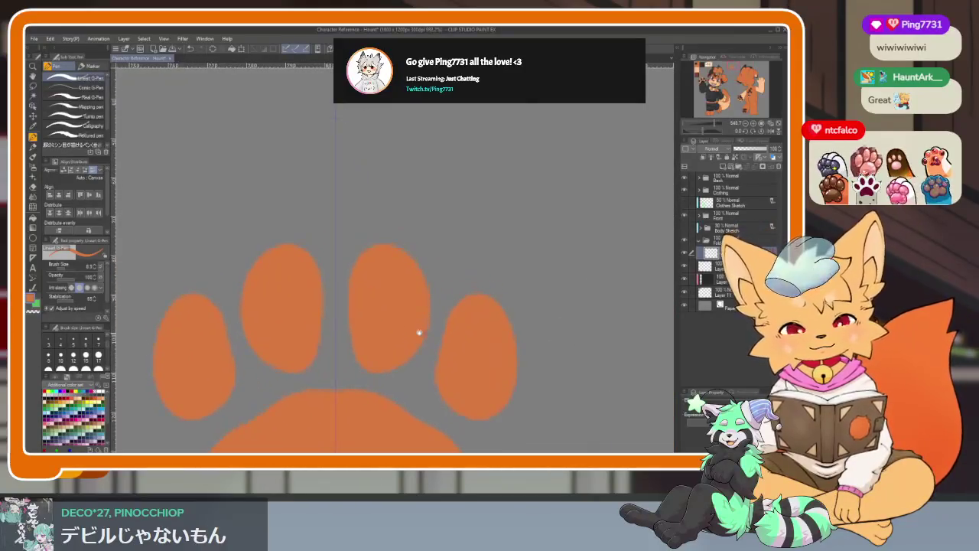
pyautogui.moveTo(375, 260)
pyautogui.mouseDown()
pyautogui.moveTo(367, 240)
pyautogui.moveTo(419, 262)
pyautogui.mouseUp()
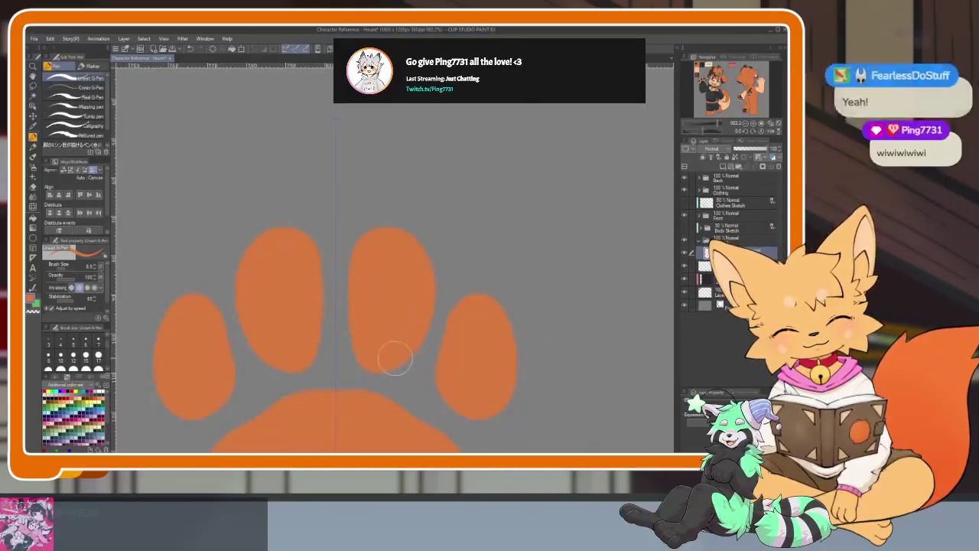
# Step: Widen the paw's right toe and zoom out to review the reshaped paw
pyautogui.scroll(-3, 413, 291)
pyautogui.scroll(3, 444, 321)
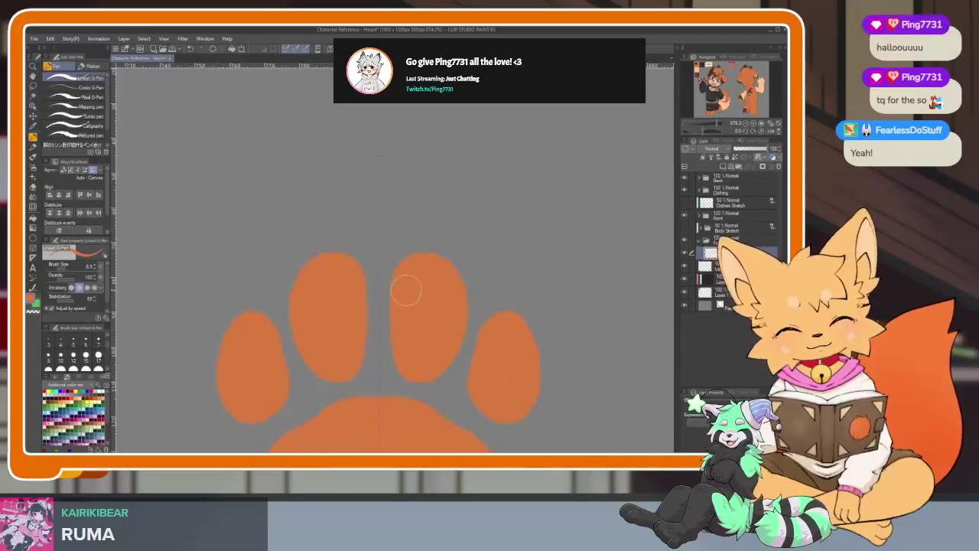
pyautogui.scroll(-2, 437, 280)
pyautogui.scroll(2, 476, 334)
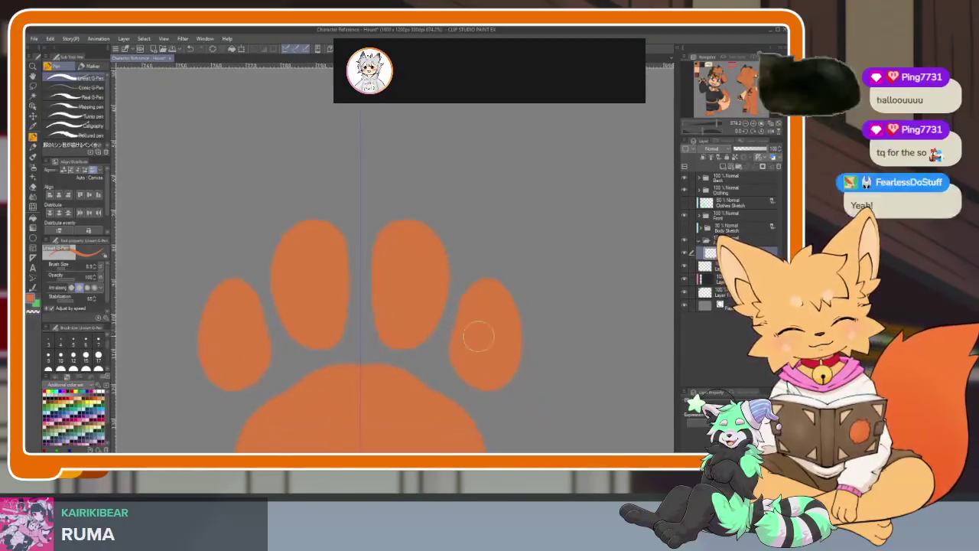
pyautogui.moveTo(507, 297); pyautogui.dragTo(494, 385)
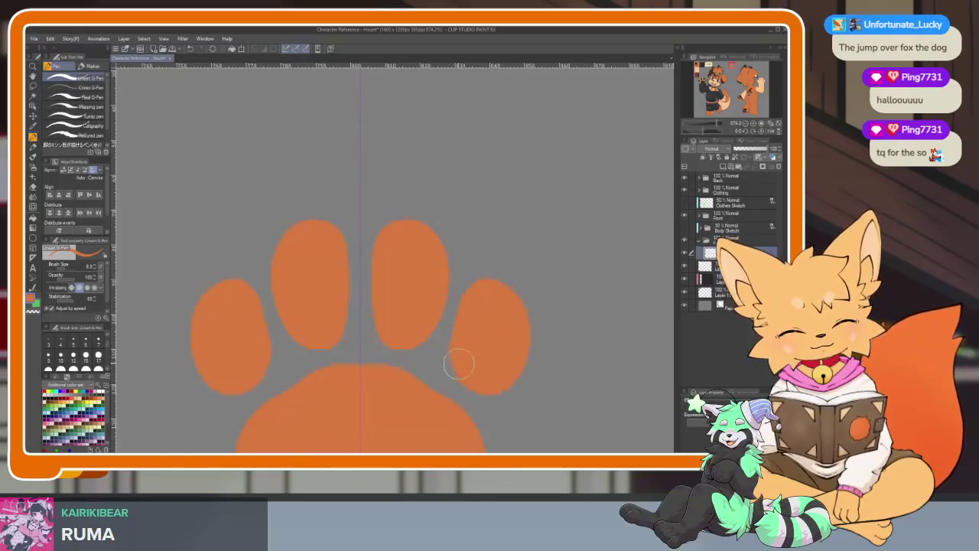
pyautogui.scroll(-10, 549, 346)
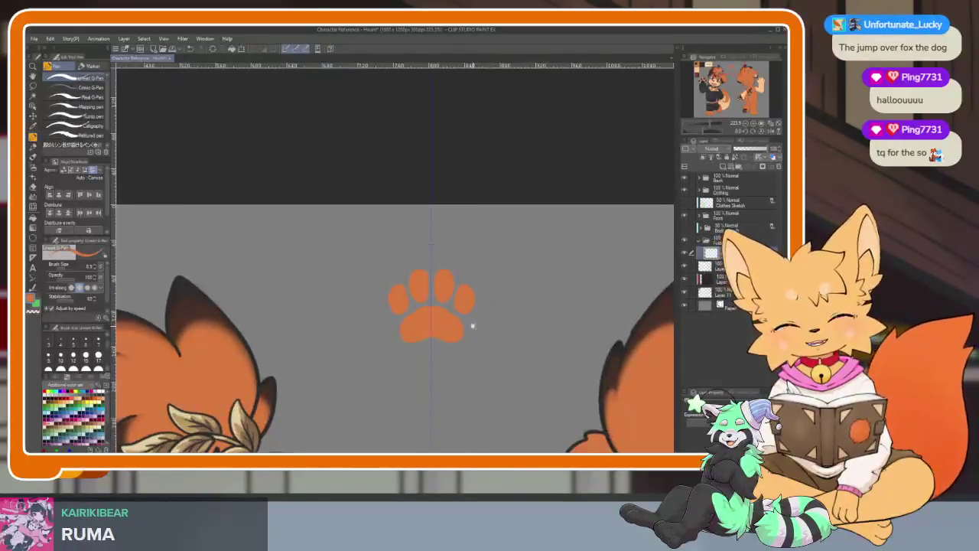
pyautogui.scroll(3, 480, 291)
pyautogui.scroll(2, 487, 310)
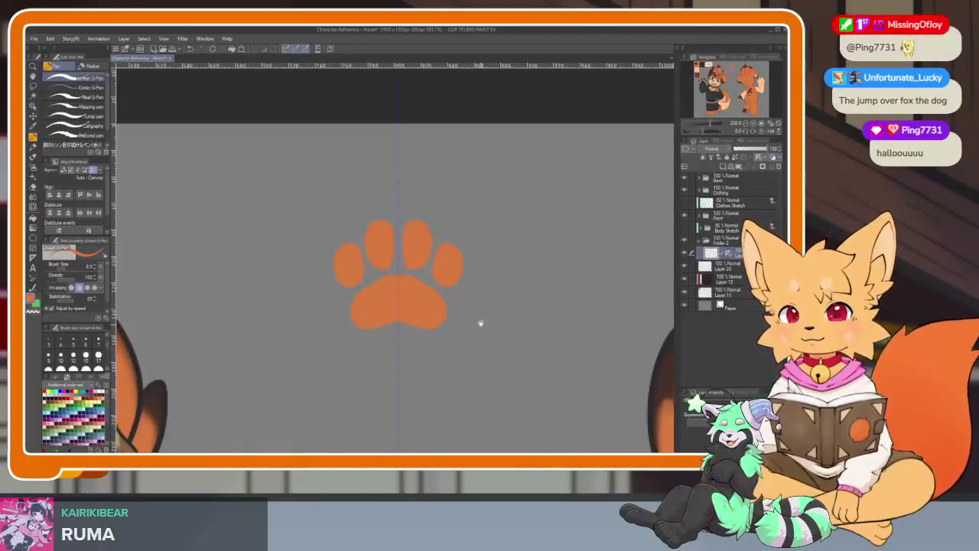
pyautogui.scroll(1, 473, 346)
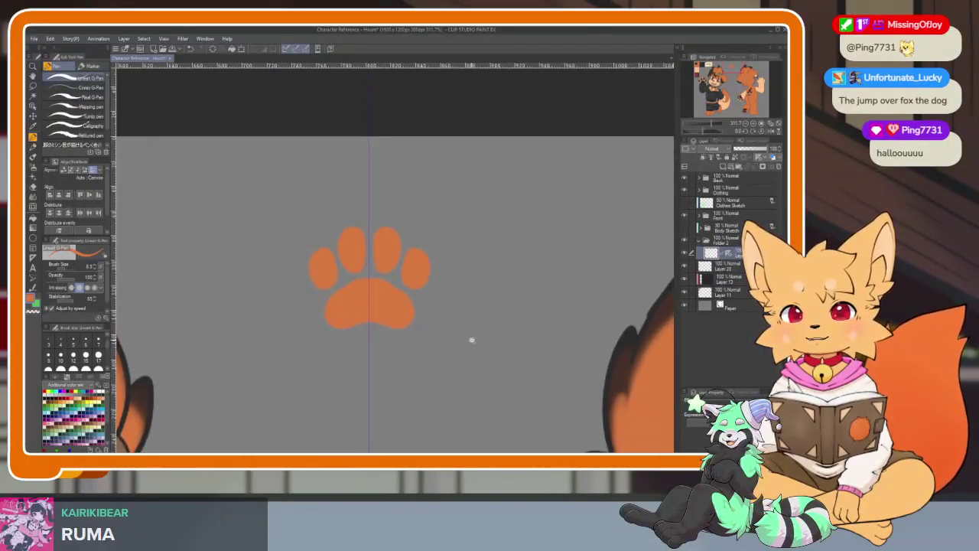
pyautogui.scroll(1, 485, 317)
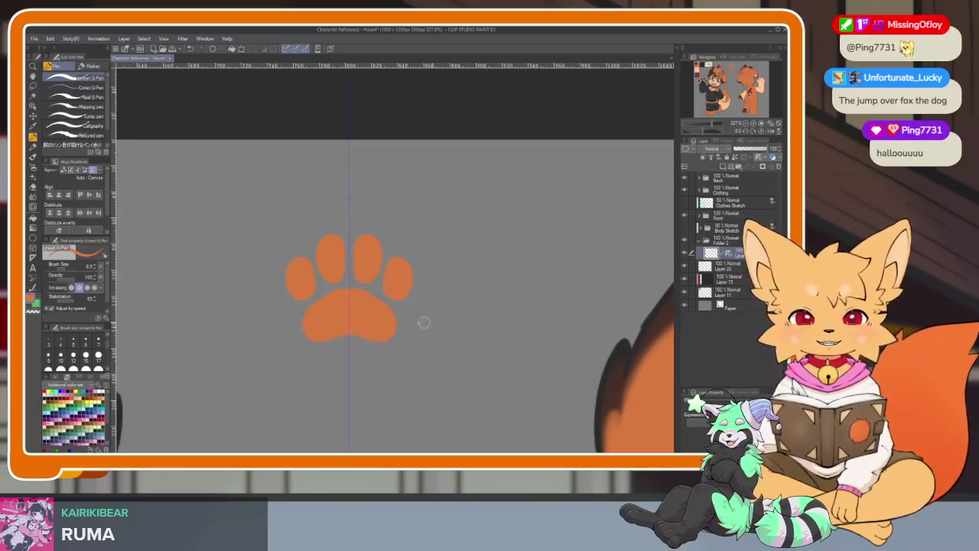
pyautogui.scroll(1, 389, 328)
pyautogui.scroll(2, 401, 349)
pyautogui.scroll(1, 394, 350)
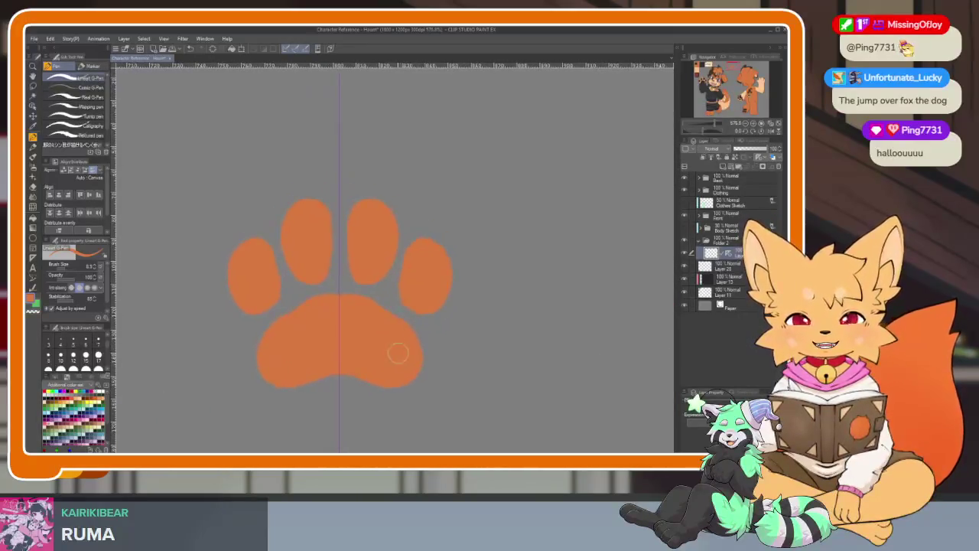
pyautogui.scroll(-2, 407, 363)
pyautogui.scroll(2, 402, 361)
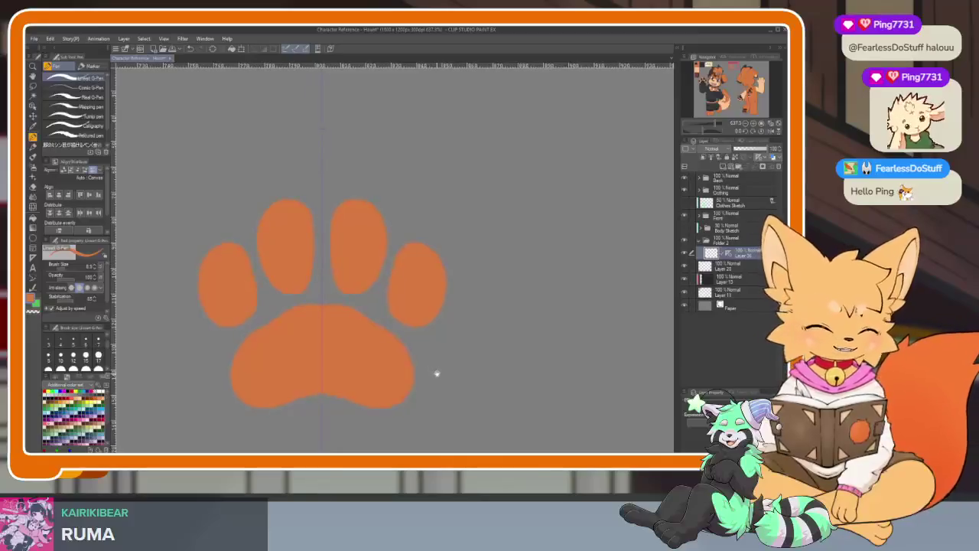
pyautogui.scroll(-1, 433, 367)
pyautogui.scroll(-3, 431, 375)
pyautogui.moveTo(428, 385)
pyautogui.mouseDown()
pyautogui.moveTo(406, 253)
pyautogui.moveTo(397, 287)
pyautogui.mouseUp()
# Step: Copy and paste the paw print layer, stacking the second through fourth paws downward
pyautogui.press('k')
pyautogui.hotkey('ctrl', 'c')
pyautogui.hotkey('ctrl', 'v')
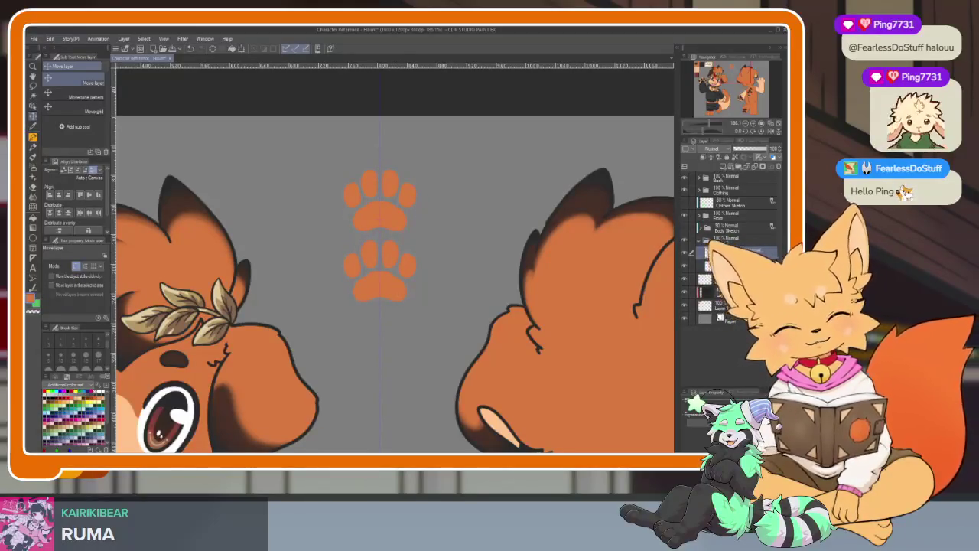
pyautogui.hotkey('ctrl', 'c')
pyautogui.hotkey('ctrl', 'v')
pyautogui.moveTo(397, 288); pyautogui.dragTo(393, 422)
pyautogui.hotkey('ctrl', 'c')
pyautogui.hotkey('ctrl', 'v')
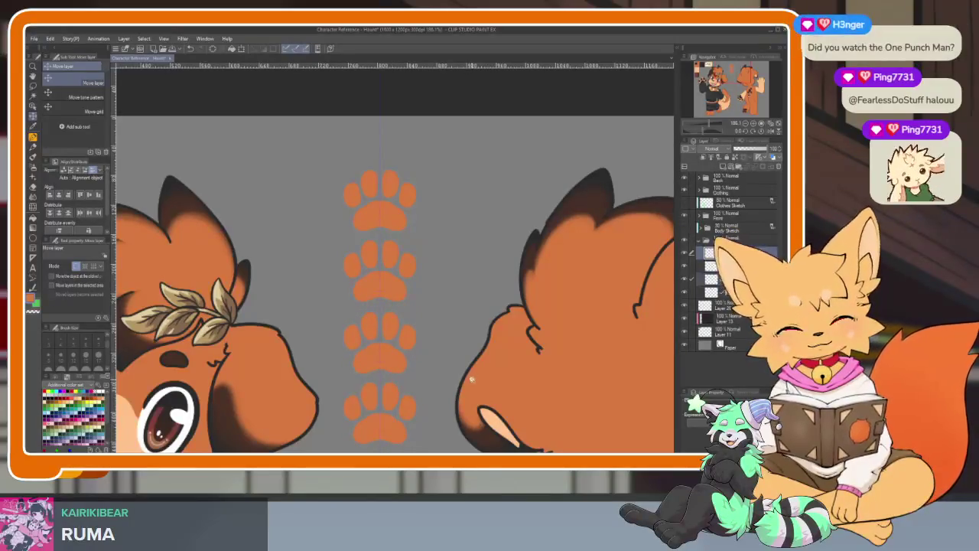
# Step: Paste a fifth paw print and place it at the bottom of the column
pyautogui.scroll(-5, 459, 344)
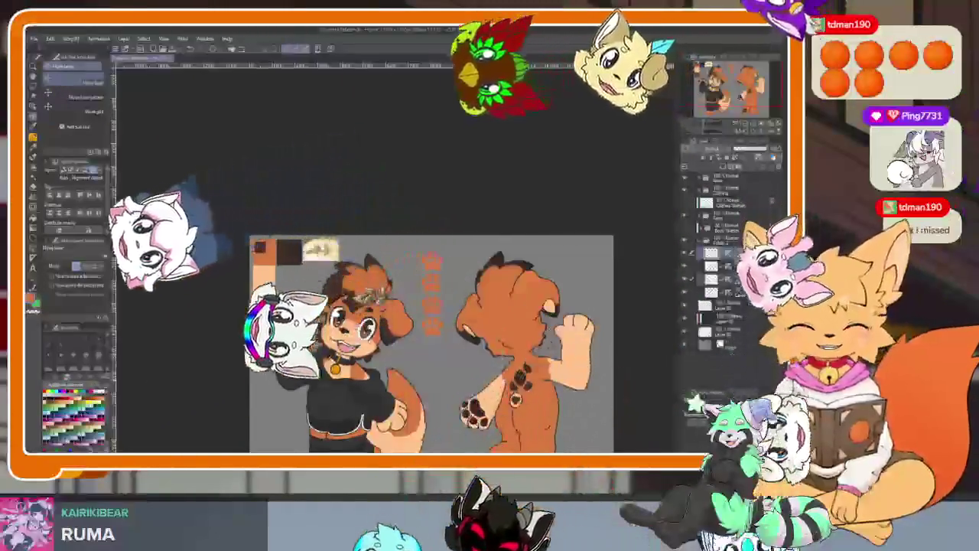
pyautogui.scroll(1, 459, 304)
pyautogui.scroll(3, 459, 303)
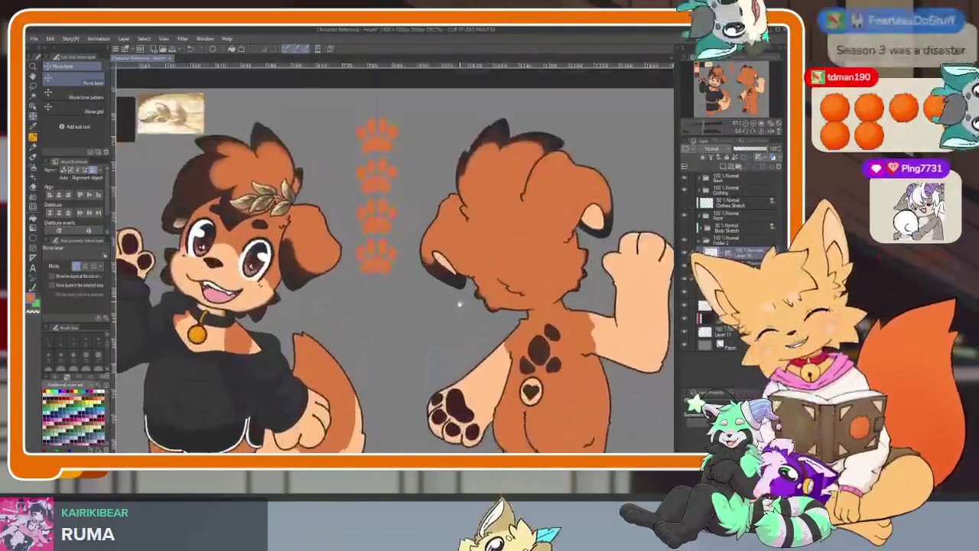
pyautogui.scroll(2, 459, 303)
pyautogui.scroll(2, 459, 314)
pyautogui.scroll(2, 457, 329)
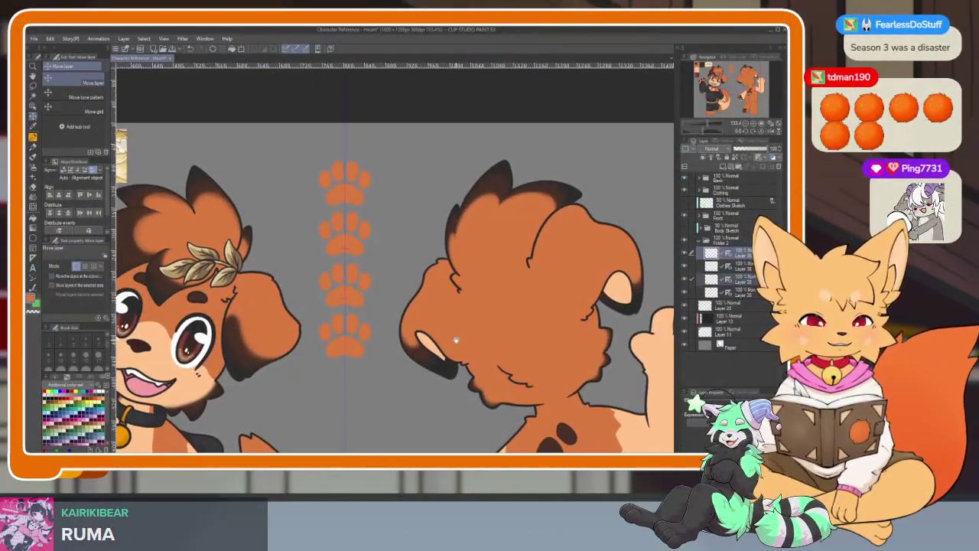
pyautogui.hotkey('ctrl', 'v')
pyautogui.moveTo(360, 321); pyautogui.dragTo(360, 372)
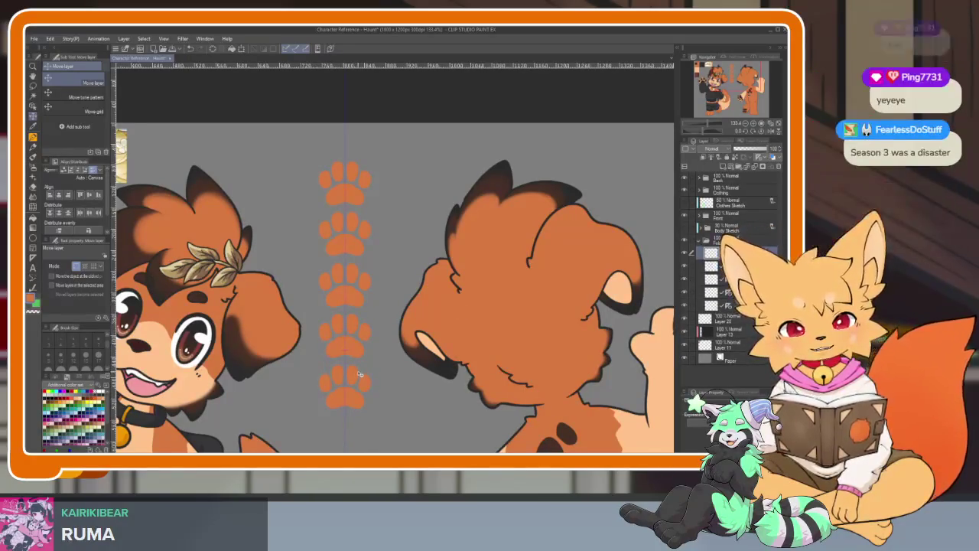
# Step: Switch back to a brush and bring more of the dogs' legs into view
pyautogui.scroll(-4, 428, 344)
pyautogui.scroll(-1, 505, 311)
pyautogui.scroll(2, 505, 313)
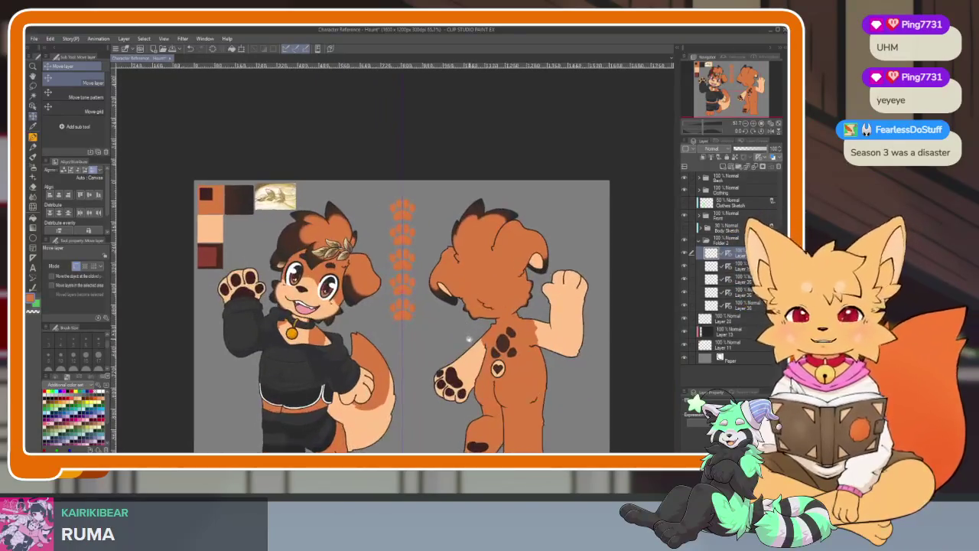
pyautogui.scroll(1, 501, 316)
pyautogui.scroll(1, 490, 322)
pyautogui.press('b')
pyautogui.moveTo(478, 333); pyautogui.dragTo(461, 298)
# Step: Select the Folder 2 layer group and cancel the Transform options unchanged
pyautogui.click(737, 242)
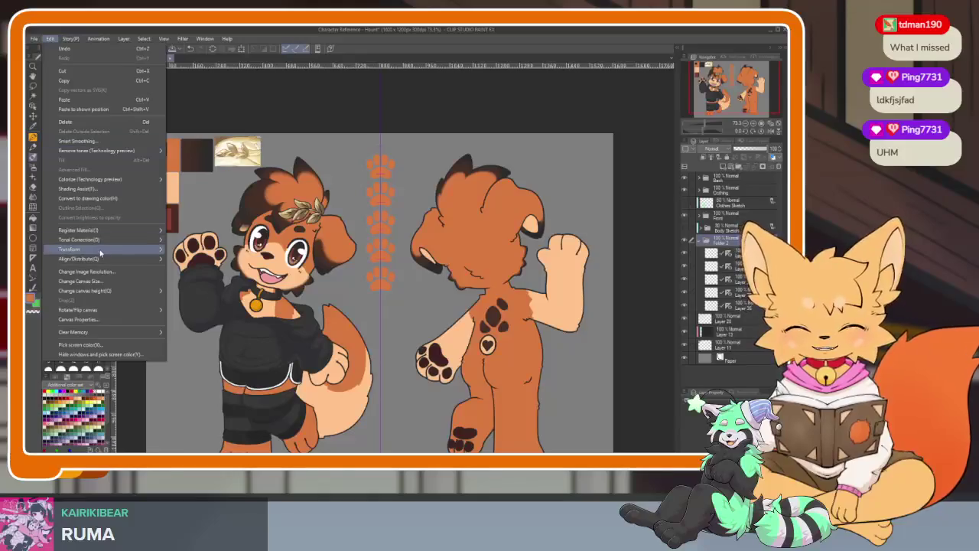
pyautogui.moveTo(69, 249)
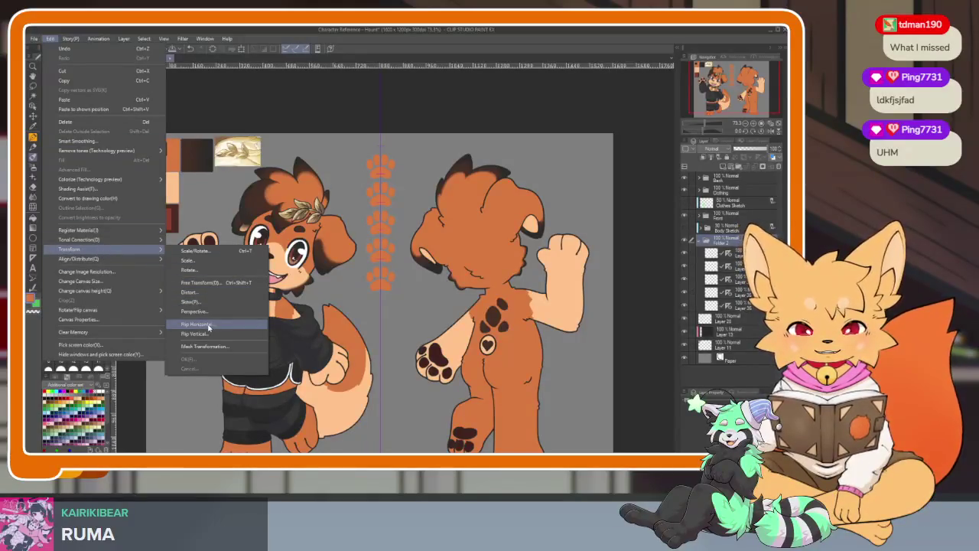
pyautogui.click(232, 89)
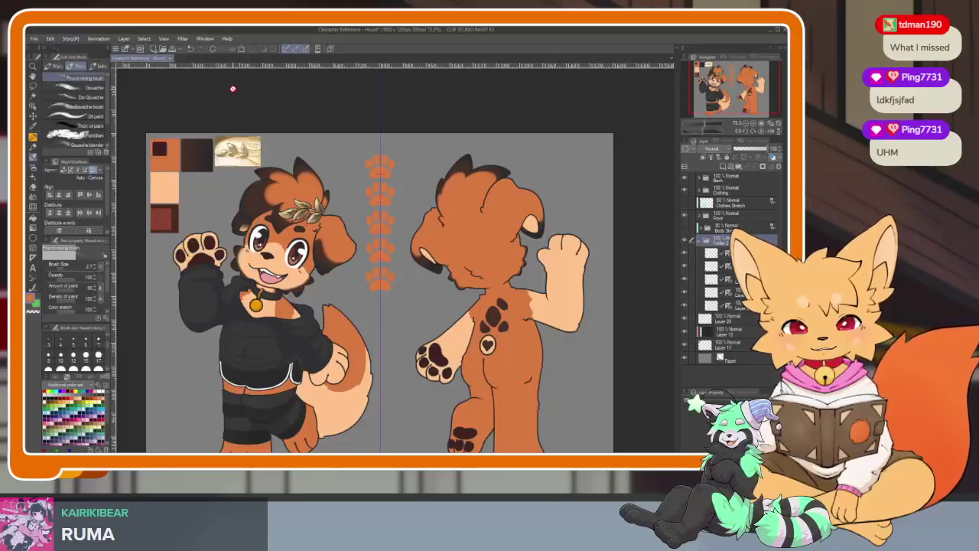
pyautogui.scroll(-5, 458, 309)
pyautogui.scroll(2, 459, 309)
pyautogui.scroll(2, 475, 306)
pyautogui.scroll(1, 487, 306)
pyautogui.scroll(1, 467, 323)
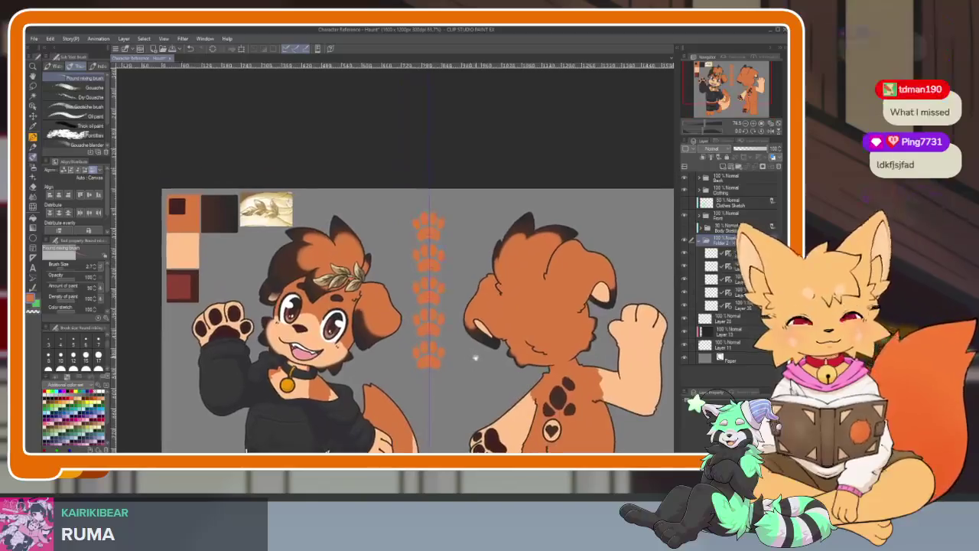
pyautogui.scroll(1, 472, 354)
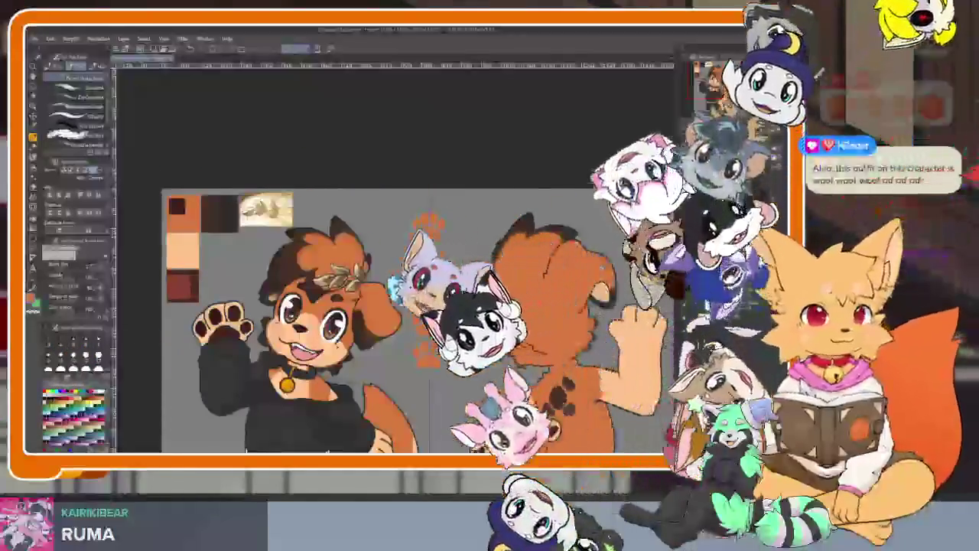
# Step: Merge the paw print layers into one and centre the enlarged view on the column
pyautogui.rightClick(708, 87)
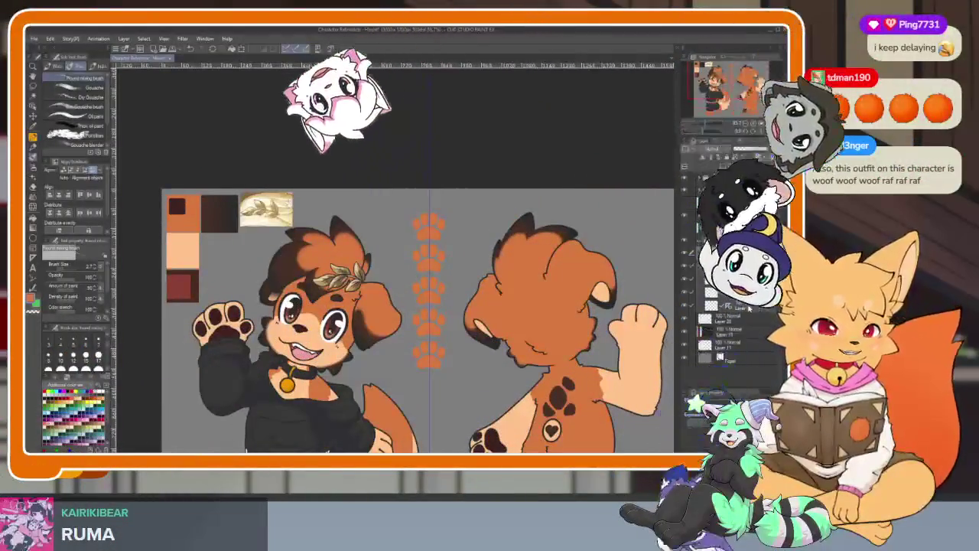
pyautogui.press('Escape')
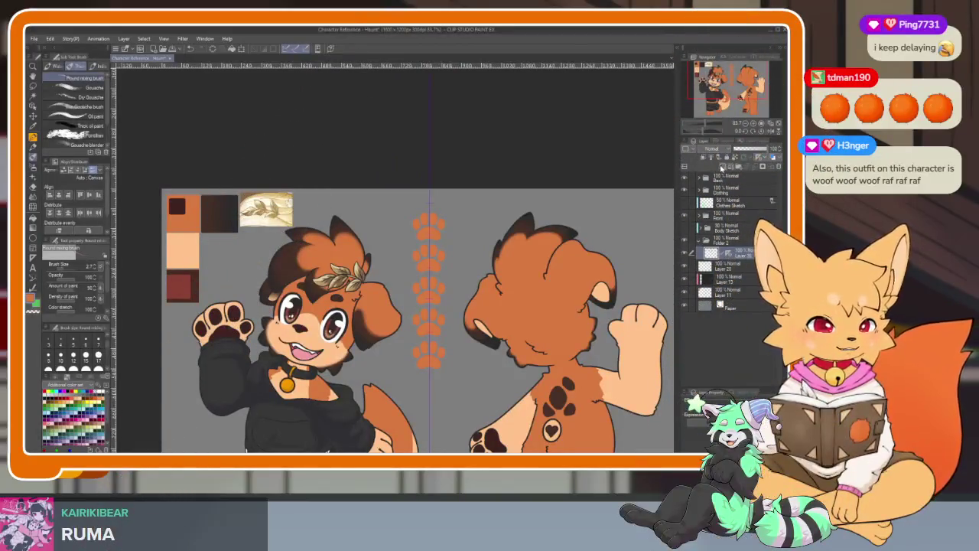
pyautogui.scroll(3, 605, 220)
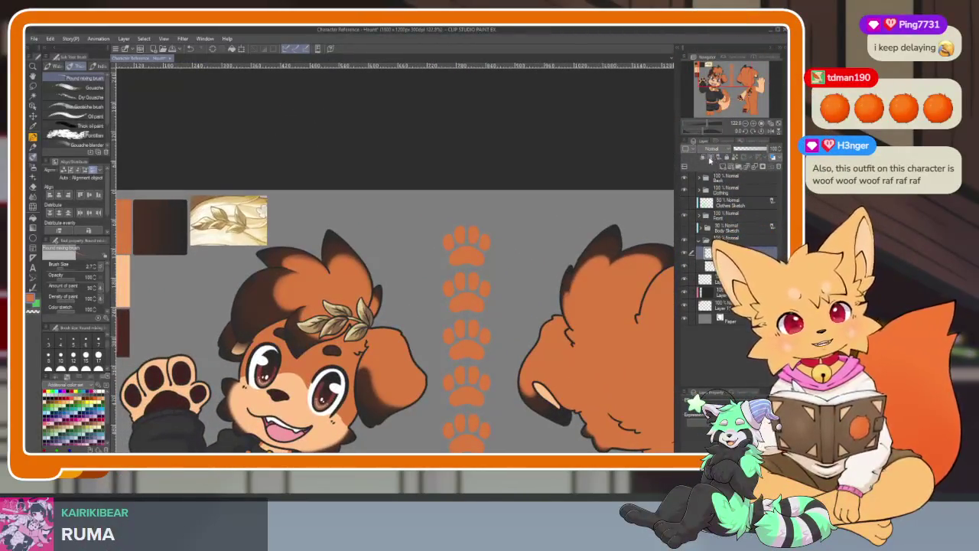
pyautogui.scroll(-2, 630, 367)
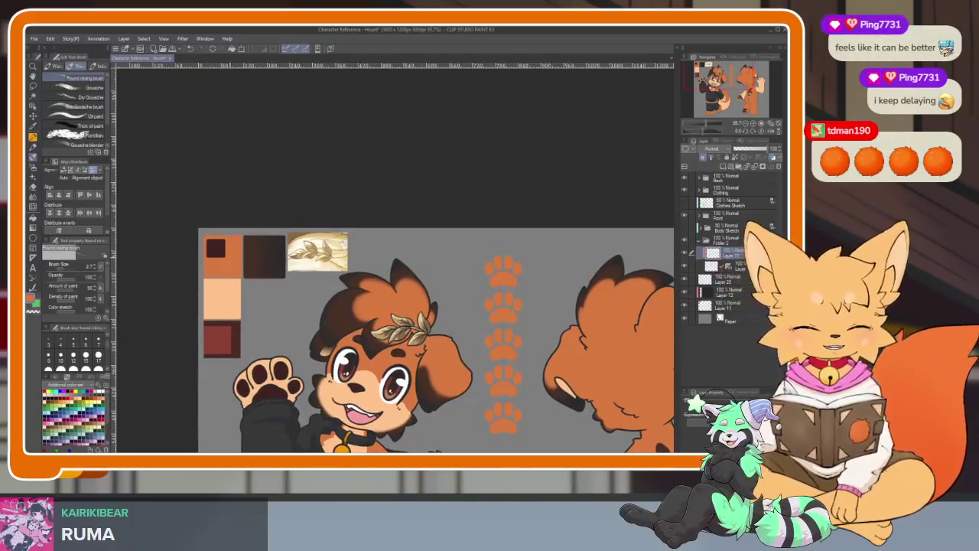
pyautogui.moveTo(528, 337); pyautogui.dragTo(483, 318)
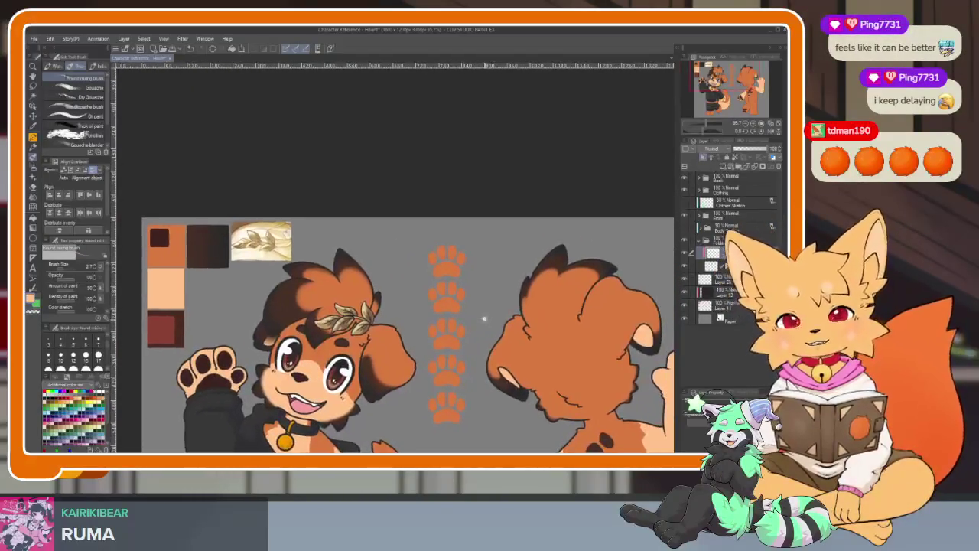
pyautogui.scroll(3, 484, 318)
pyautogui.press('Tab')
pyautogui.press('Tab')
# Step: Fill the second paw print light peach using the filled rectangle figure tool
pyautogui.click(33, 238)
pyautogui.click(77, 133)
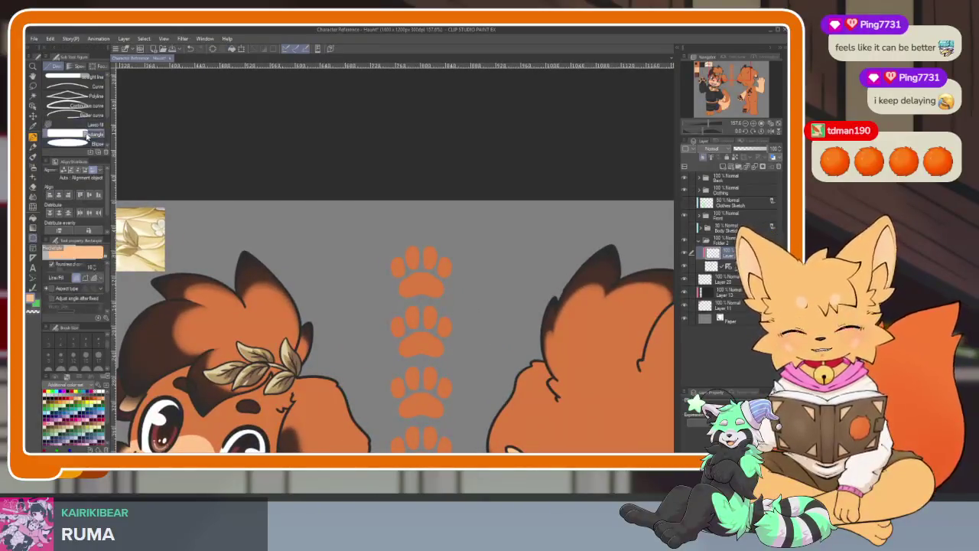
pyautogui.scroll(2, 452, 268)
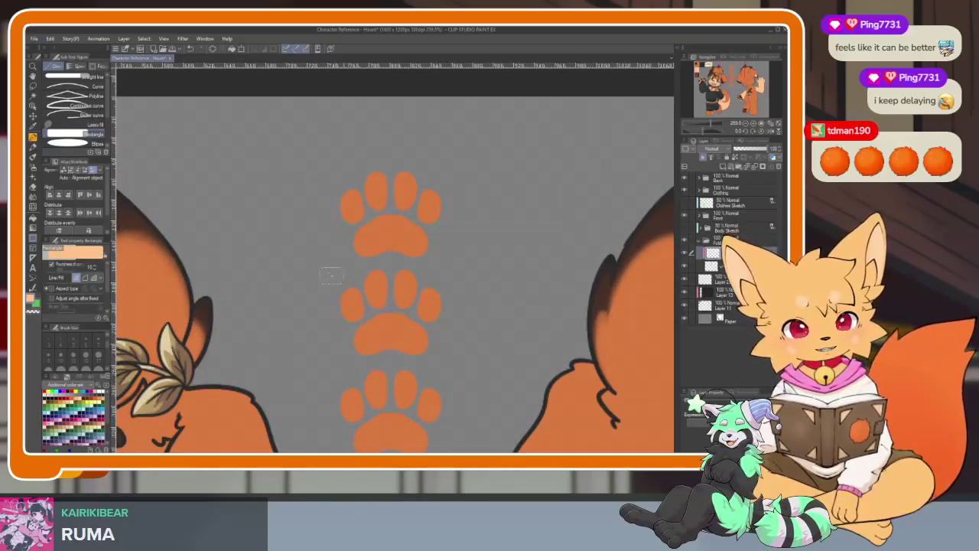
pyautogui.click(391, 312)
pyautogui.scroll(-5, 392, 312)
pyautogui.scroll(3, 396, 354)
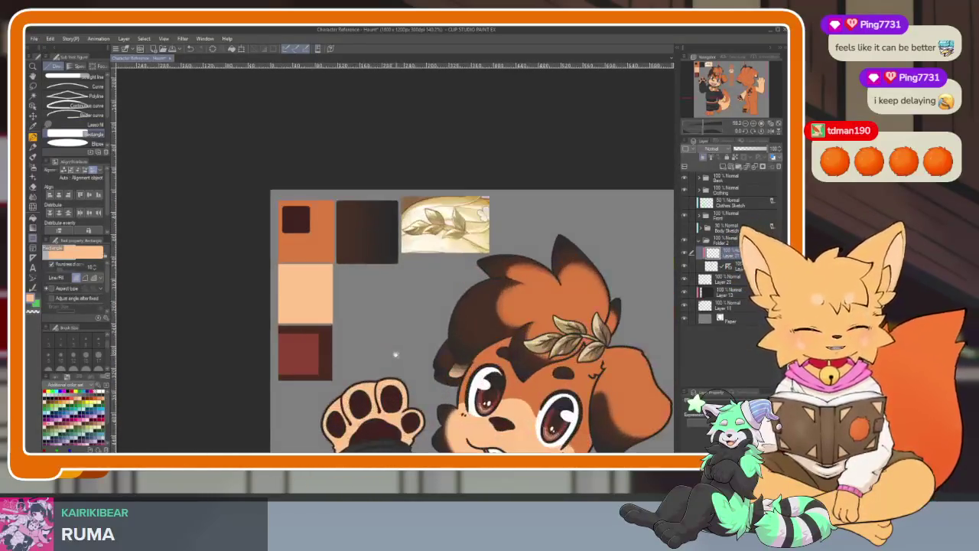
# Step: Fill the third paw print dark brown, replacing an undone dark red fill
pyautogui.keyDown('alt'); pyautogui.click(329, 342); pyautogui.keyUp('alt')
pyautogui.moveTo(329, 343)
pyautogui.mouseDown()
pyautogui.moveTo(490, 306)
pyautogui.moveTo(468, 360)
pyautogui.mouseUp()
pyautogui.scroll(3, 480, 338)
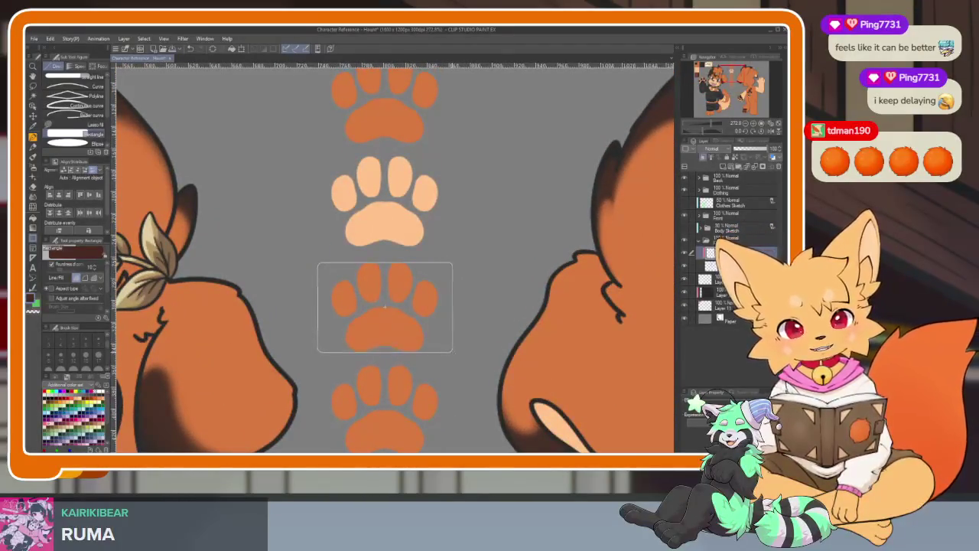
pyautogui.click(385, 307)
pyautogui.hotkey('ctrl', 'z')
pyautogui.click(384, 304)
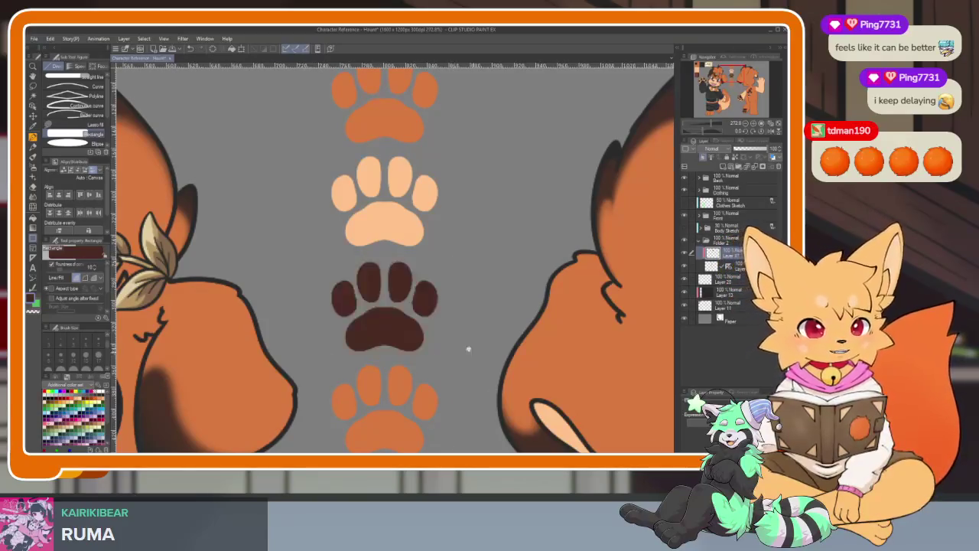
# Step: Undo a trial dark red fill on the fourth paw, leaving it orange
pyautogui.scroll(-5, 465, 347)
pyautogui.scroll(1, 466, 347)
pyautogui.scroll(1, 465, 347)
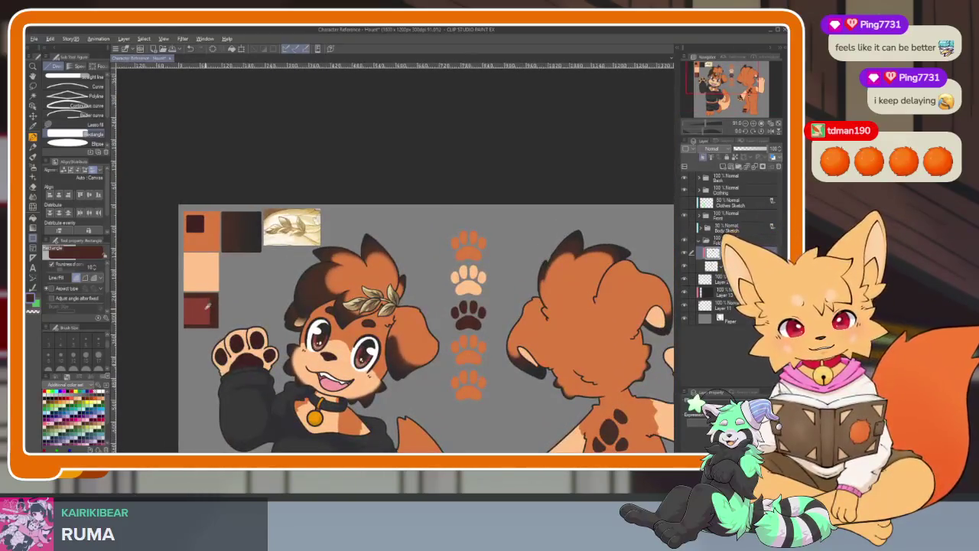
pyautogui.scroll(4, 491, 350)
pyautogui.moveTo(334, 292); pyautogui.dragTo(489, 402)
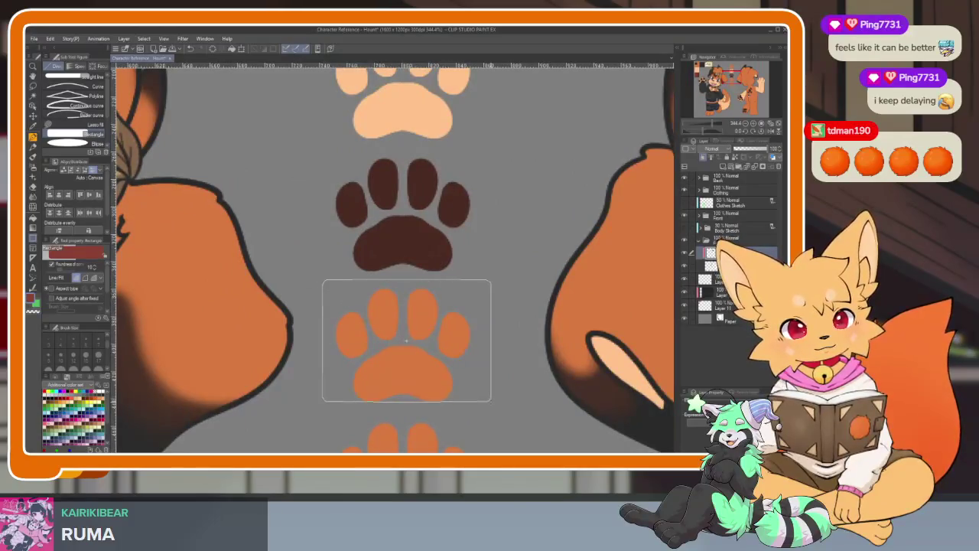
pyautogui.scroll(-5, 499, 315)
pyautogui.scroll(1, 499, 316)
pyautogui.scroll(2, 499, 315)
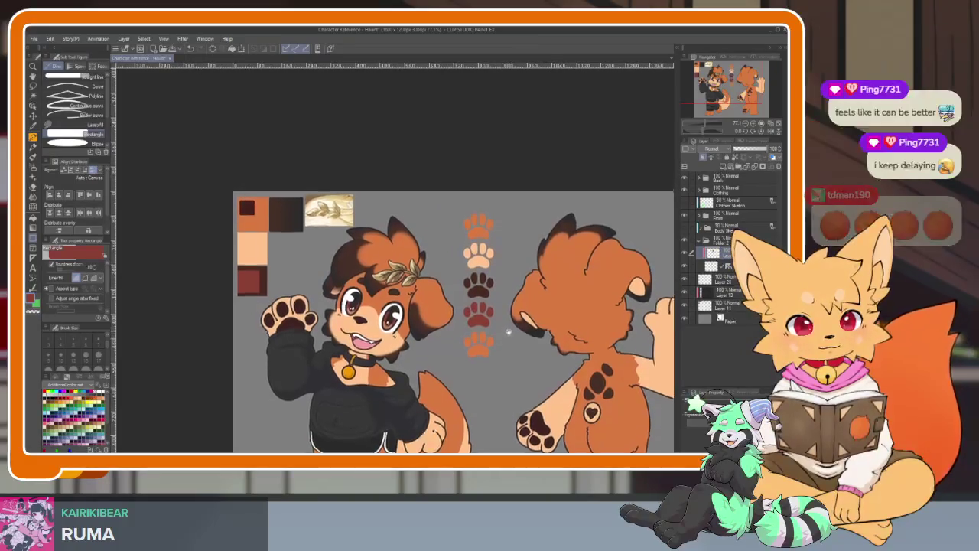
pyautogui.scroll(2, 510, 321)
pyautogui.hotkey('ctrl', 'z')
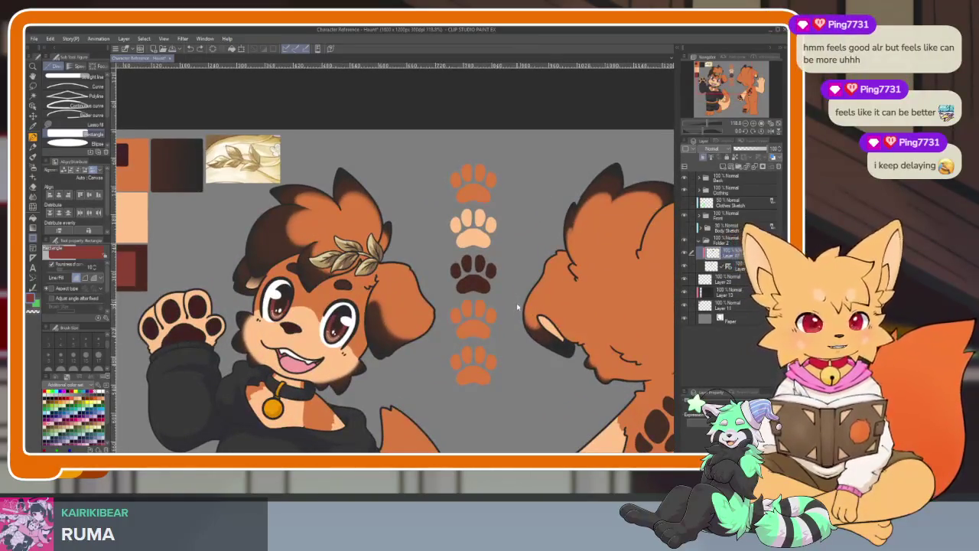
# Step: Undo and redo the third paw's dark brown fill, then centre the view on it
pyautogui.hotkey('ctrl', 'z')
pyautogui.moveTo(517, 307); pyautogui.dragTo(560, 328)
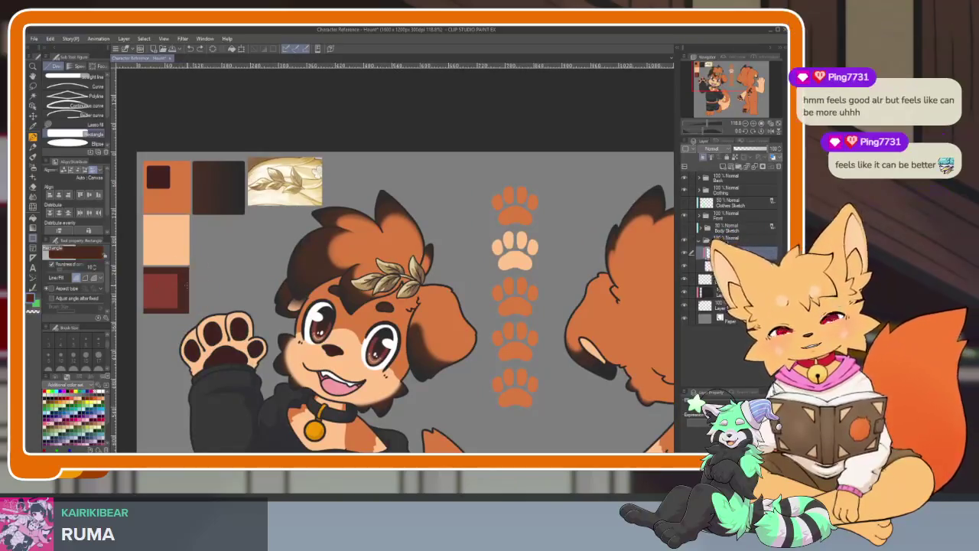
pyautogui.scroll(1, 536, 291)
pyautogui.scroll(3, 536, 291)
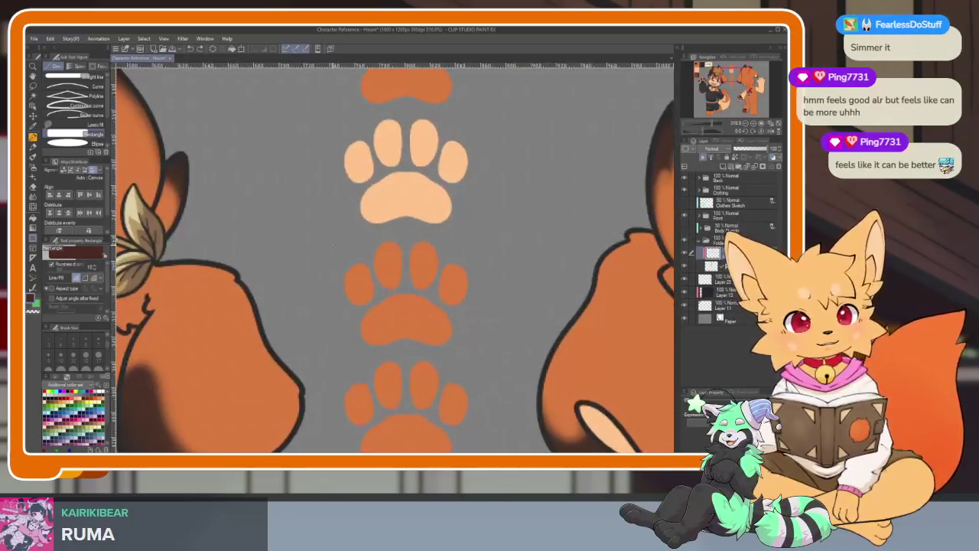
pyautogui.hotkey('ctrl', 'y')
pyautogui.scroll(-4, 594, 357)
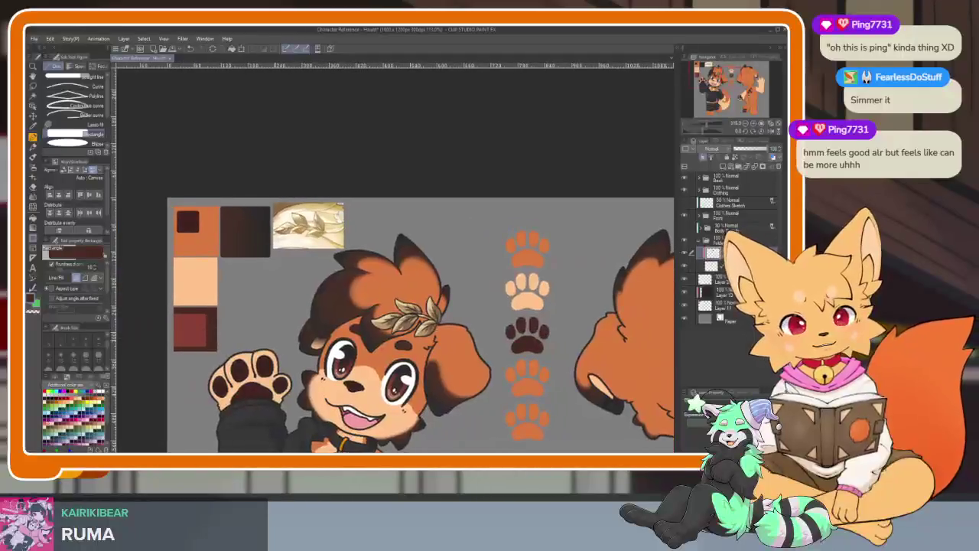
pyautogui.scroll(3, 536, 340)
pyautogui.scroll(1, 535, 339)
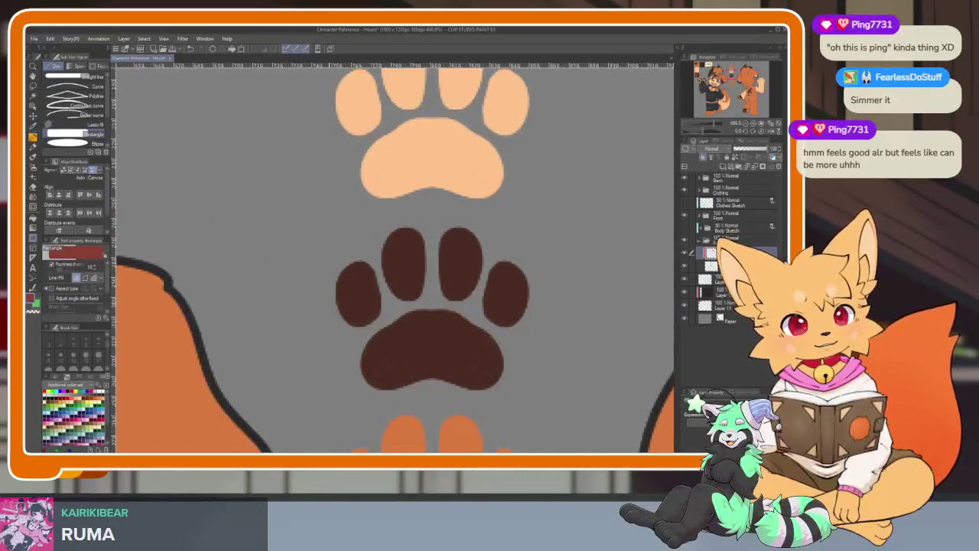
pyautogui.moveTo(417, 355); pyautogui.dragTo(387, 327)
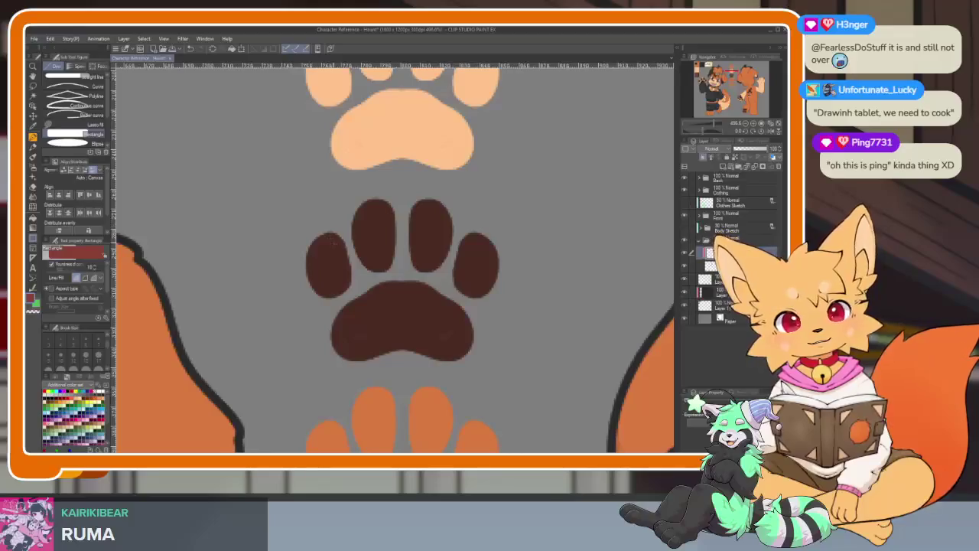
# Step: Paint dark red over the third paw's toe pads with the pen
pyautogui.press('p')
pyautogui.moveTo(317, 243)
pyautogui.mouseDown()
pyautogui.moveTo(333, 277)
pyautogui.moveTo(376, 208)
pyautogui.moveTo(378, 251)
pyautogui.moveTo(431, 230)
pyautogui.moveTo(415, 230)
pyautogui.moveTo(472, 267)
pyautogui.moveTo(473, 290)
pyautogui.moveTo(485, 246)
pyautogui.mouseUp()
pyautogui.scroll(-10, 557, 319)
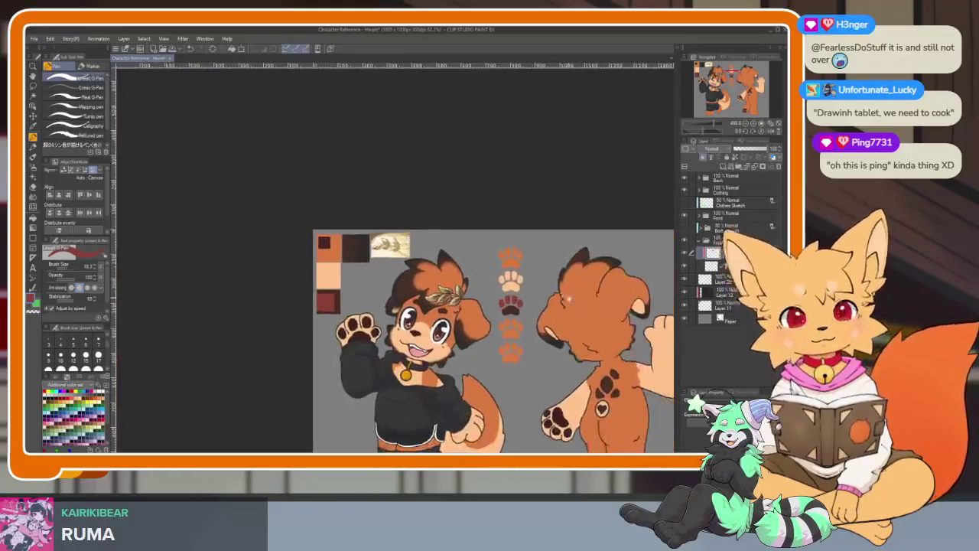
pyautogui.scroll(5, 557, 319)
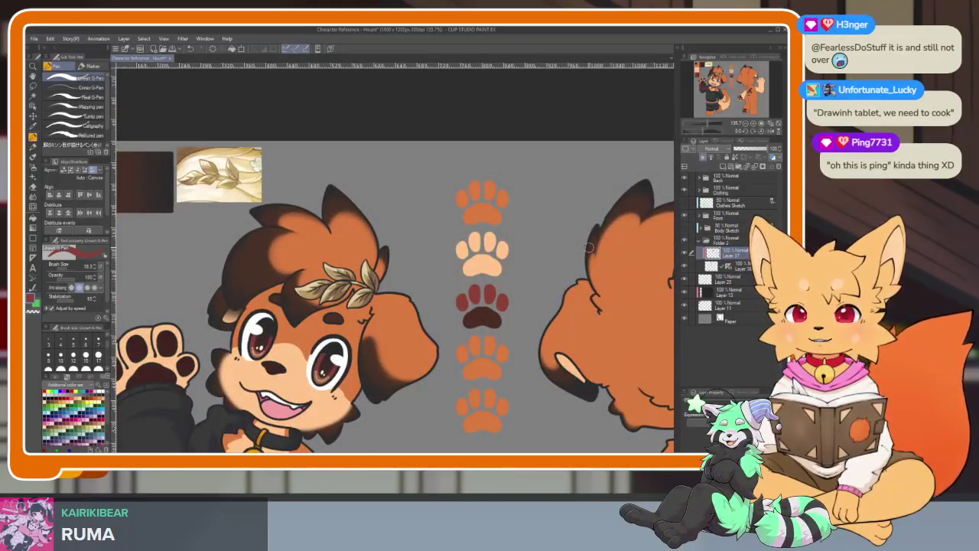
pyautogui.scroll(-2, 535, 321)
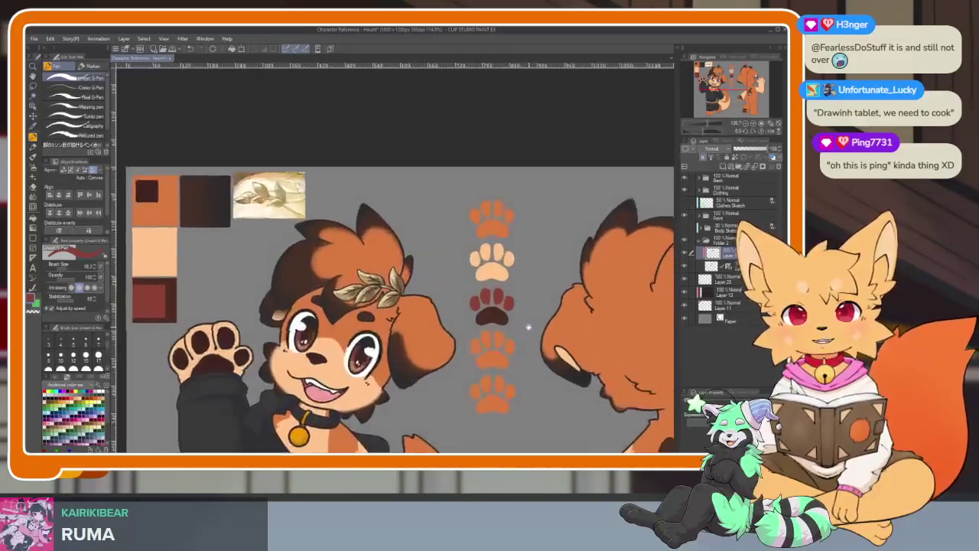
pyautogui.scroll(-2, 528, 327)
pyautogui.scroll(1, 528, 327)
pyautogui.scroll(-1, 528, 328)
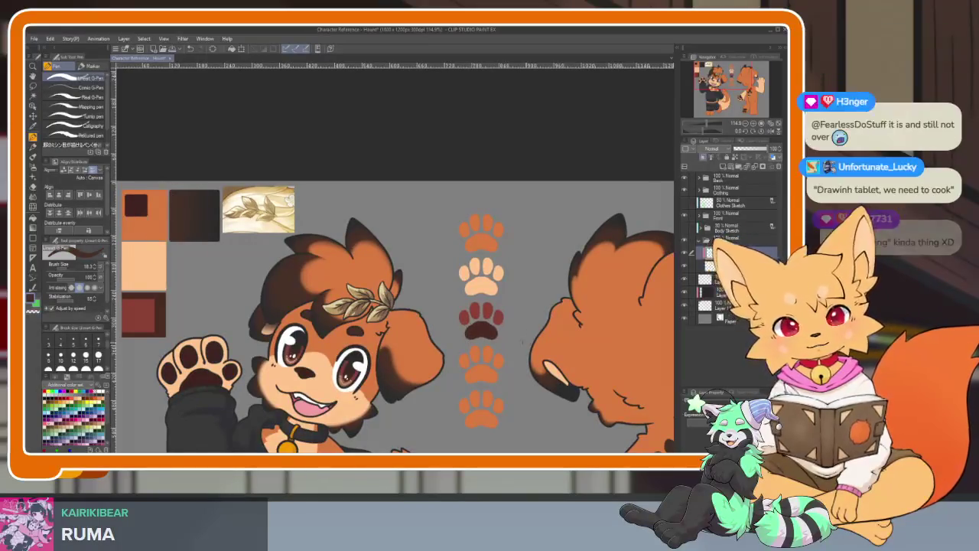
pyautogui.scroll(5, 489, 342)
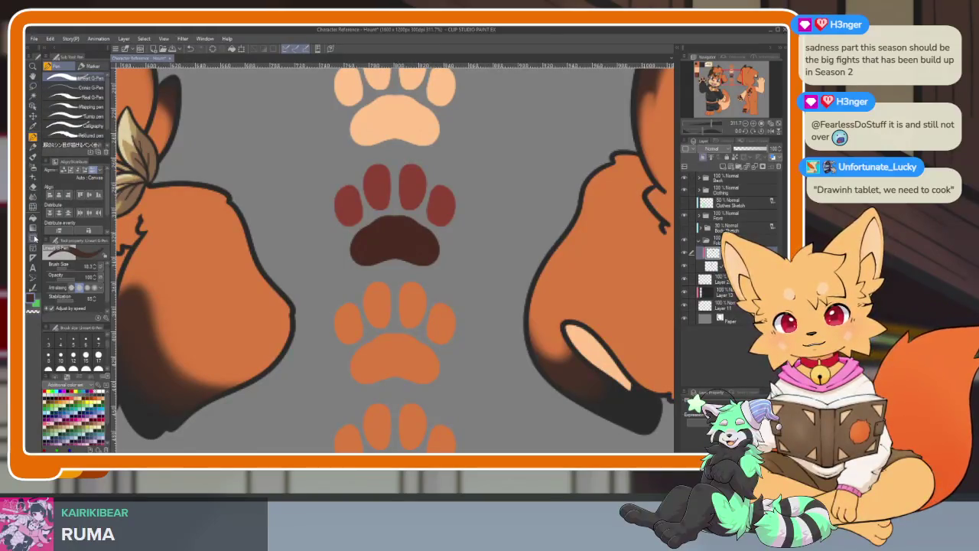
# Step: With palettes hidden, fill the fourth paw print dark brown, then restore the palettes
pyautogui.press('Tab')
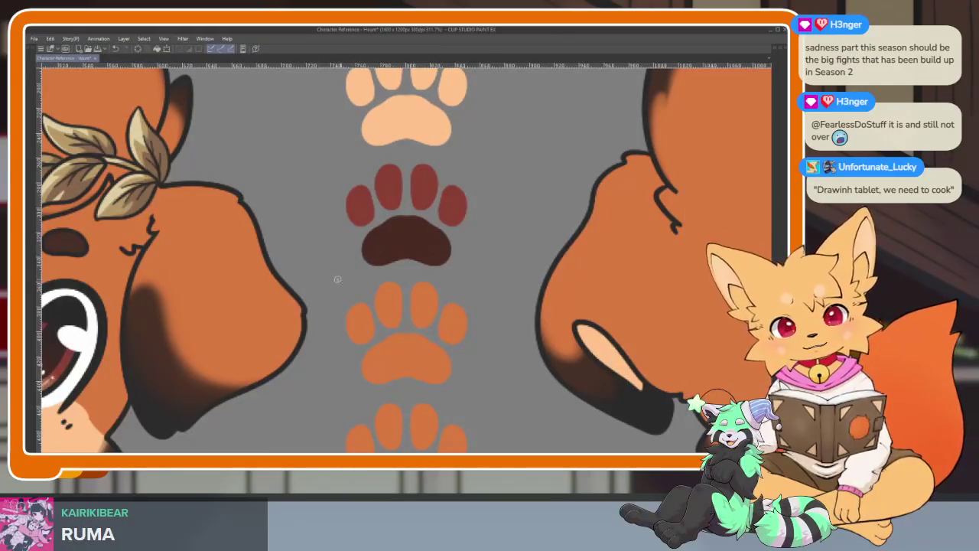
pyautogui.moveTo(337, 280); pyautogui.dragTo(487, 396)
pyautogui.scroll(-5, 496, 340)
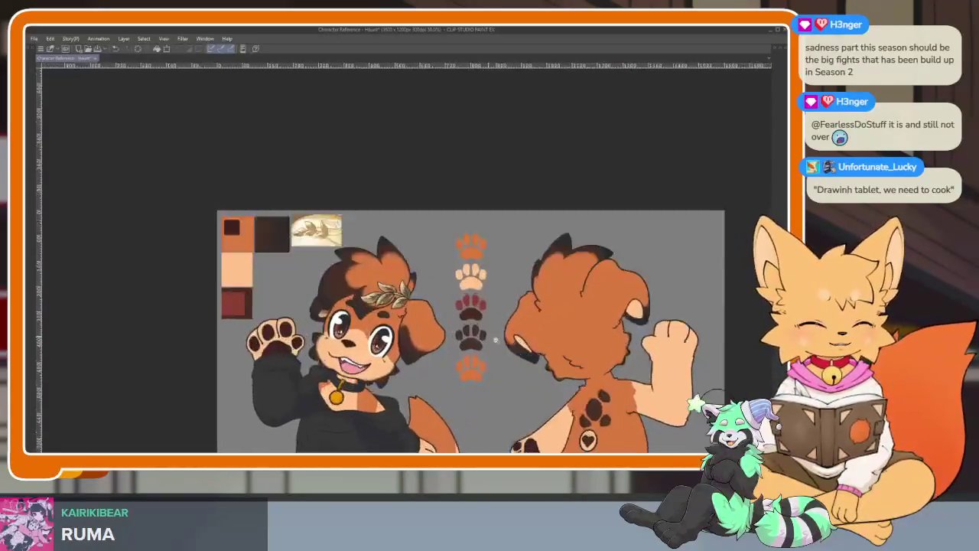
pyautogui.scroll(3, 496, 339)
pyautogui.scroll(2, 499, 349)
pyautogui.scroll(2, 485, 357)
pyautogui.scroll(-2, 474, 349)
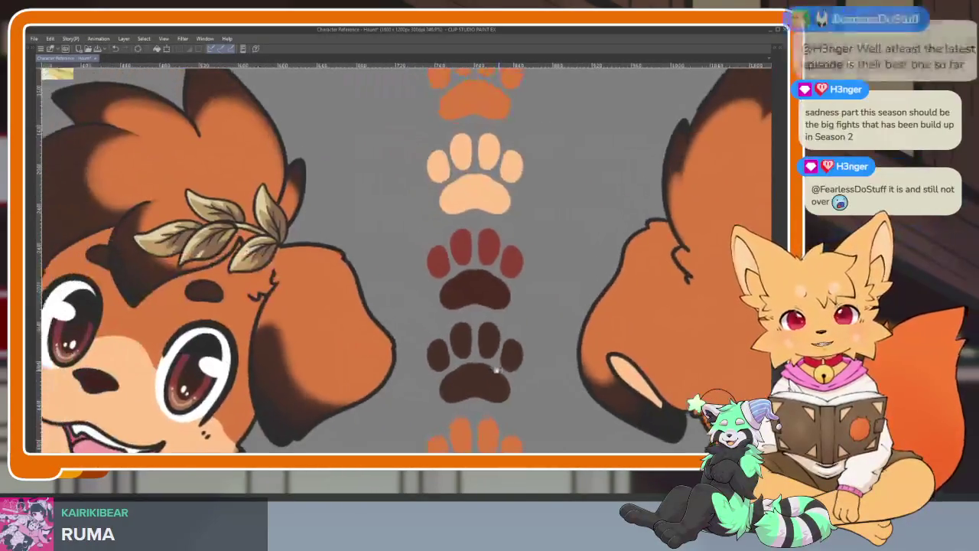
pyautogui.scroll(-1, 496, 371)
pyautogui.scroll(2, 220, 298)
pyautogui.scroll(1, 219, 298)
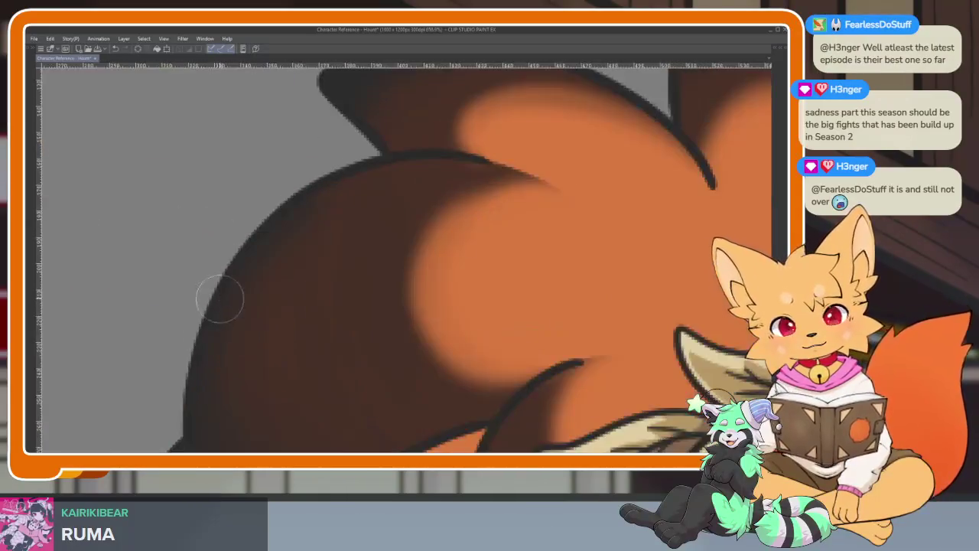
pyautogui.scroll(-5, 224, 297)
pyautogui.scroll(1, 474, 322)
pyautogui.scroll(3, 482, 317)
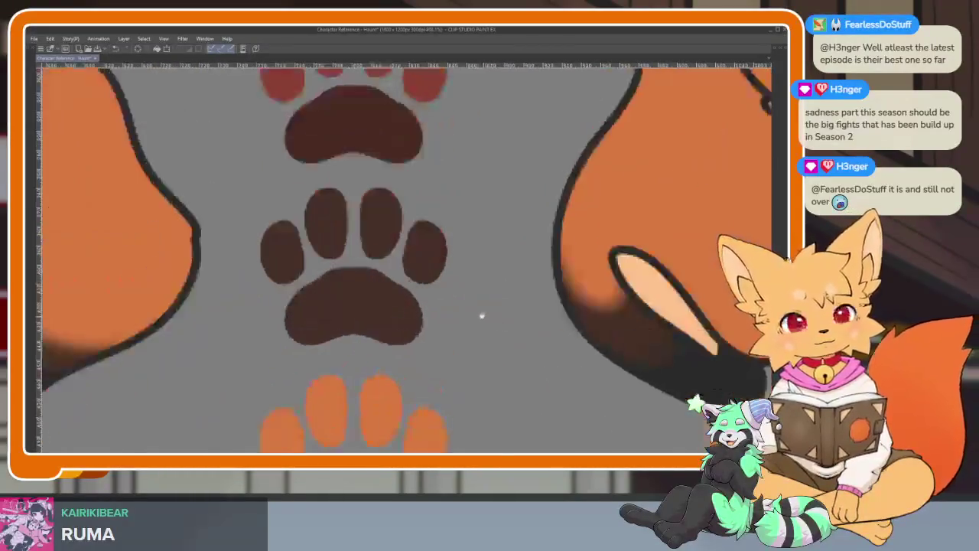
pyautogui.scroll(1, 459, 333)
pyautogui.scroll(-1, 462, 332)
pyautogui.press('Tab')
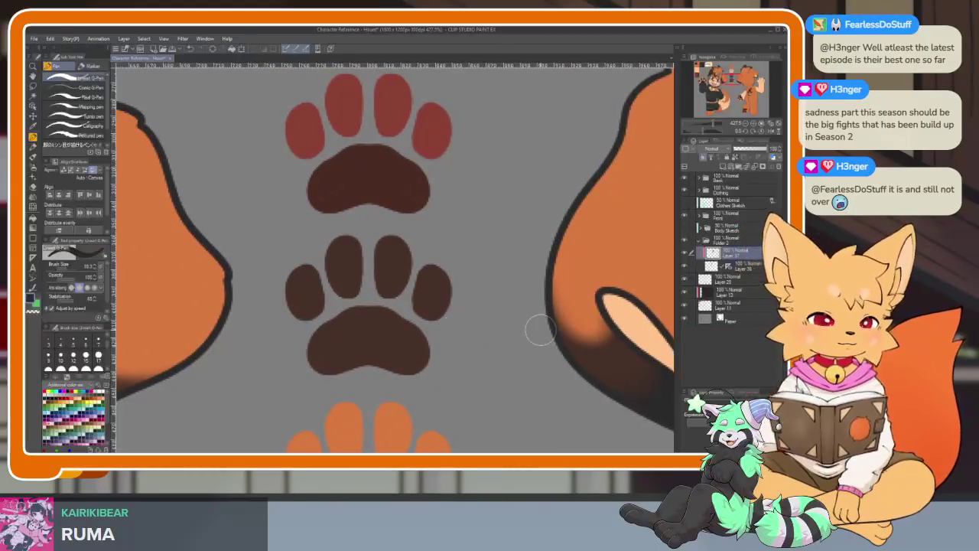
# Step: Add a new top layer and lay a vertical dark gradient over the fourth paw
pyautogui.click(708, 163)
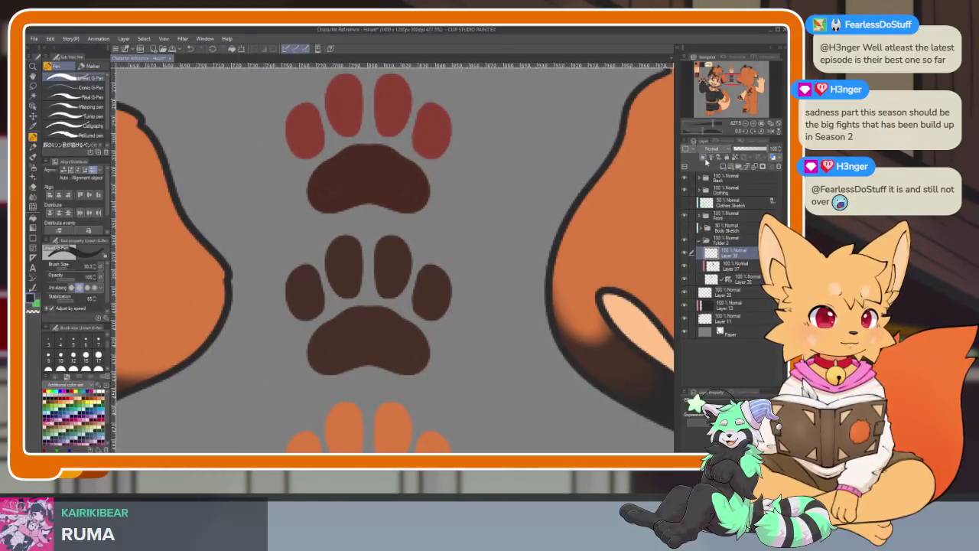
pyautogui.click(727, 266)
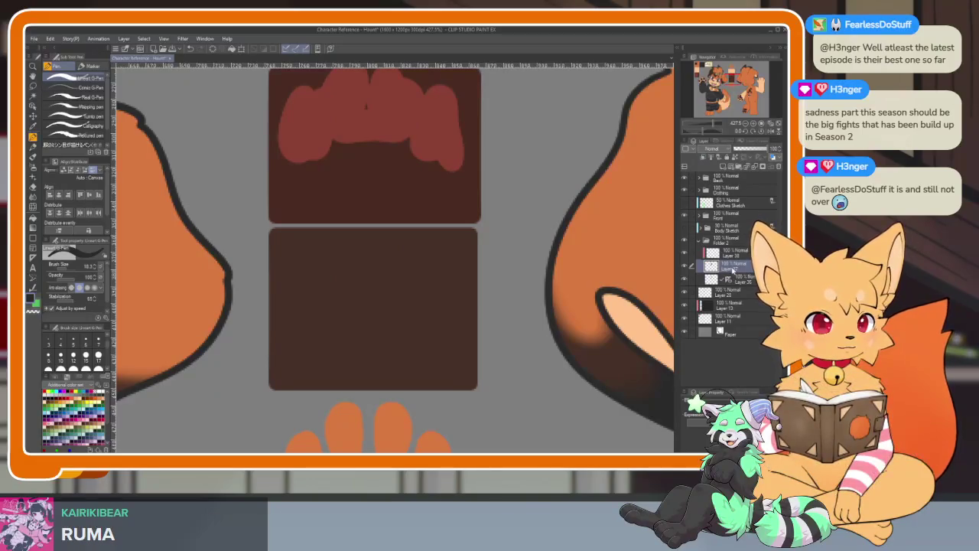
pyautogui.click(736, 255)
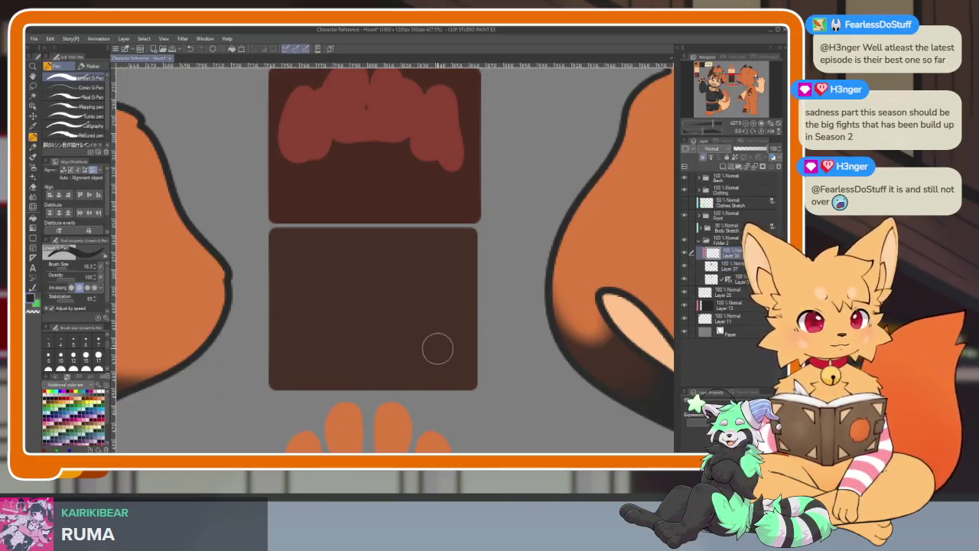
pyautogui.click(33, 235)
pyautogui.moveTo(369, 388); pyautogui.dragTo(369, 223)
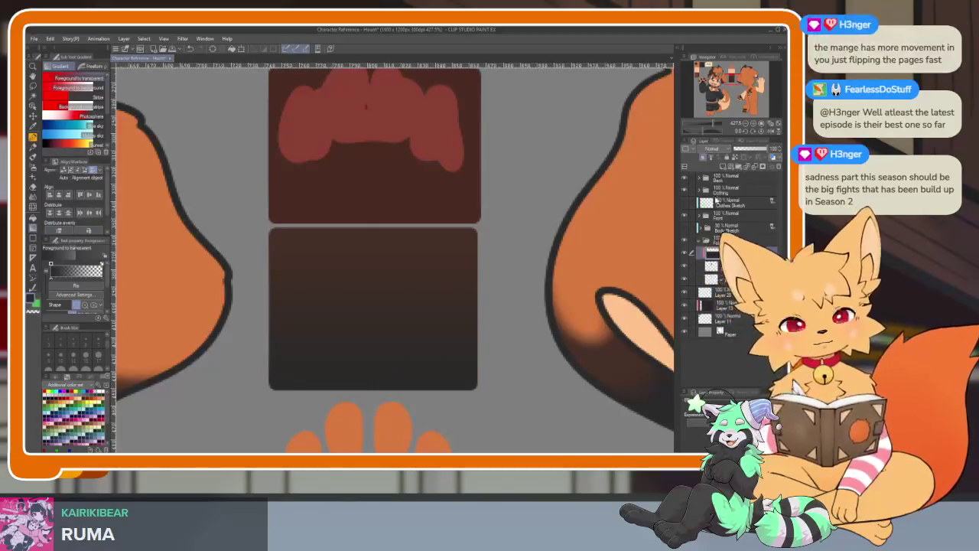
pyautogui.hotkey('ctrl', 'e')
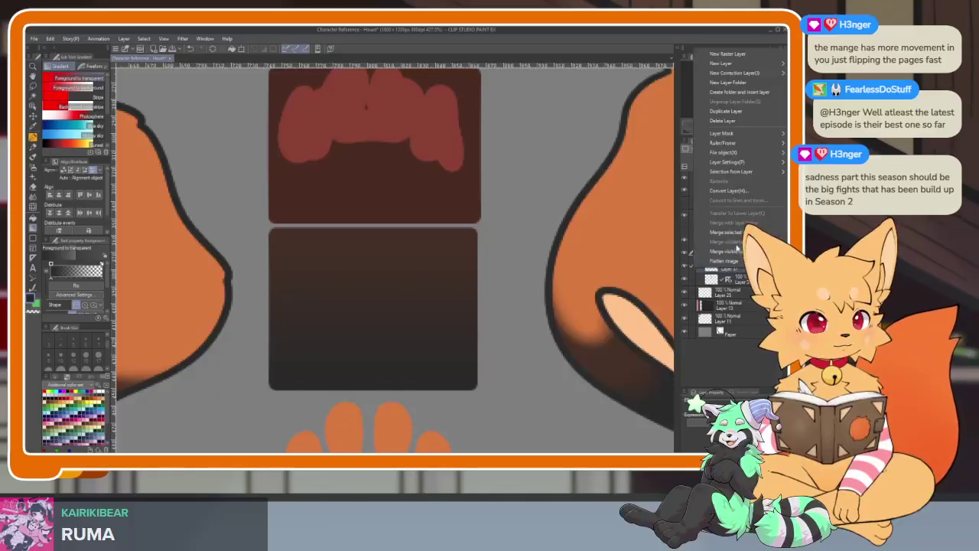
# Step: Hide the palettes and zoom out so the whole sheet fits the window
pyautogui.hotkey('ctrl', '-')
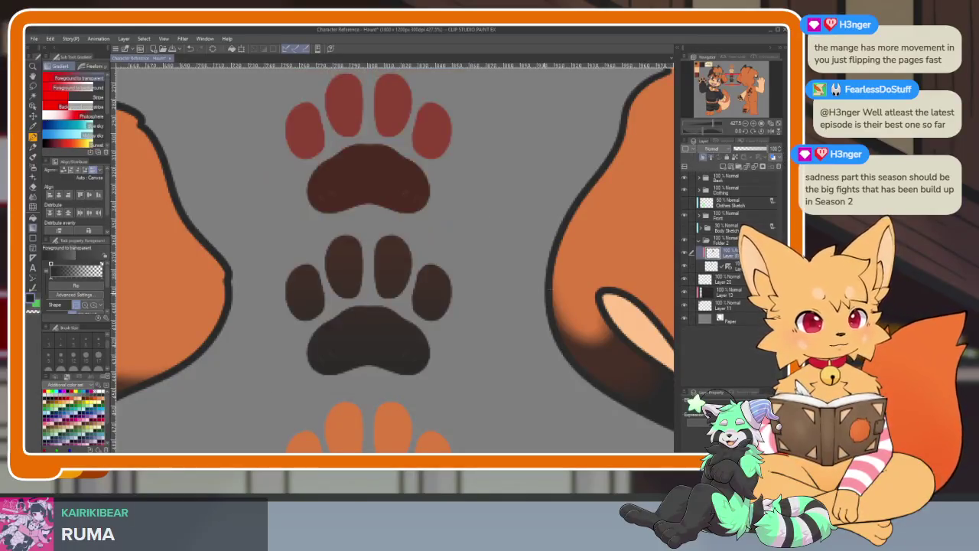
pyautogui.press('Tab')
pyautogui.hotkey('ctrl', '-')
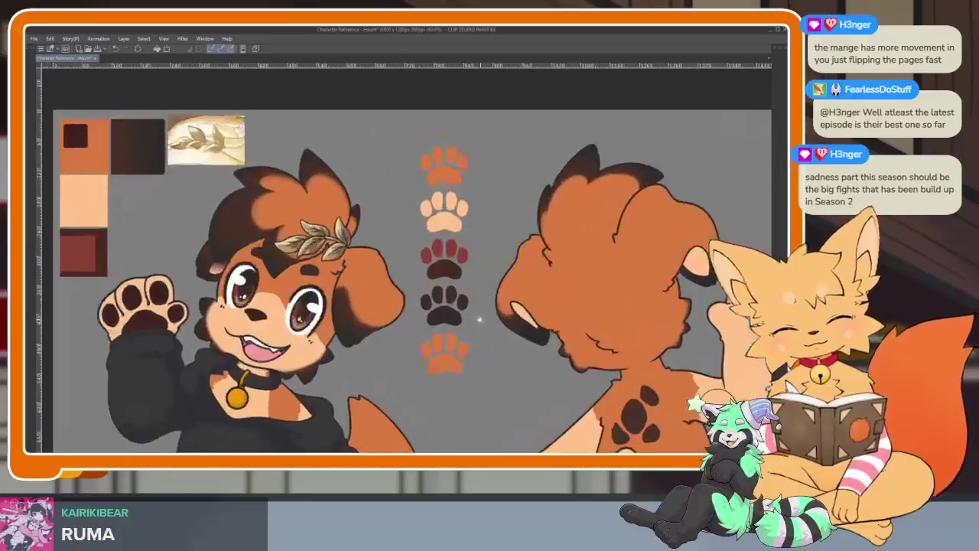
# Step: Show the tool and layer palettes again and delete the chosen layer from the stack
pyautogui.scroll(5, 494, 322)
pyautogui.scroll(-3, 490, 315)
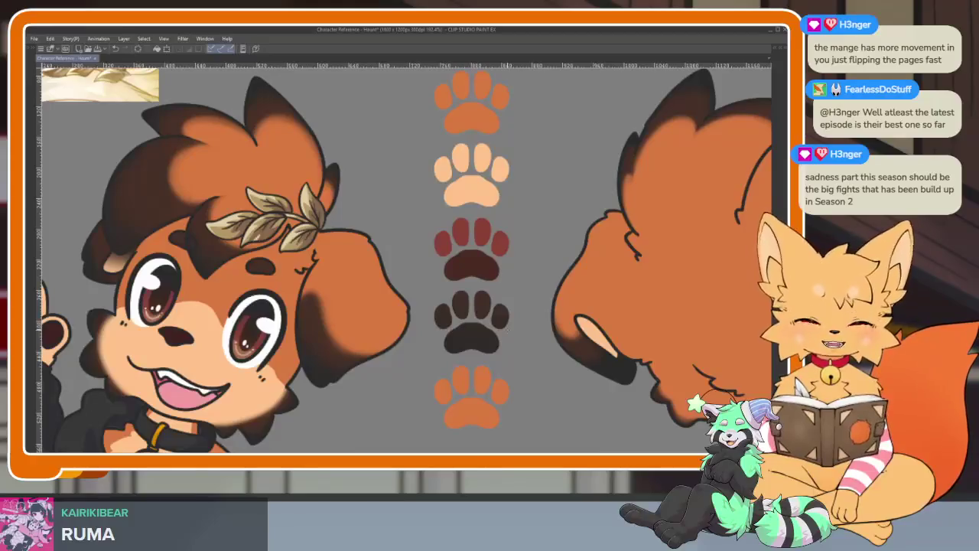
pyautogui.scroll(3, 528, 339)
pyautogui.scroll(2, 572, 299)
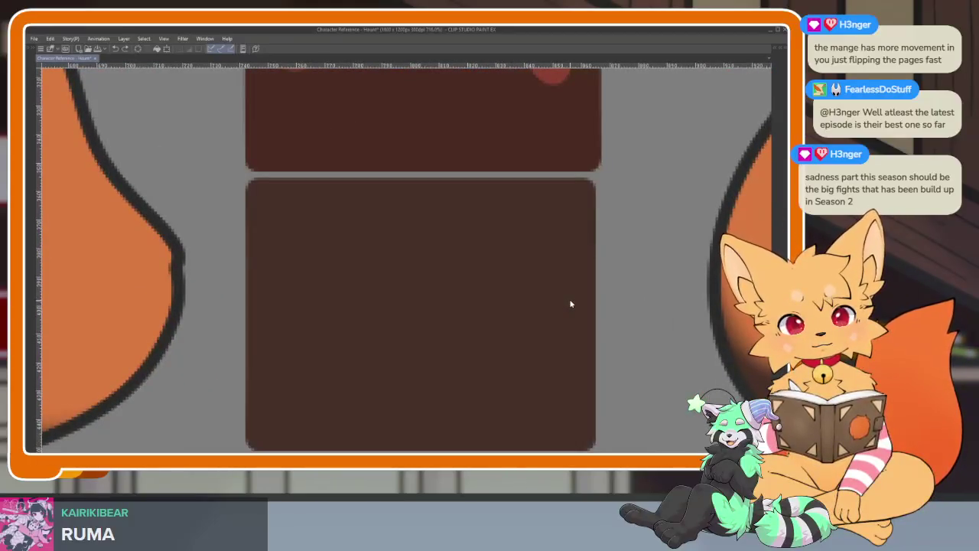
pyautogui.press('Tab')
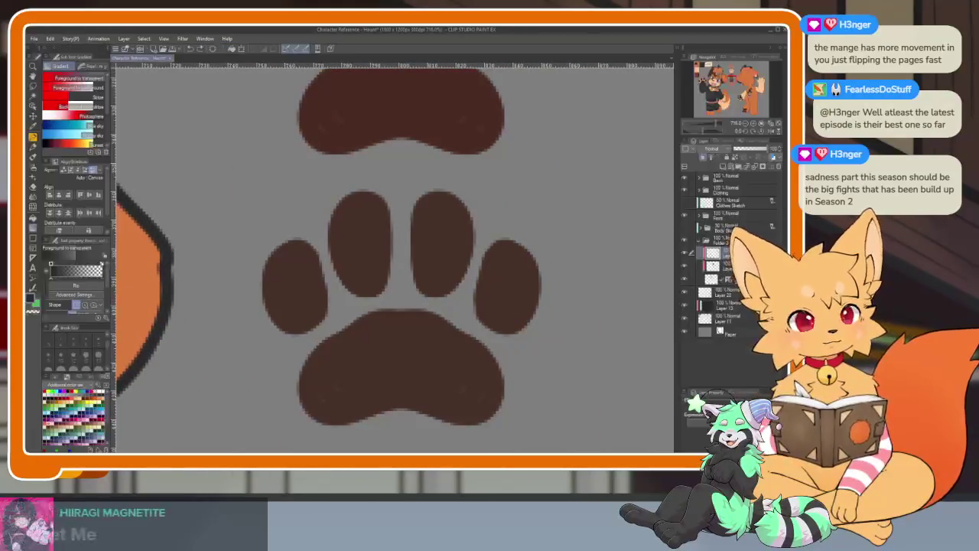
pyautogui.click(738, 254)
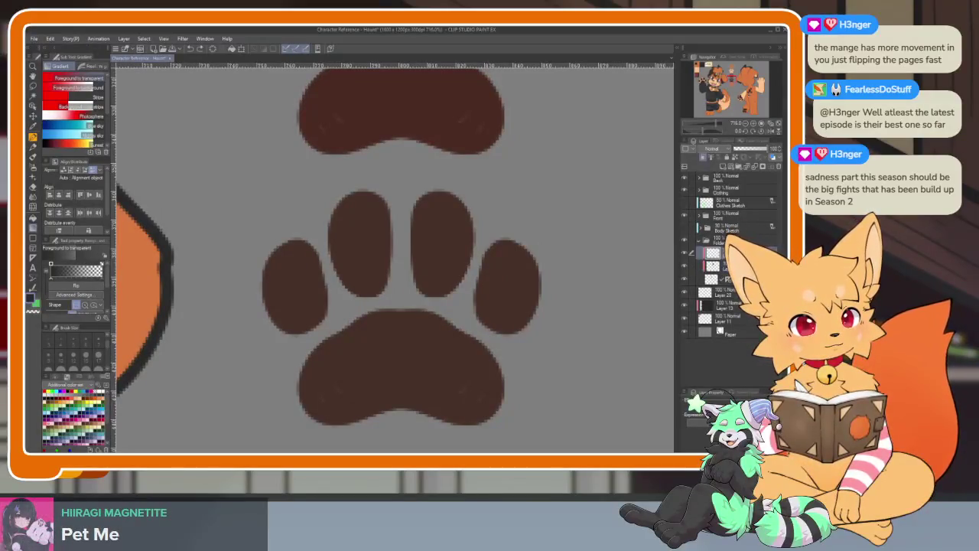
pyautogui.click(779, 167)
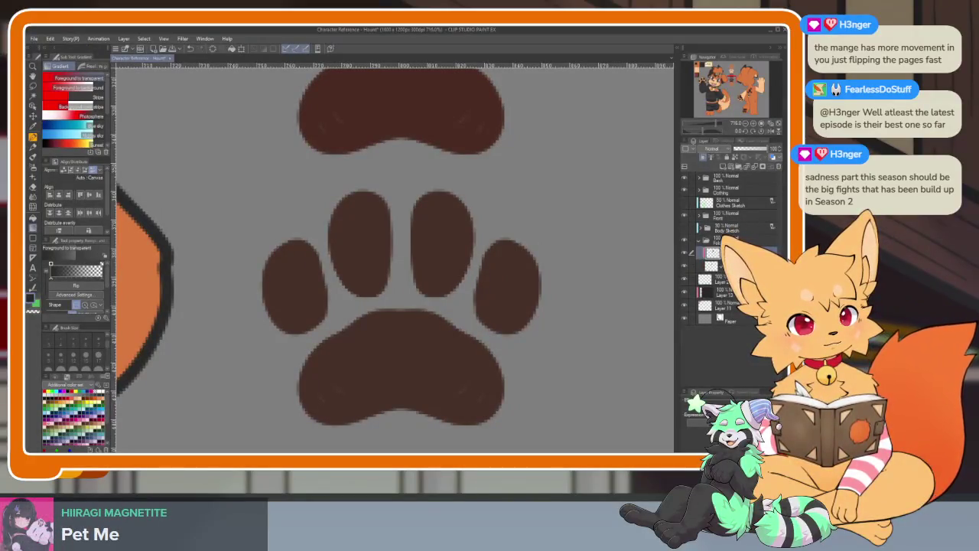
pyautogui.scroll(3, 484, 269)
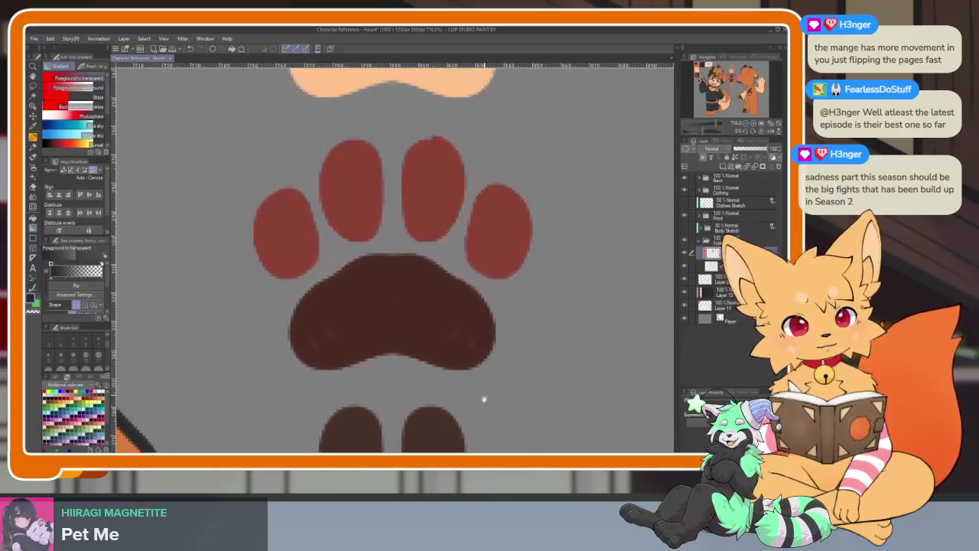
pyautogui.scroll(1, 485, 398)
pyautogui.scroll(2, 495, 308)
pyautogui.scroll(-1, 485, 404)
pyautogui.scroll(-2, 492, 358)
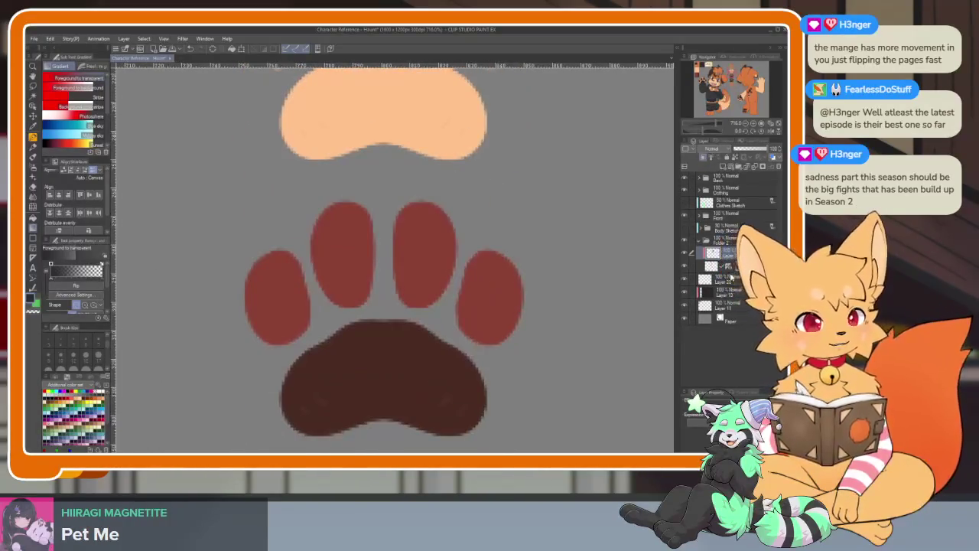
pyautogui.scroll(3, 426, 239)
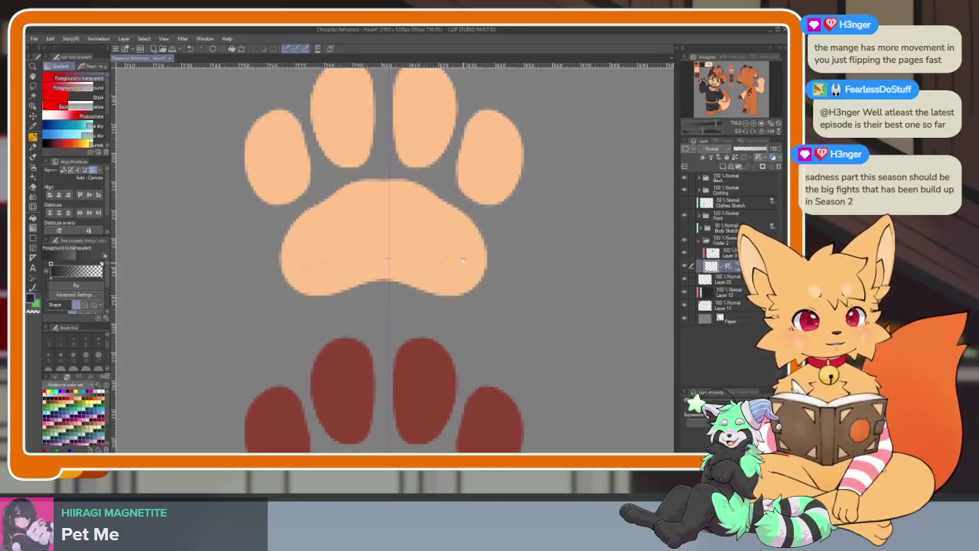
pyautogui.scroll(8, 426, 239)
pyautogui.scroll(-4, 436, 233)
pyautogui.scroll(4, 440, 260)
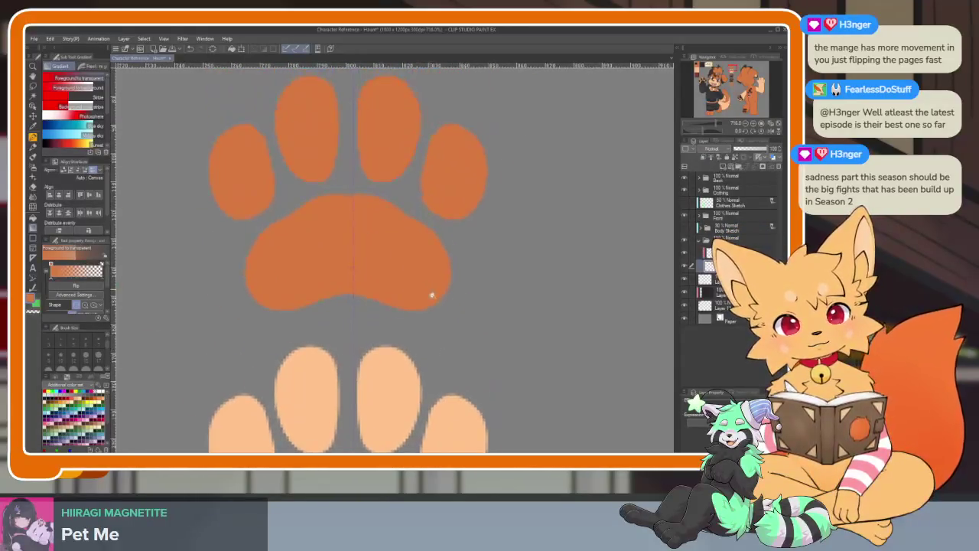
pyautogui.scroll(3, 448, 302)
# Step: Switch to the G-Pen and reduce its brush size
pyautogui.press('p')
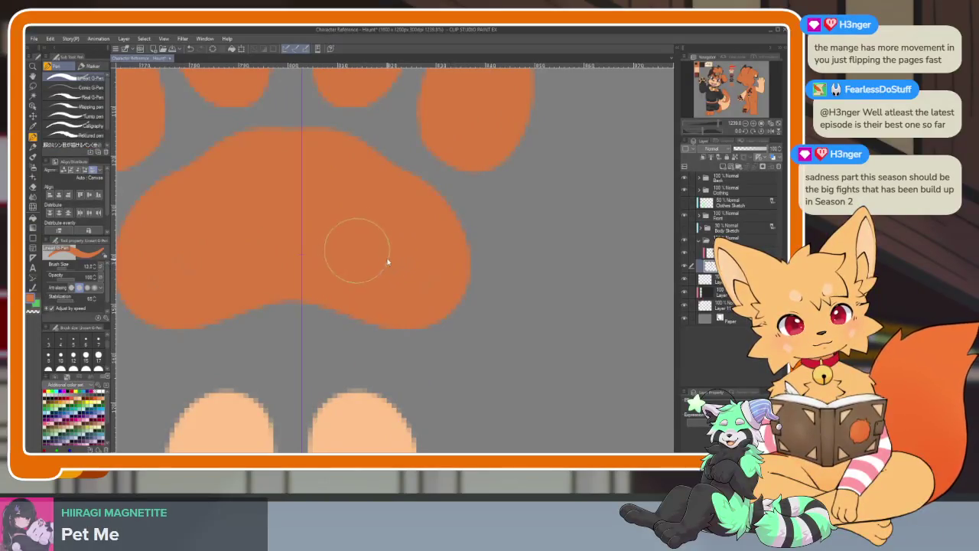
pyautogui.press('[')
pyautogui.scroll(-3, 400, 266)
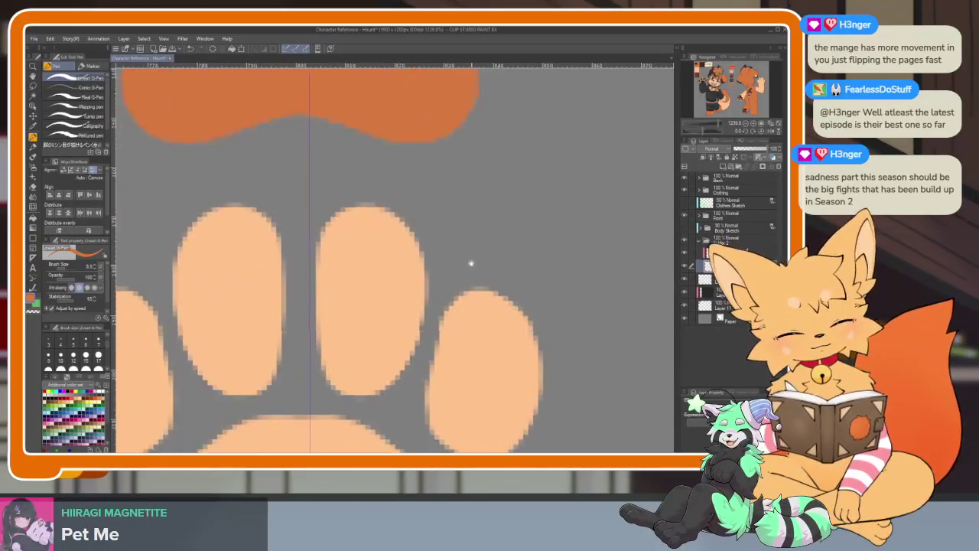
pyautogui.scroll(-2, 470, 262)
pyautogui.scroll(-1, 430, 366)
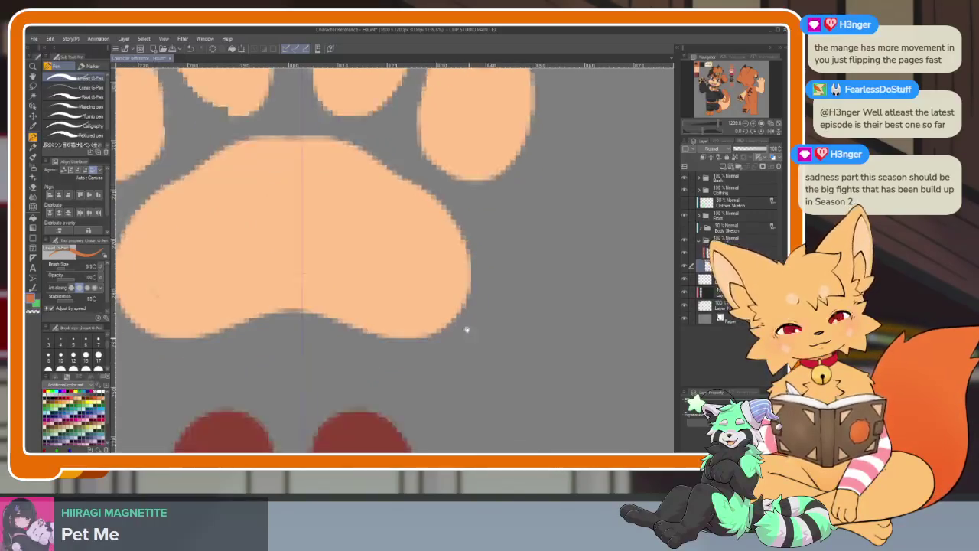
pyautogui.scroll(-3, 465, 328)
pyautogui.scroll(-2, 471, 318)
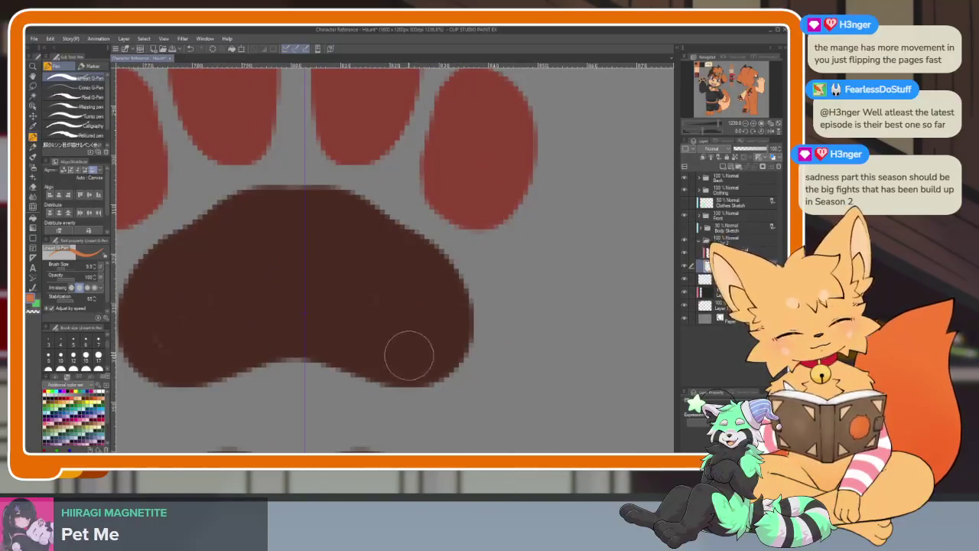
pyautogui.scroll(-2, 408, 355)
pyautogui.scroll(-2, 452, 306)
pyautogui.scroll(-2, 479, 321)
pyautogui.scroll(-1, 473, 245)
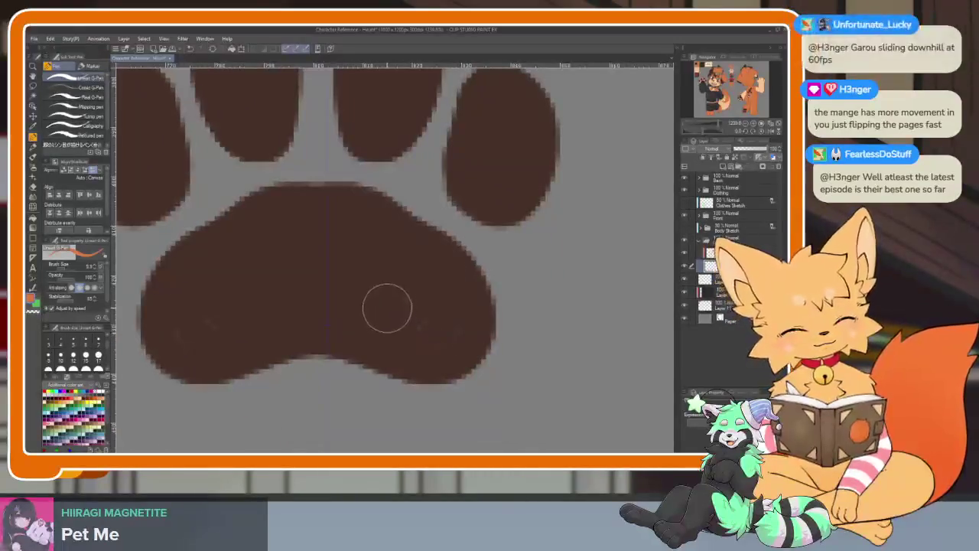
pyautogui.scroll(-3, 473, 325)
pyautogui.scroll(1, 482, 306)
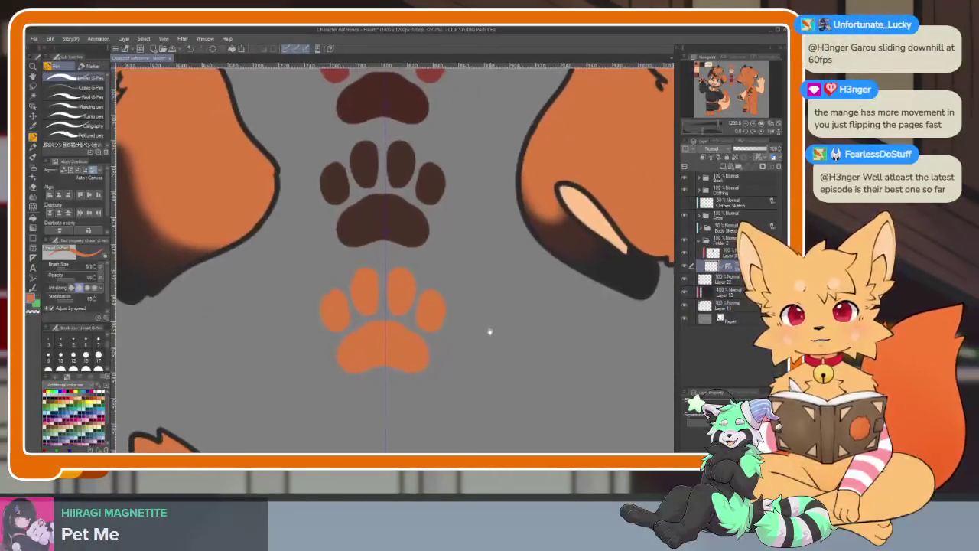
pyautogui.scroll(1, 490, 333)
pyautogui.scroll(2, 429, 299)
pyautogui.scroll(5, 425, 348)
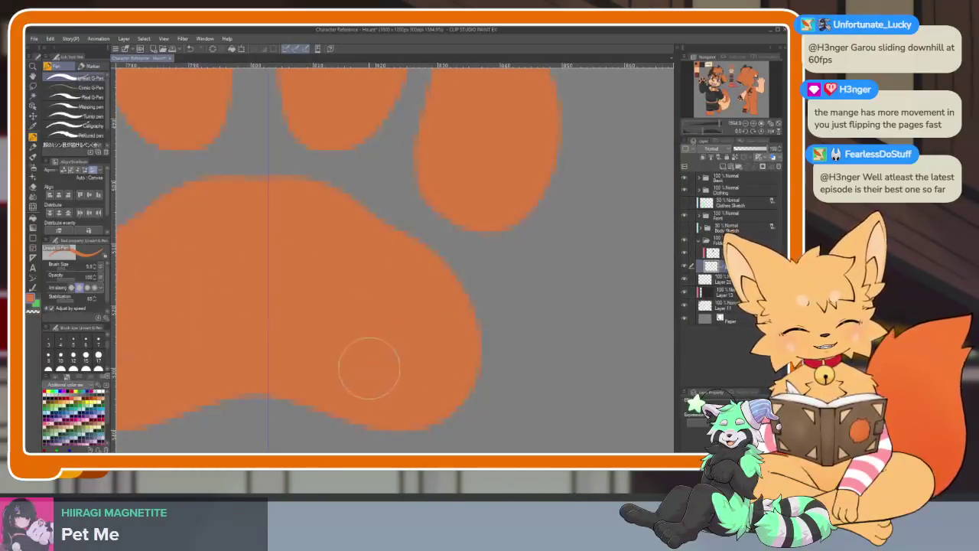
pyautogui.scroll(-10, 472, 362)
pyautogui.scroll(-2, 496, 334)
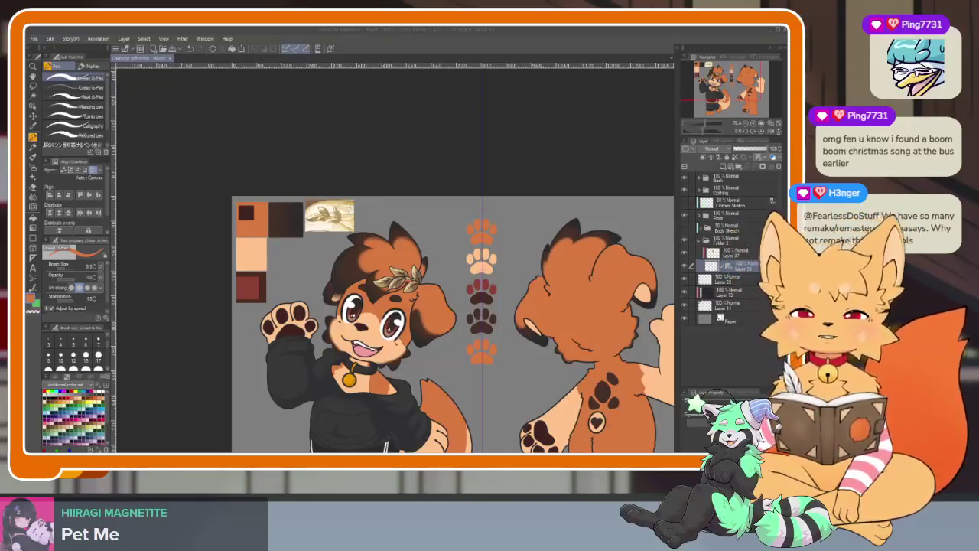
# Step: Merge the selected layers into a single layer
pyautogui.click(431, 35)
pyautogui.scroll(5, 476, 328)
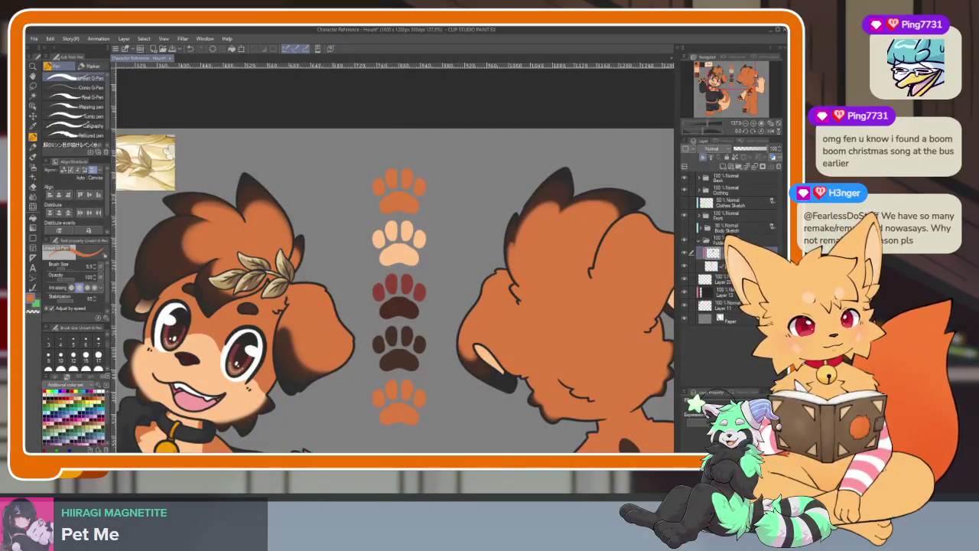
pyautogui.rightClick(712, 261)
pyautogui.click(746, 231)
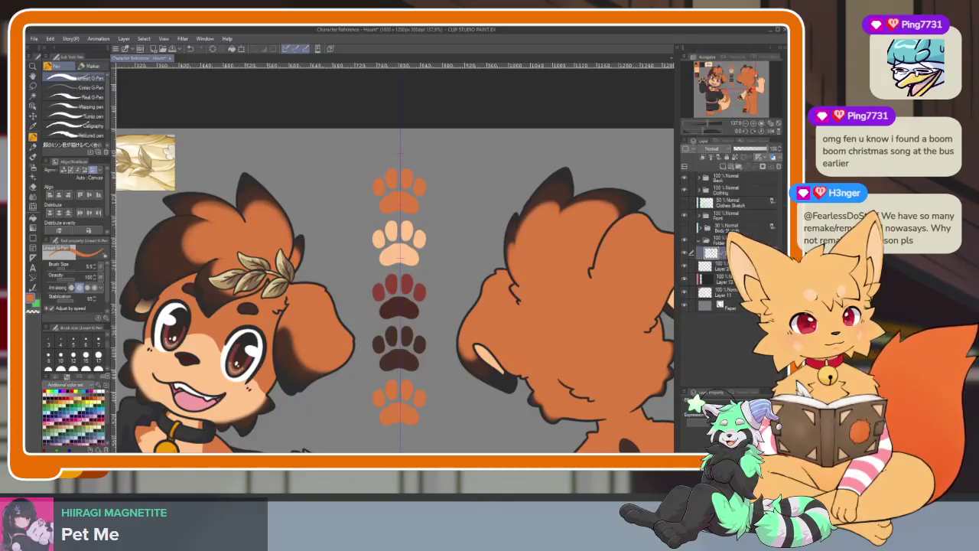
# Step: Move the merged paw-icon column up on the sheet with the Move Layer tool
pyautogui.click(33, 86)
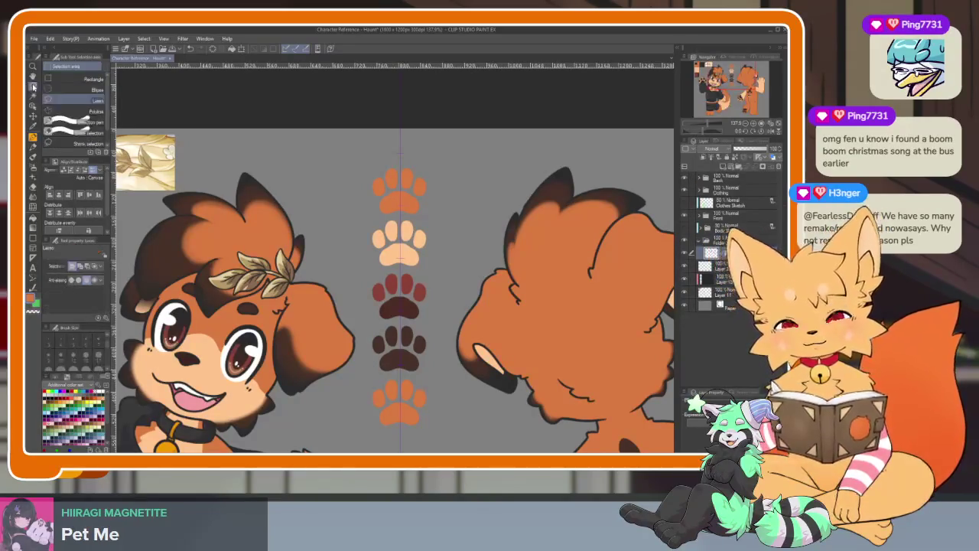
pyautogui.scroll(2, 413, 344)
pyautogui.scroll(1, 398, 337)
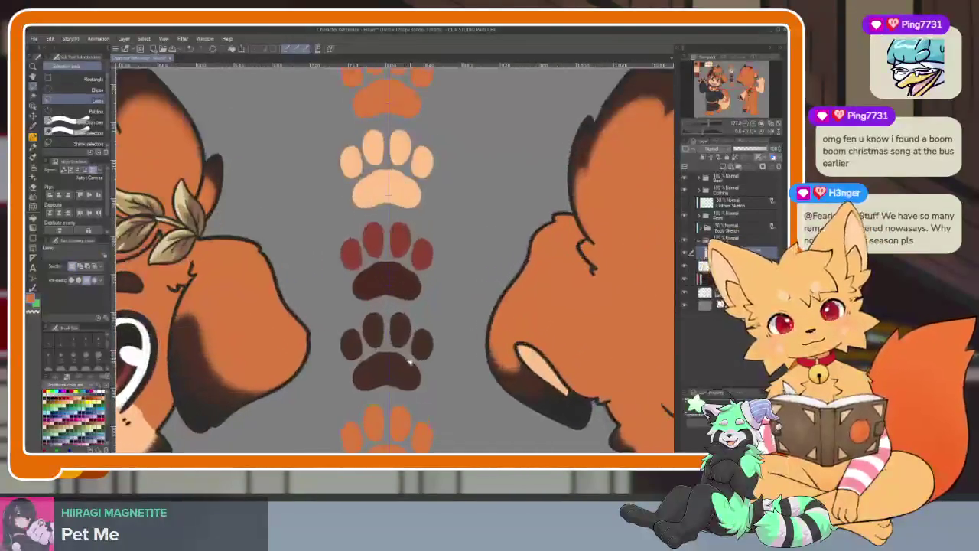
pyautogui.scroll(1, 367, 329)
pyautogui.scroll(-6, 392, 337)
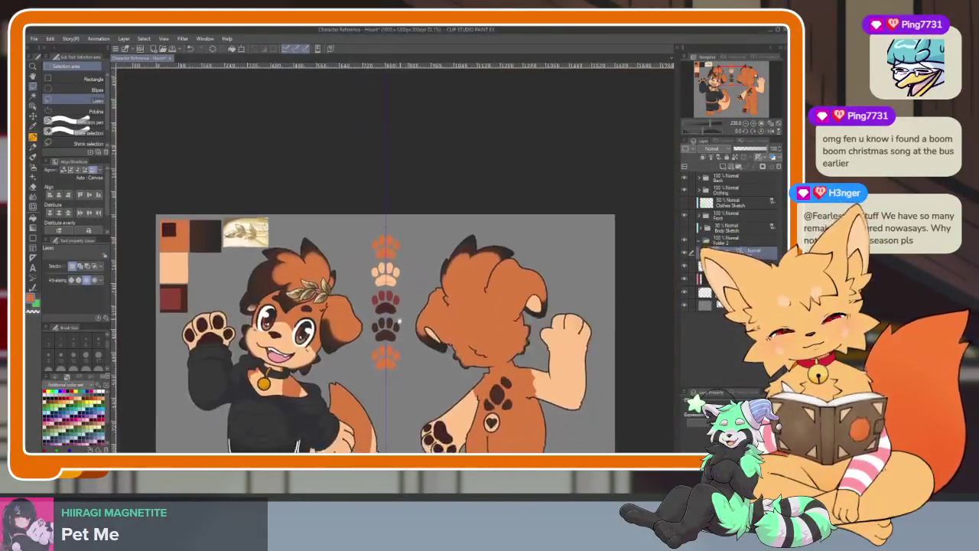
pyautogui.press('k')
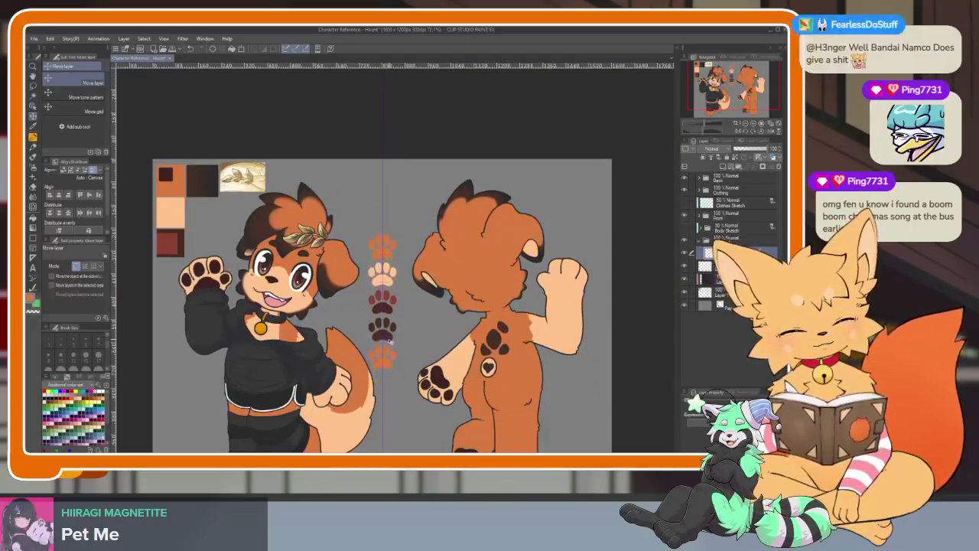
pyautogui.scroll(1, 390, 344)
pyautogui.scroll(2, 382, 356)
pyautogui.scroll(2, 370, 375)
pyautogui.scroll(-1, 374, 368)
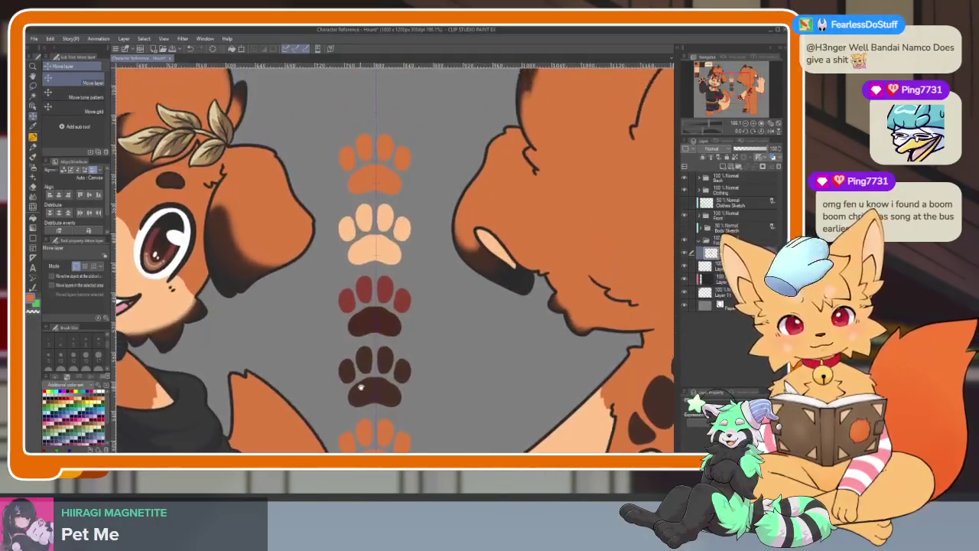
pyautogui.scroll(-1, 381, 356)
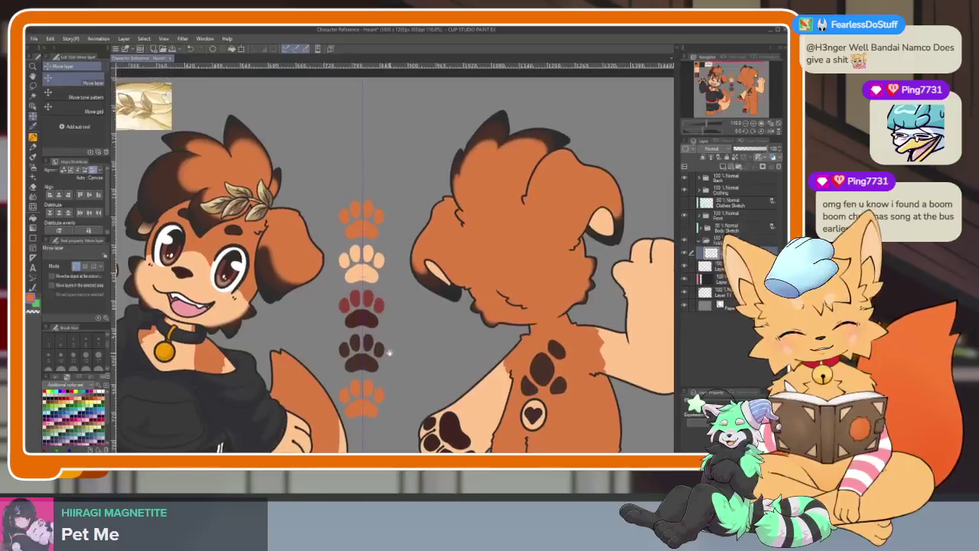
pyautogui.scroll(2, 390, 347)
pyautogui.moveTo(443, 333); pyautogui.dragTo(443, 244)
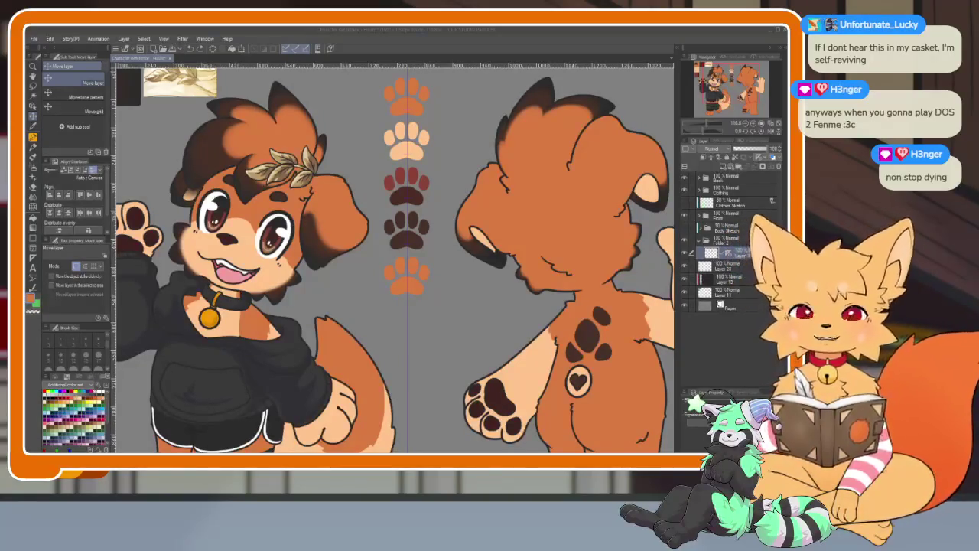
# Step: Shift the view of the reference sheet slightly to review the paw column
pyautogui.moveTo(495, 297); pyautogui.dragTo(464, 320)
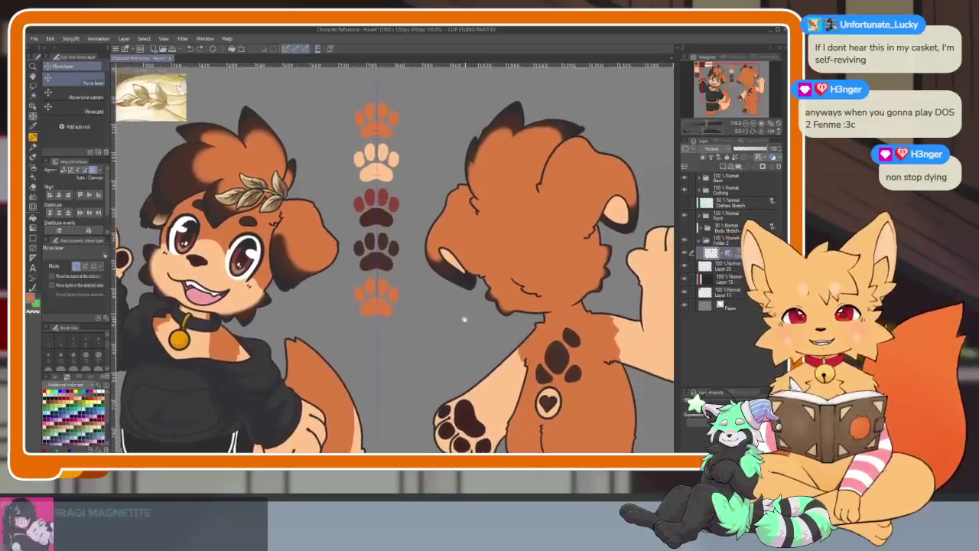
pyautogui.scroll(3, 464, 319)
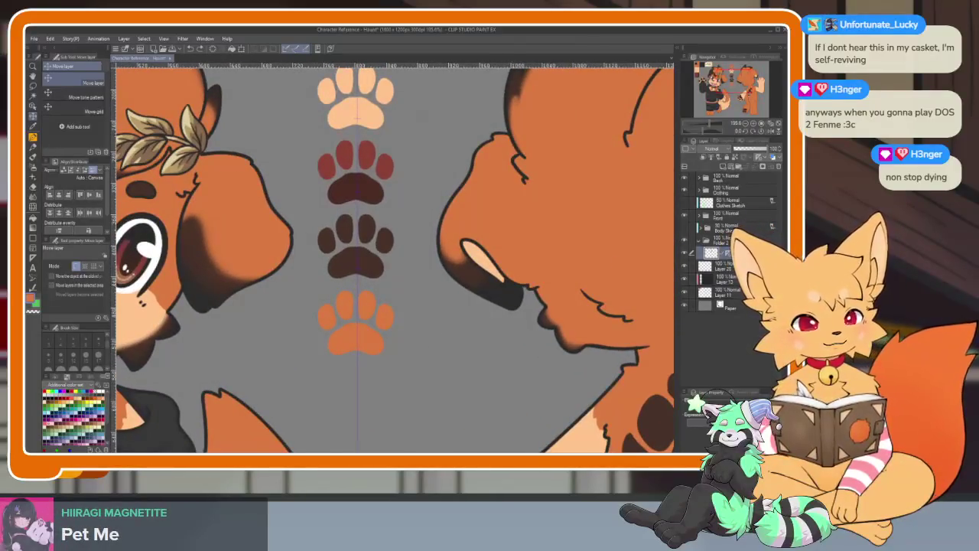
pyautogui.scroll(-1, 393, 339)
pyautogui.scroll(2, 393, 339)
pyautogui.scroll(-2, 376, 329)
pyautogui.scroll(-2, 404, 321)
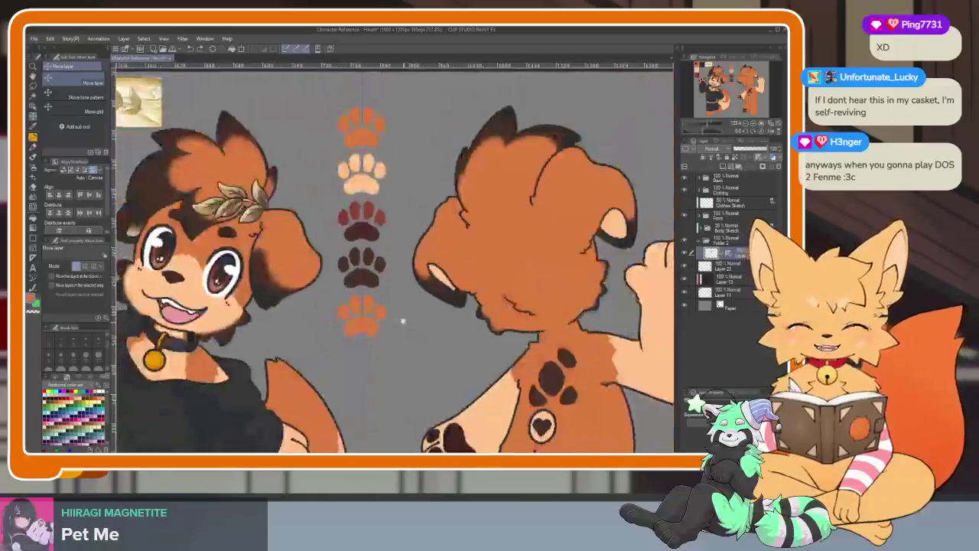
pyautogui.scroll(-3, 403, 322)
pyautogui.scroll(2, 428, 300)
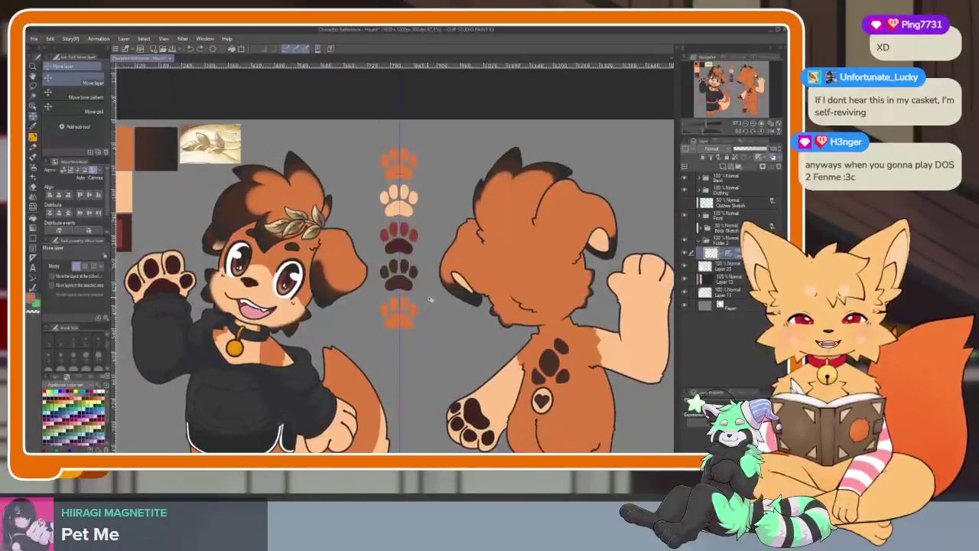
pyautogui.press('e')
pyautogui.moveTo(430, 300); pyautogui.dragTo(420, 329)
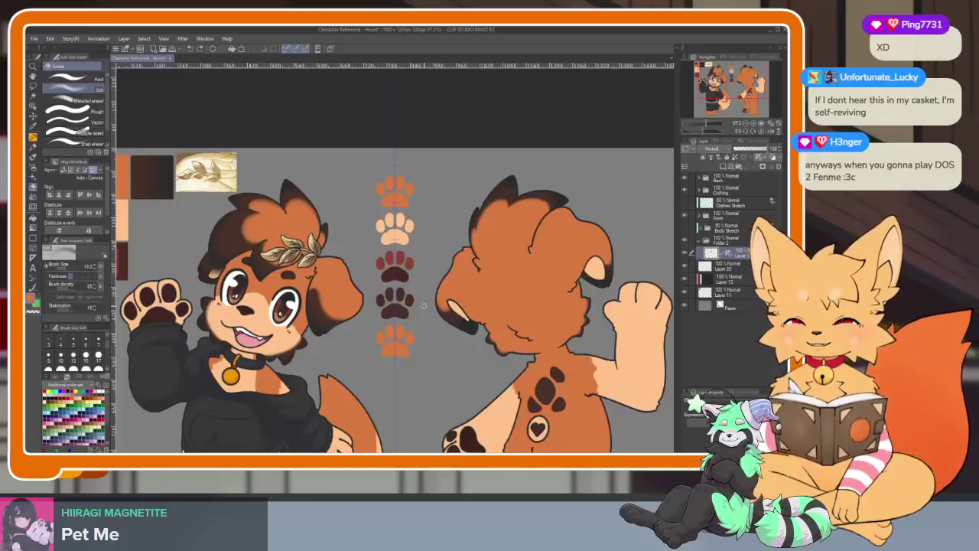
pyautogui.scroll(1, 460, 299)
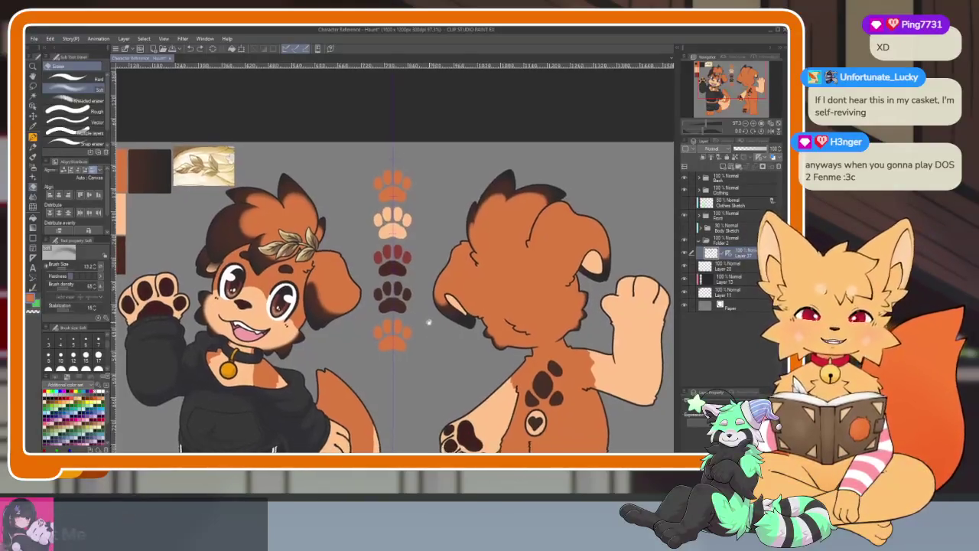
pyautogui.scroll(2, 445, 351)
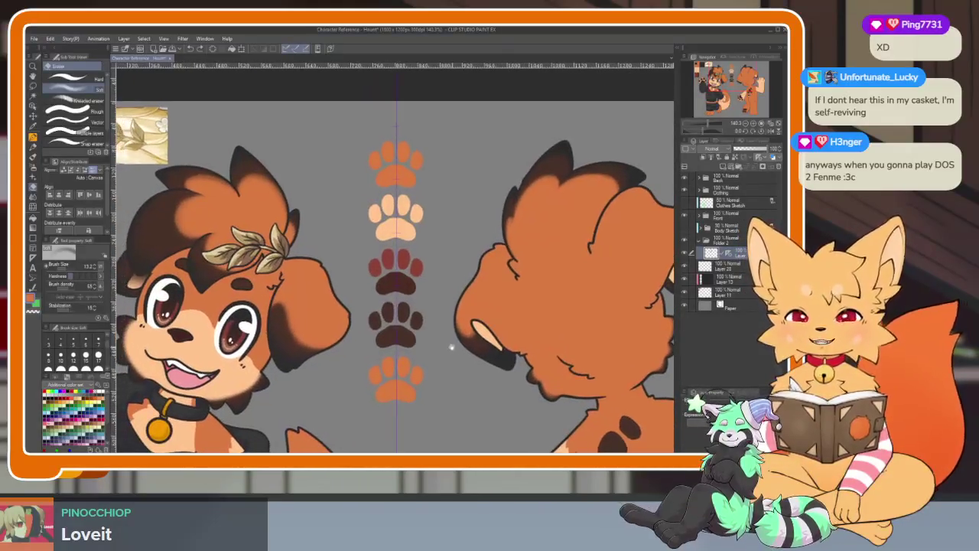
pyautogui.scroll(-2, 467, 345)
pyautogui.scroll(1, 478, 337)
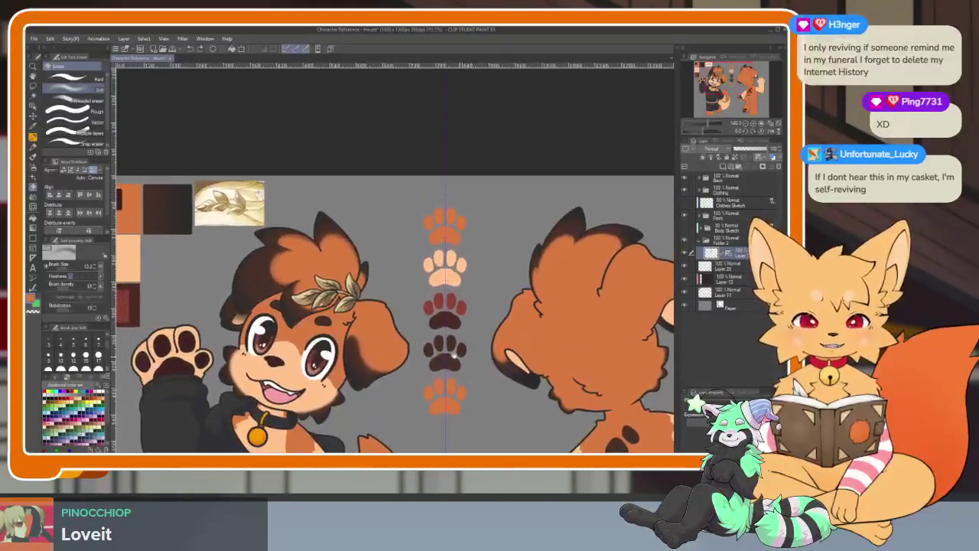
pyautogui.scroll(2, 478, 337)
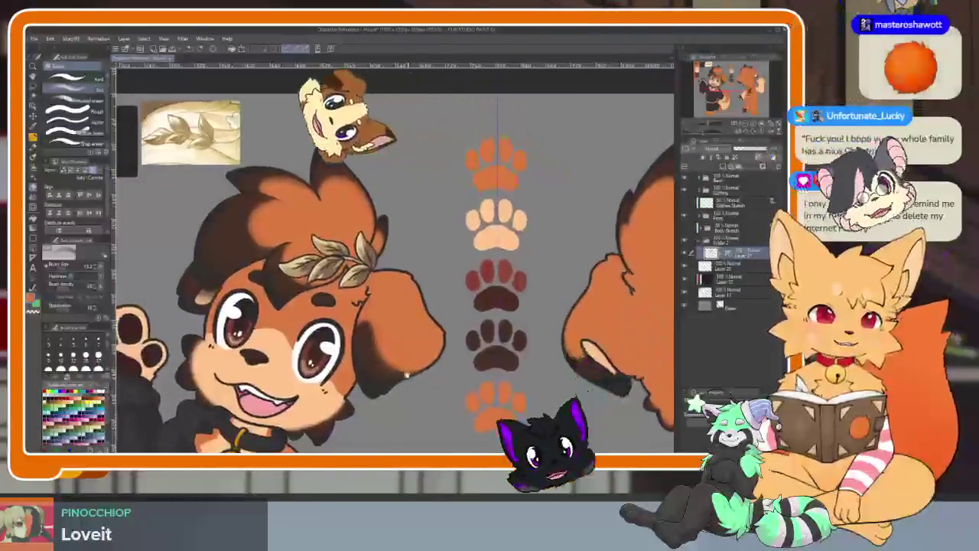
pyautogui.scroll(1, 398, 367)
pyautogui.scroll(1, 383, 371)
pyautogui.scroll(1, 367, 375)
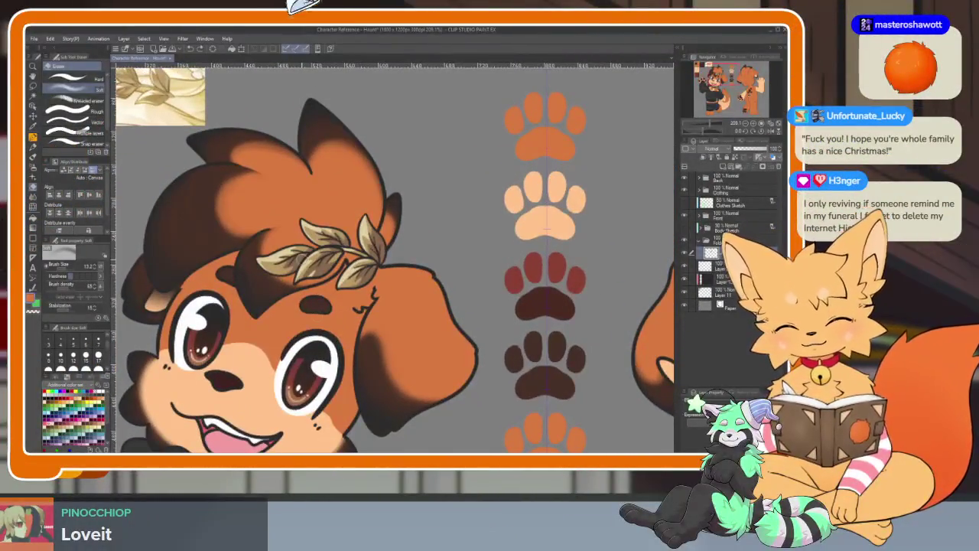
pyautogui.moveTo(335, 273); pyautogui.dragTo(308, 250)
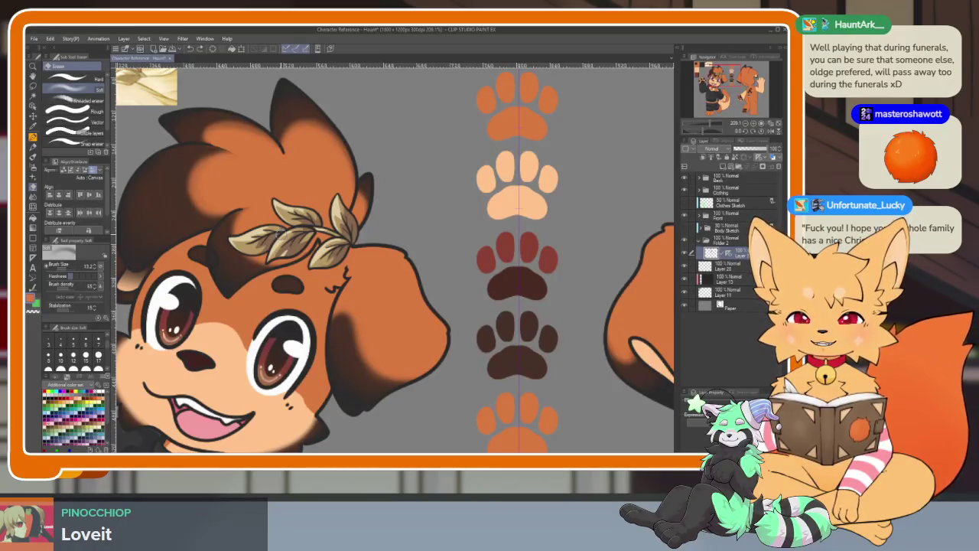
pyautogui.press('p')
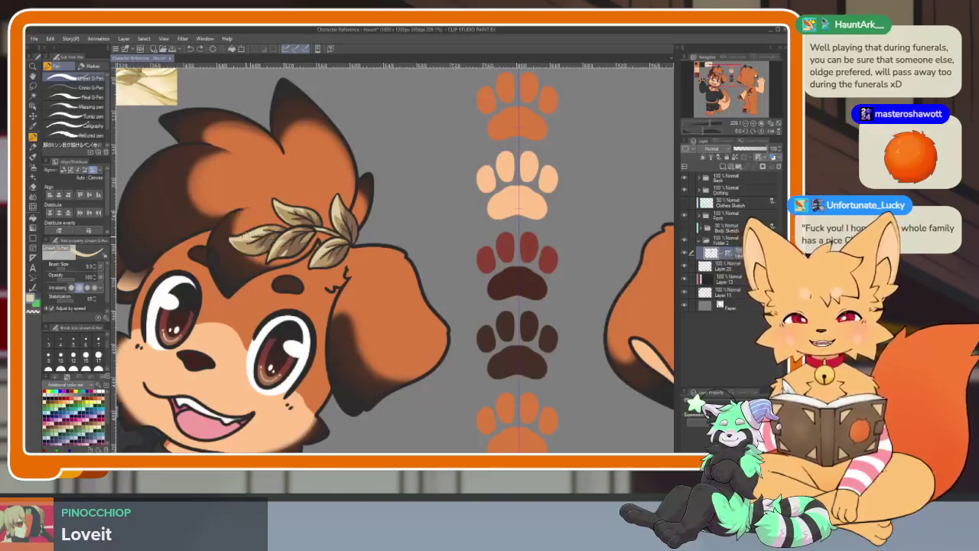
# Step: Zoom to the bottom orange paw, add a new raster layer, and paint its main pad cream
pyautogui.moveTo(506, 317); pyautogui.dragTo(435, 273)
pyautogui.scroll(-5, 444, 291)
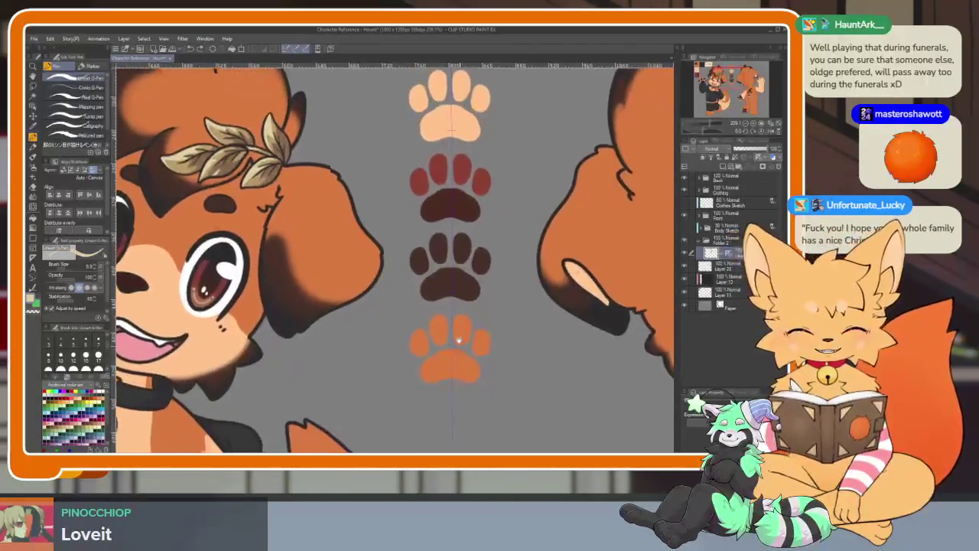
pyautogui.scroll(5, 455, 314)
pyautogui.scroll(-2, 483, 324)
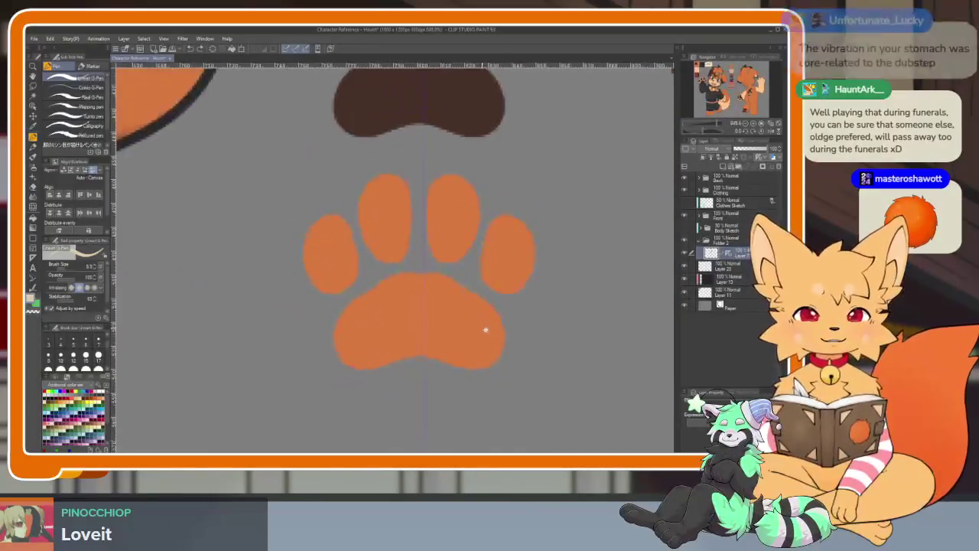
pyautogui.moveTo(507, 328); pyautogui.dragTo(494, 326)
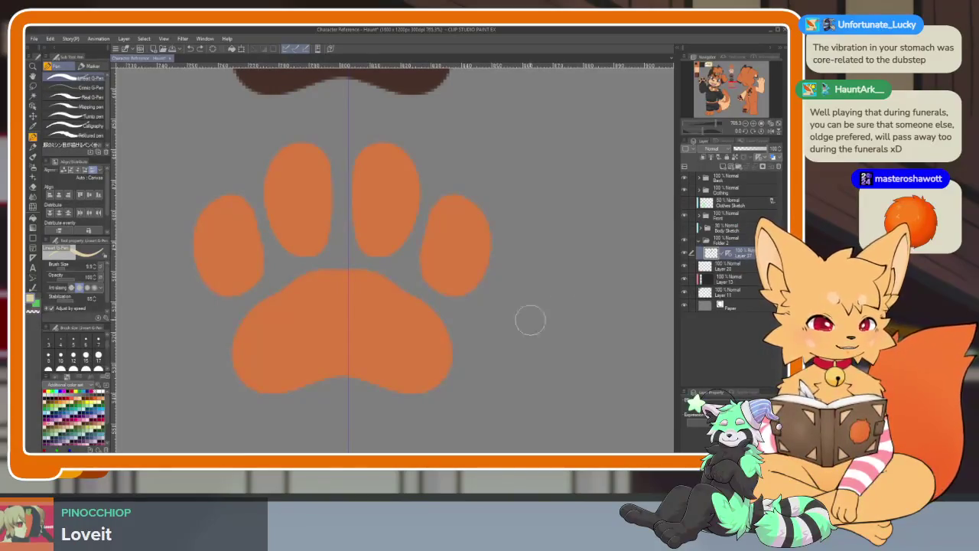
pyautogui.scroll(1, 530, 320)
pyautogui.click(724, 167)
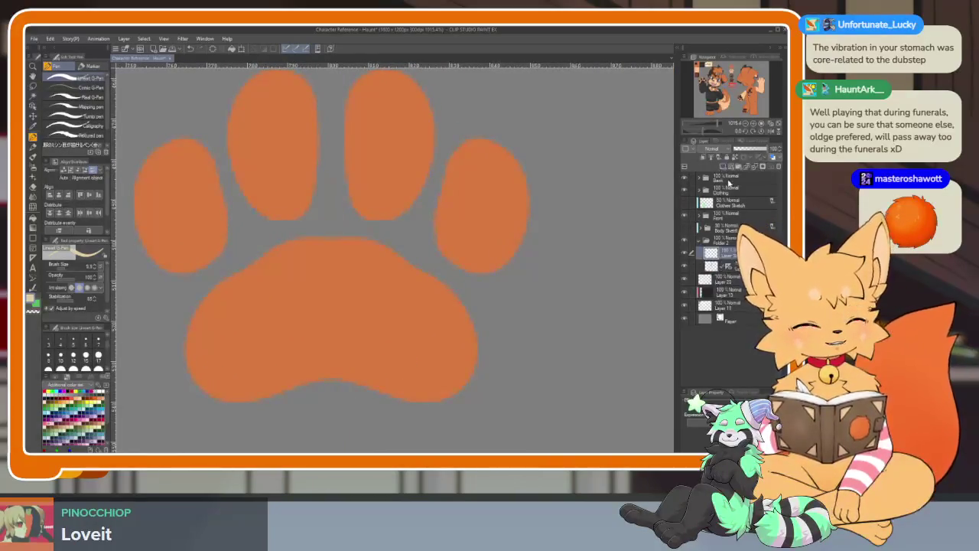
pyautogui.moveTo(461, 336); pyautogui.dragTo(473, 328)
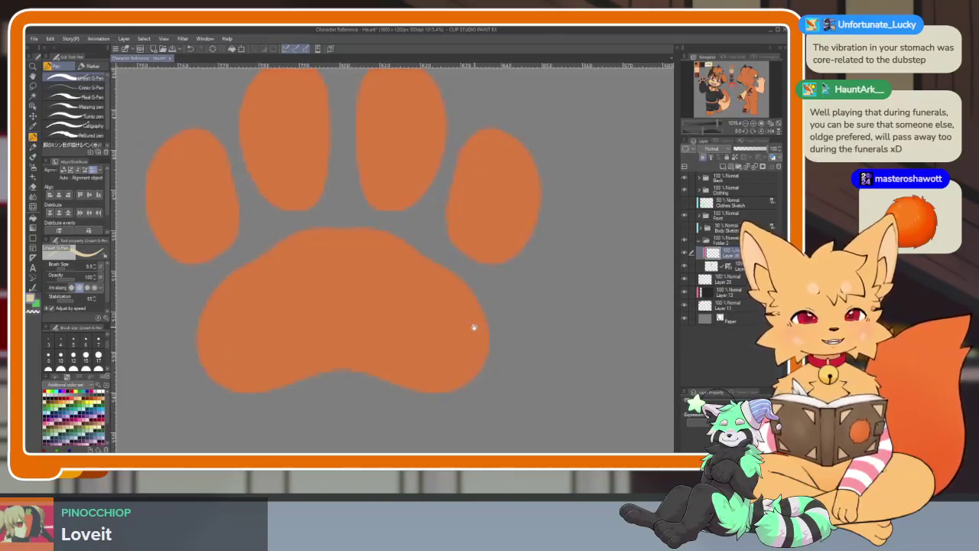
pyautogui.moveTo(444, 268); pyautogui.dragTo(202, 348)
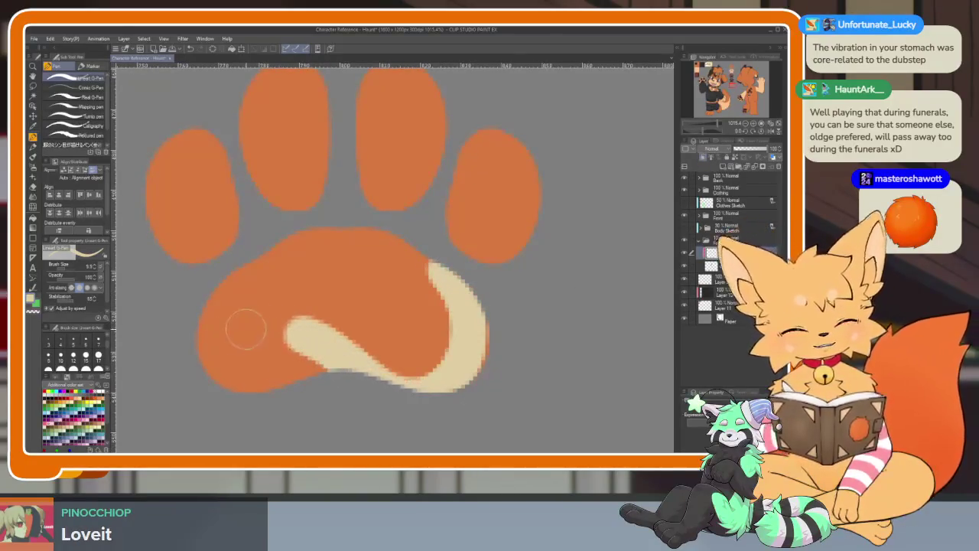
pyautogui.moveTo(206, 312)
pyautogui.mouseDown()
pyautogui.moveTo(350, 233)
pyautogui.moveTo(428, 276)
pyautogui.moveTo(283, 289)
pyautogui.moveTo(300, 271)
pyautogui.moveTo(201, 396)
pyautogui.moveTo(374, 283)
pyautogui.moveTo(236, 405)
pyautogui.moveTo(425, 291)
pyautogui.moveTo(284, 400)
pyautogui.moveTo(470, 280)
pyautogui.moveTo(372, 393)
pyautogui.moveTo(505, 338)
pyautogui.mouseUp()
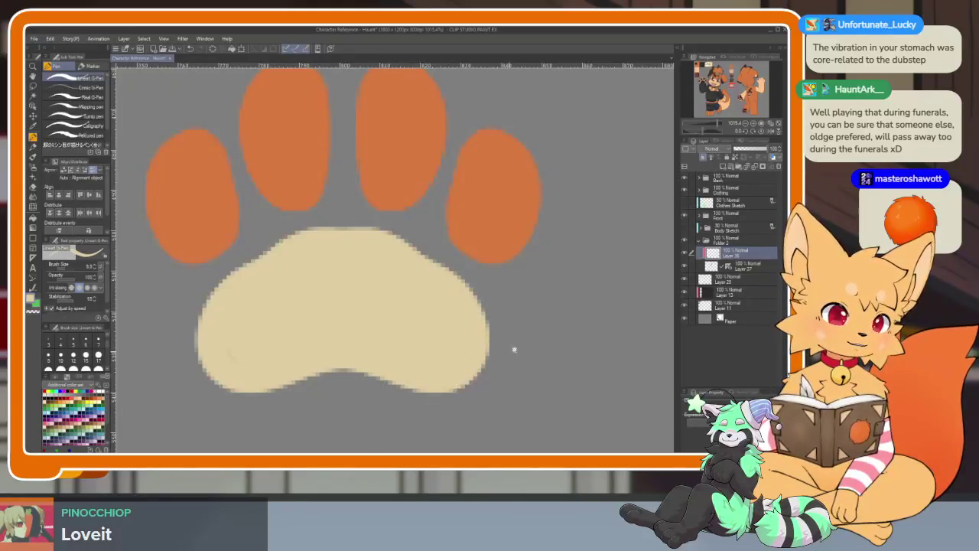
# Step: Pan and zoom across the sheet to bring the orange and cream paw into view
pyautogui.scroll(-10, 531, 312)
pyautogui.moveTo(530, 312); pyautogui.dragTo(601, 454)
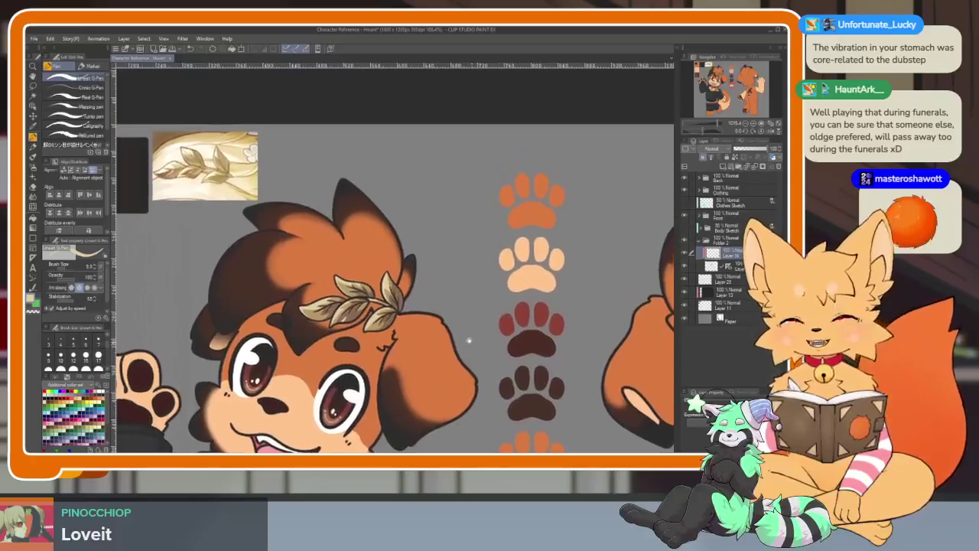
pyautogui.scroll(5, 260, 217)
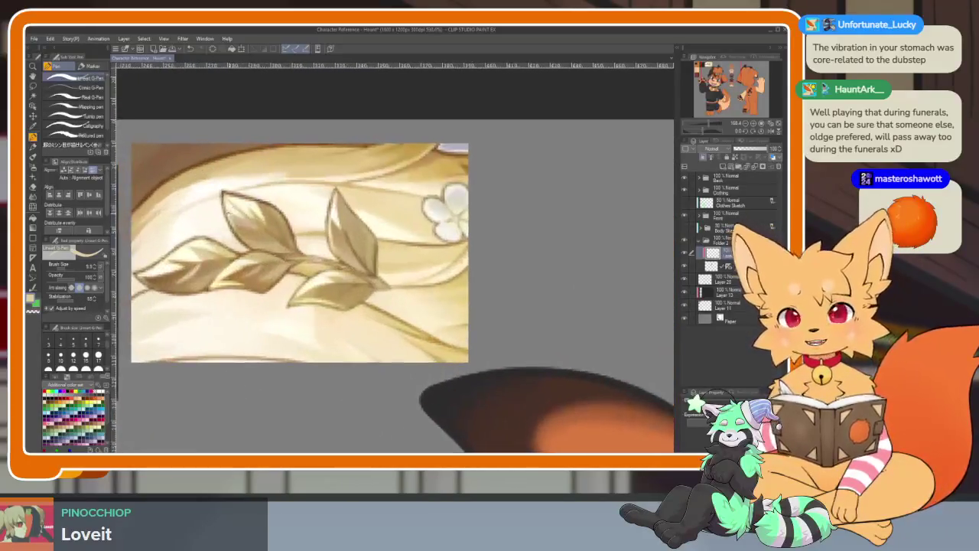
pyautogui.scroll(-5, 322, 238)
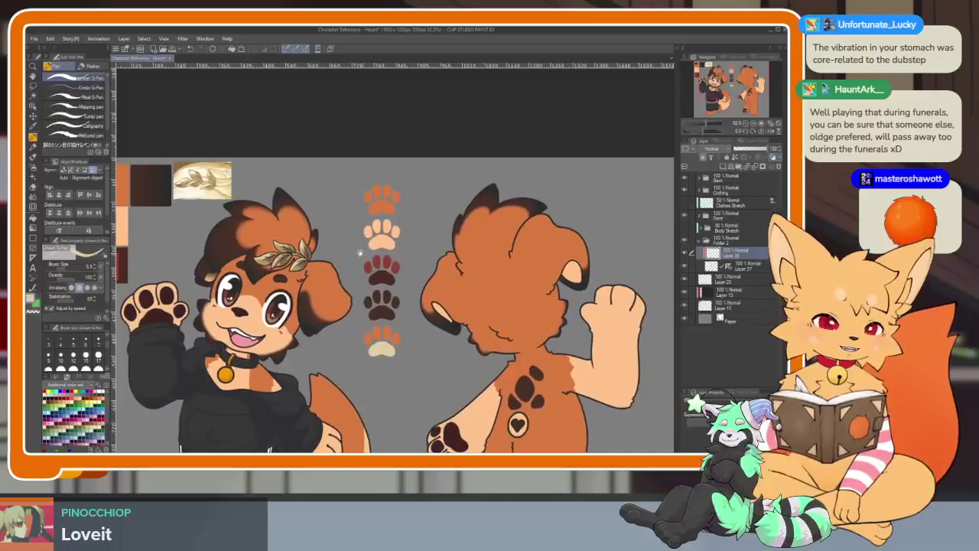
pyautogui.scroll(5, 315, 261)
pyautogui.scroll(-1, 315, 260)
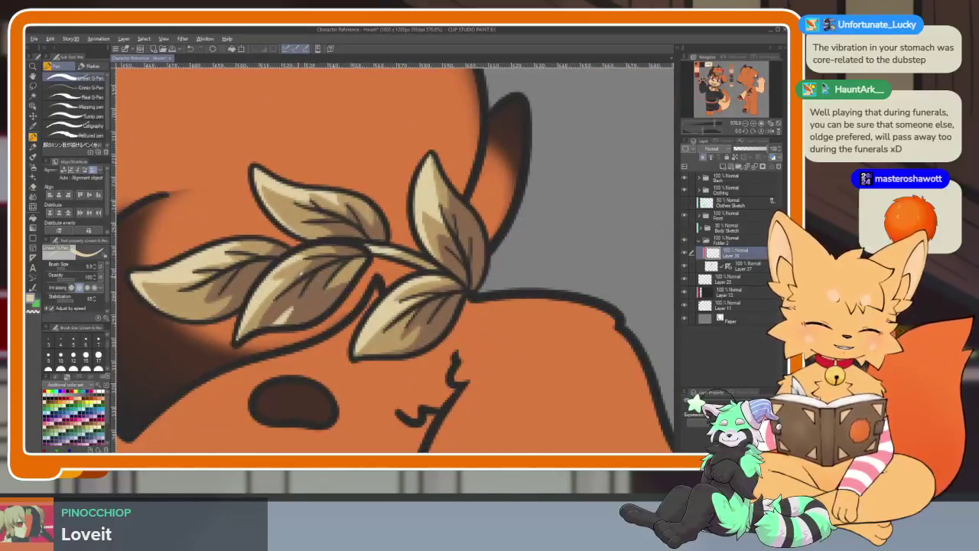
pyautogui.scroll(-5, 300, 272)
pyautogui.moveTo(497, 367)
pyautogui.mouseDown()
pyautogui.moveTo(315, 281)
pyautogui.moveTo(355, 168)
pyautogui.mouseUp()
pyautogui.scroll(5, 316, 282)
pyautogui.scroll(-3, 315, 281)
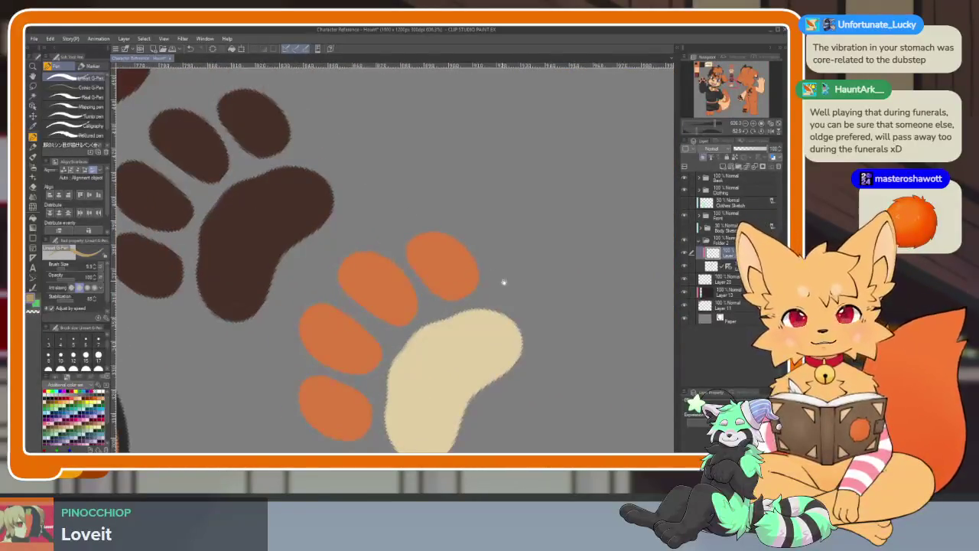
pyautogui.scroll(-1, 504, 283)
pyautogui.moveTo(503, 282); pyautogui.dragTo(460, 245)
pyautogui.scroll(3, 459, 245)
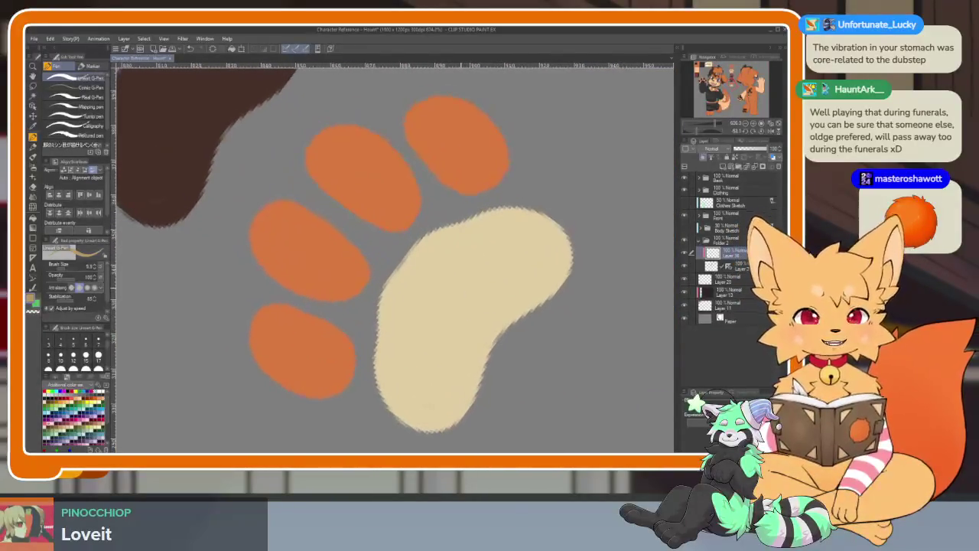
# Step: Paint tan over the inner halves of the bottom paw's four toe pads on the paw layer
pyautogui.moveTo(382, 170); pyautogui.dragTo(437, 137)
pyautogui.hotkey('ctrl', 'z')
pyautogui.moveTo(329, 339); pyautogui.dragTo(329, 404)
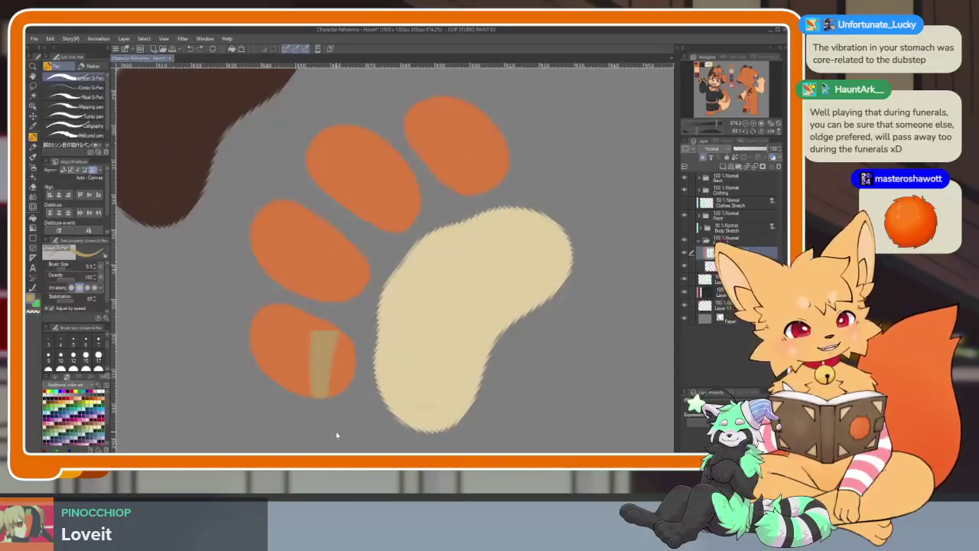
pyautogui.hotkey('ctrl', 'z')
pyautogui.click(694, 266)
pyautogui.scroll(-1, 467, 321)
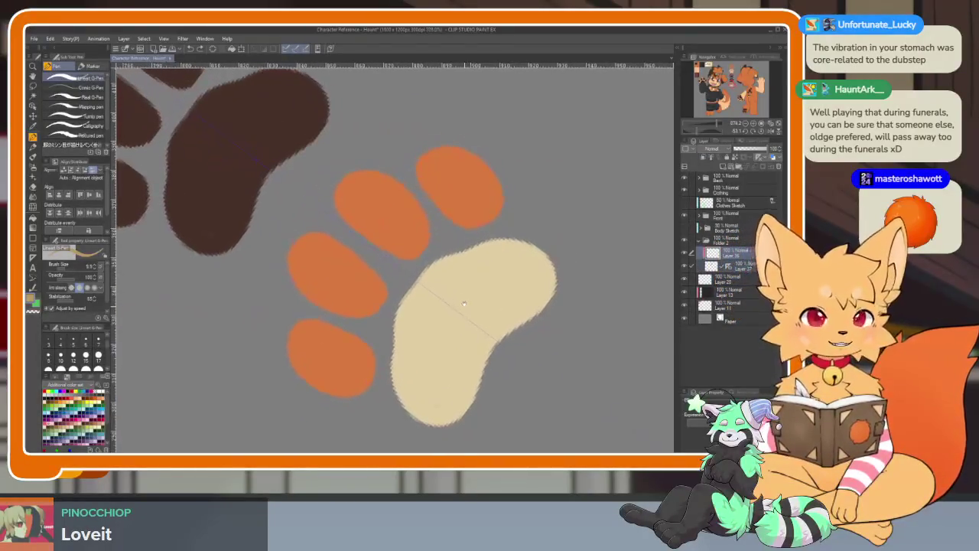
pyautogui.moveTo(516, 179); pyautogui.dragTo(344, 383)
pyautogui.moveTo(489, 199)
pyautogui.mouseDown()
pyautogui.moveTo(361, 396)
pyautogui.moveTo(429, 226)
pyautogui.mouseUp()
pyautogui.scroll(-5, 534, 218)
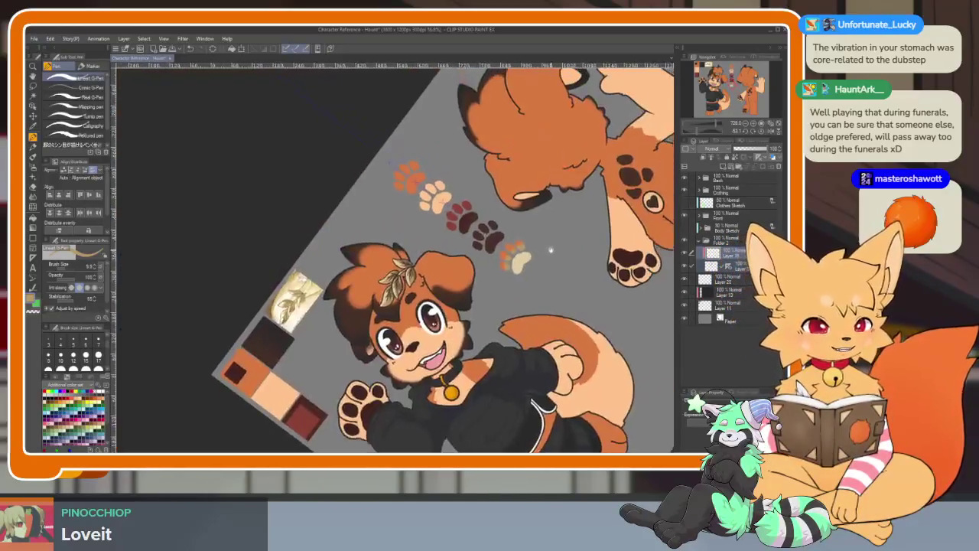
# Step: Zoom in on the bottom paw and shift its orange toe tops to brown with a colour adjustment
pyautogui.scroll(3, 536, 214)
pyautogui.scroll(2, 546, 200)
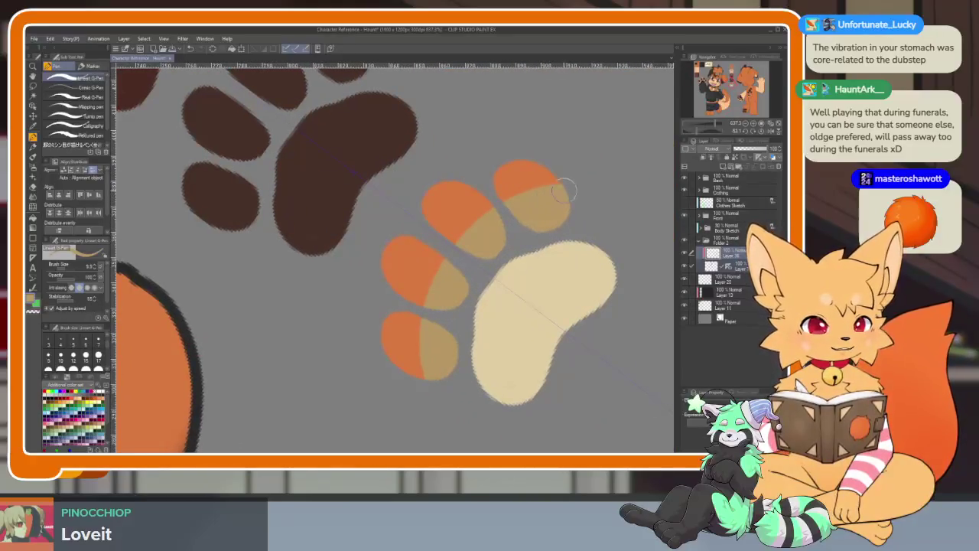
pyautogui.scroll(-5, 438, 395)
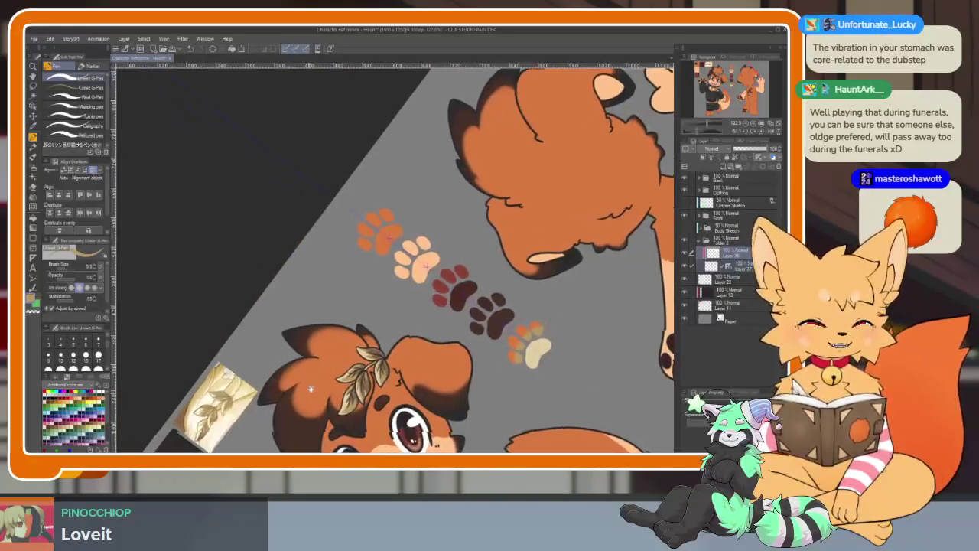
pyautogui.scroll(1, 304, 369)
pyautogui.scroll(4, 304, 368)
pyautogui.scroll(2, 305, 369)
pyautogui.scroll(1, 317, 376)
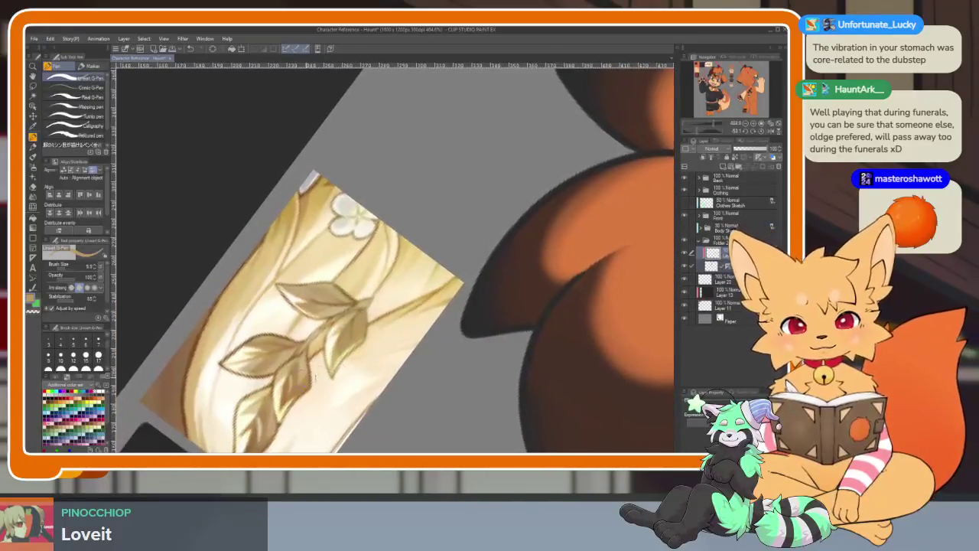
pyautogui.scroll(-4, 290, 382)
pyautogui.scroll(2, 420, 345)
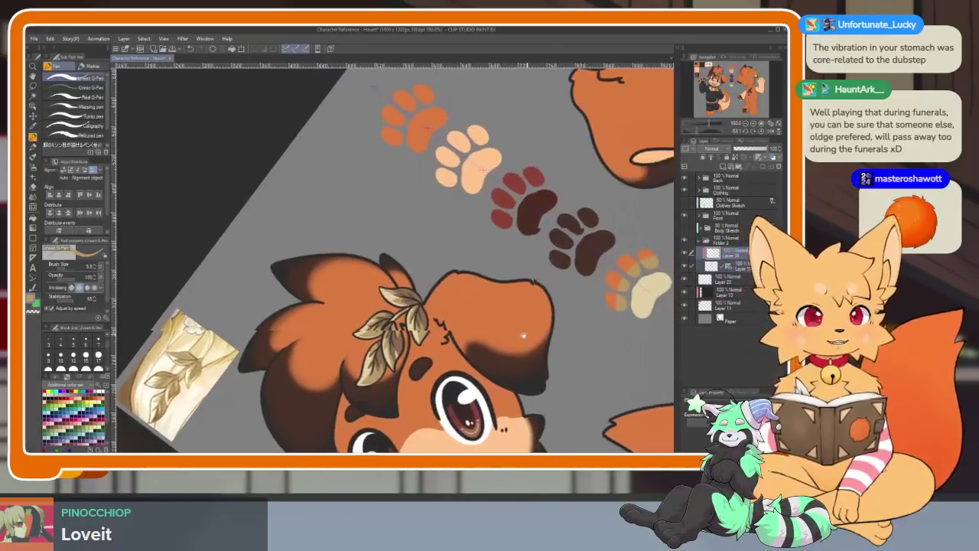
pyautogui.scroll(2, 419, 344)
pyautogui.scroll(-5, 482, 385)
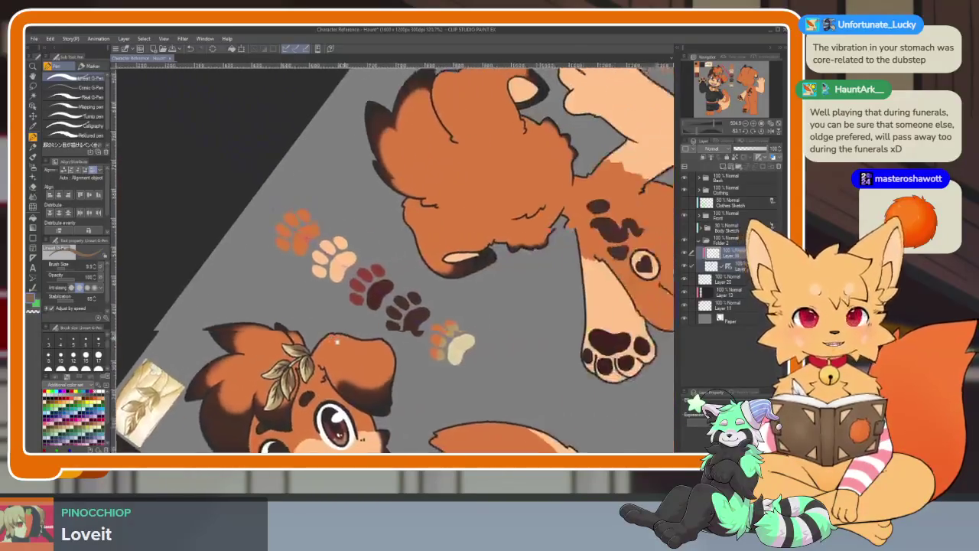
pyautogui.scroll(2, 366, 353)
pyautogui.scroll(2, 366, 353)
pyautogui.moveTo(448, 230); pyautogui.dragTo(485, 161)
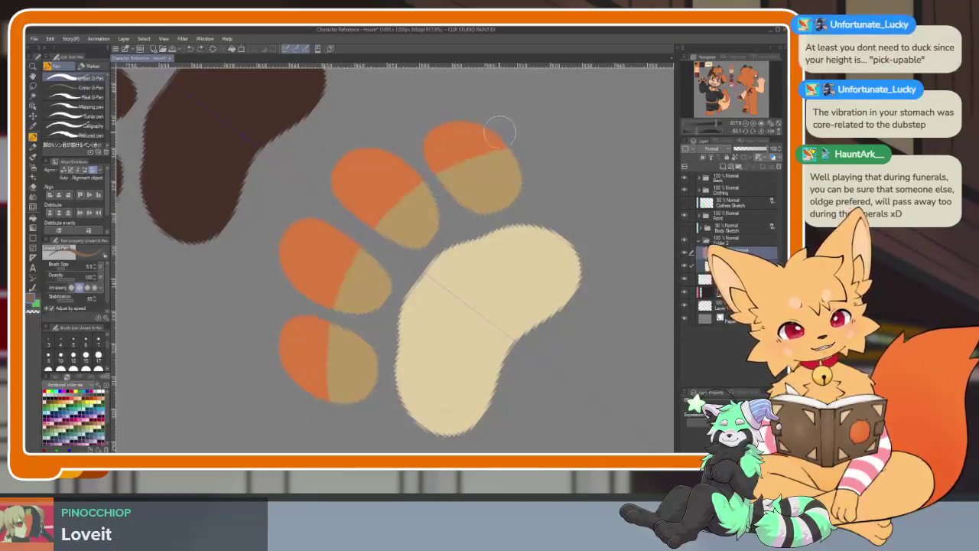
pyautogui.hotkey('ctrl', 'y')
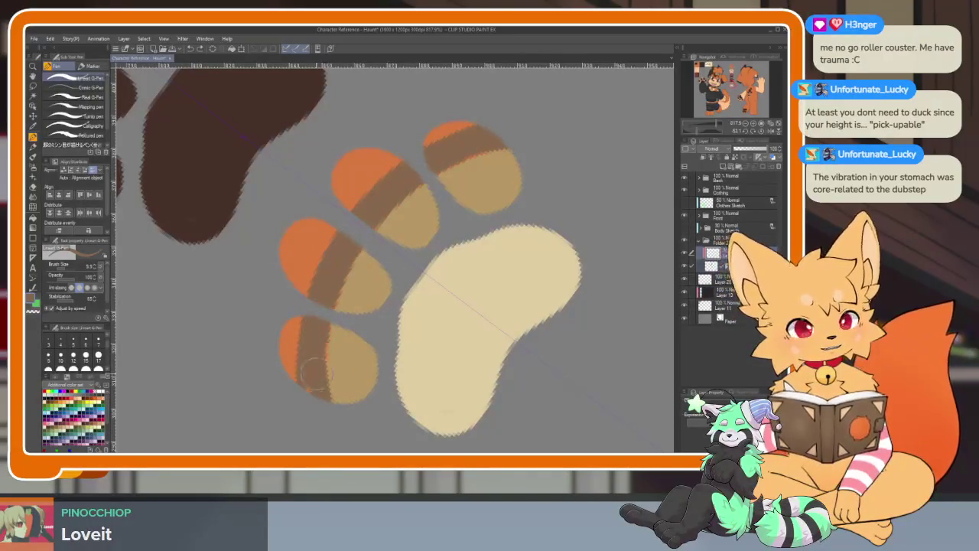
pyautogui.hotkey('ctrl', 'z')
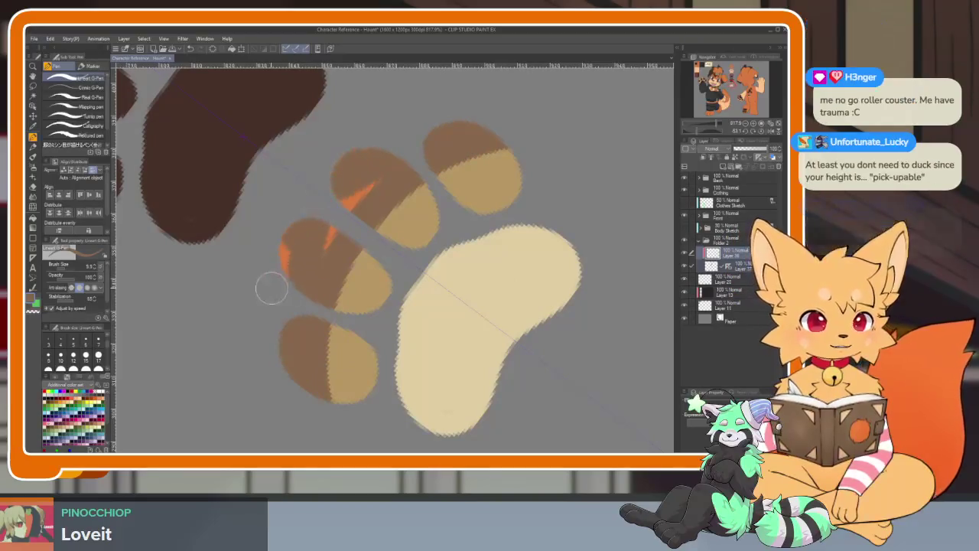
pyautogui.scroll(-3, 468, 124)
pyautogui.scroll(-3, 489, 229)
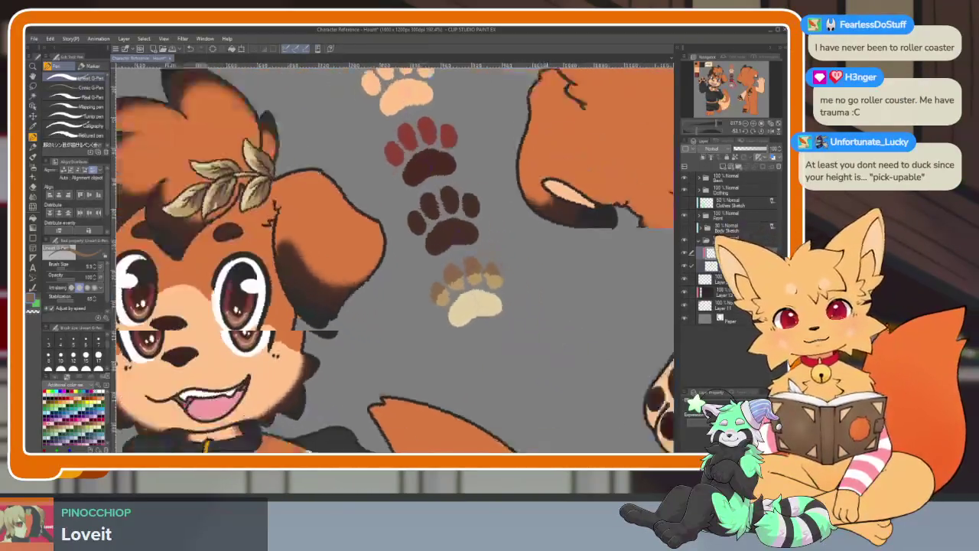
pyautogui.scroll(-3, 505, 306)
pyautogui.scroll(-2, 522, 353)
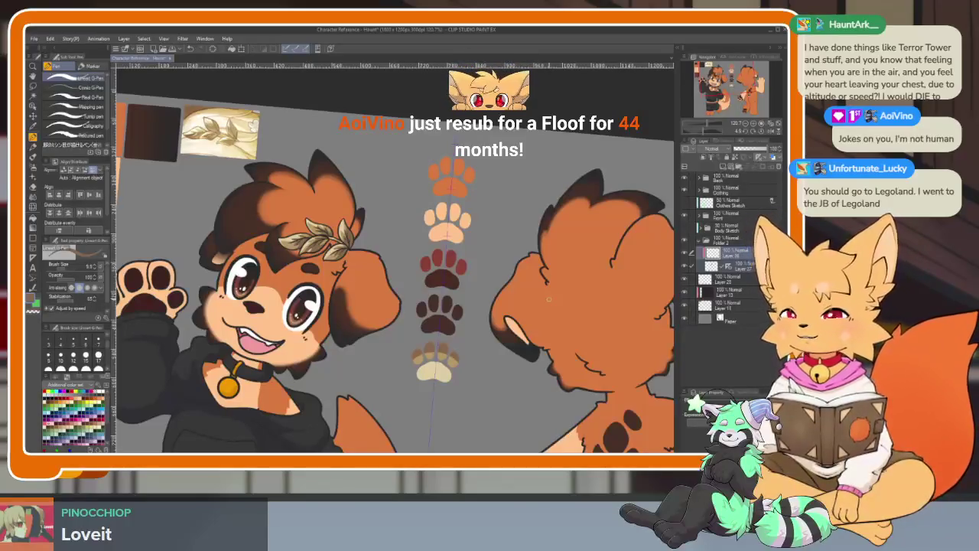
# Step: Airbrush a soft dark black stroke across the front view's hoodie collar and chest
pyautogui.moveTo(306, 382)
pyautogui.mouseDown()
pyautogui.moveTo(352, 375)
pyautogui.moveTo(337, 390)
pyautogui.moveTo(367, 367)
pyautogui.mouseUp()
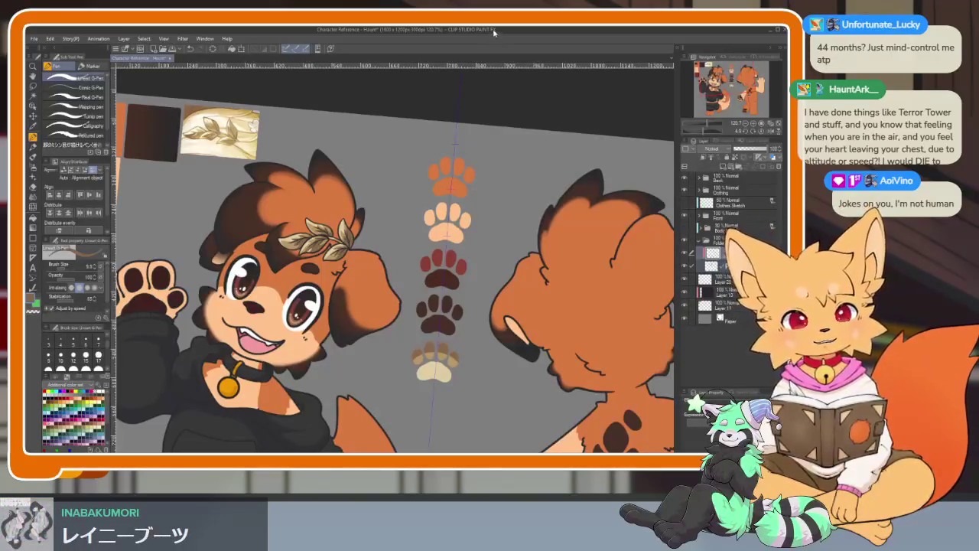
# Step: Reset the canvas rotation upright and paint the bottom paw's two middle toes solid brown
pyautogui.click(763, 133)
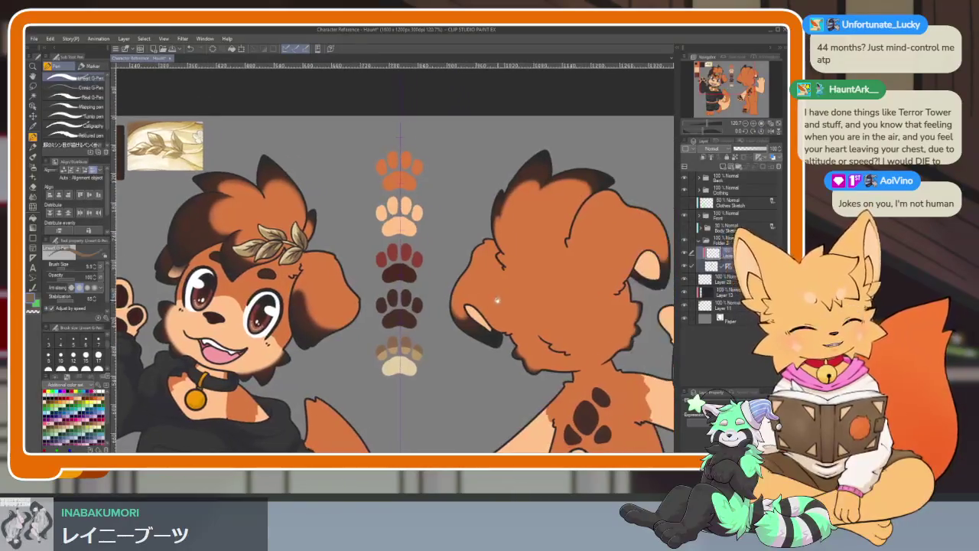
pyautogui.scroll(5, 409, 352)
pyautogui.scroll(2, 405, 360)
pyautogui.scroll(1, 394, 356)
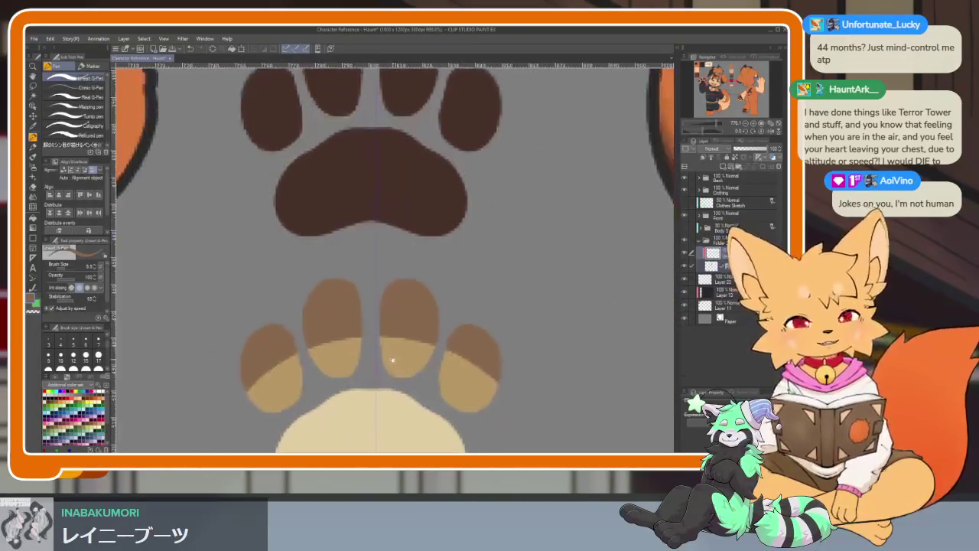
pyautogui.moveTo(322, 359); pyautogui.dragTo(424, 358)
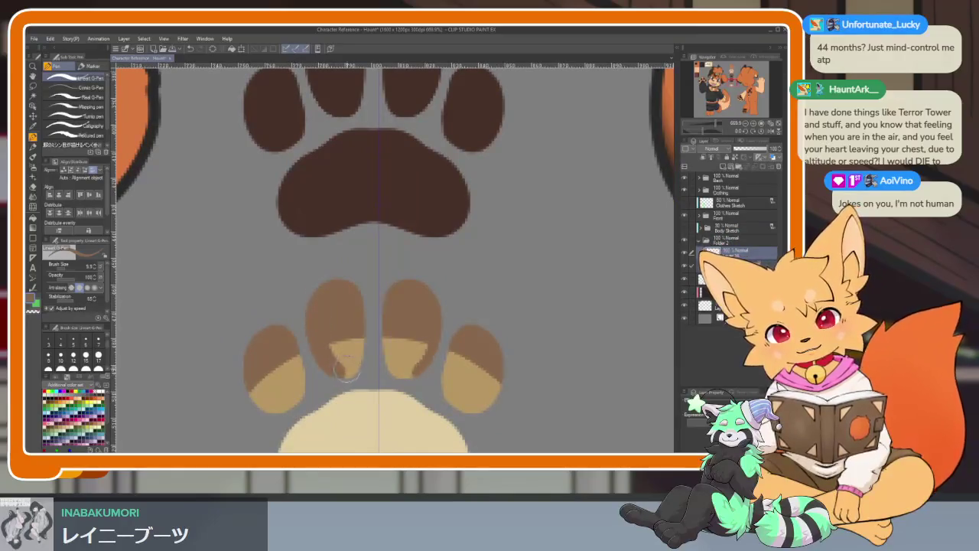
pyautogui.moveTo(355, 345); pyautogui.dragTo(389, 360)
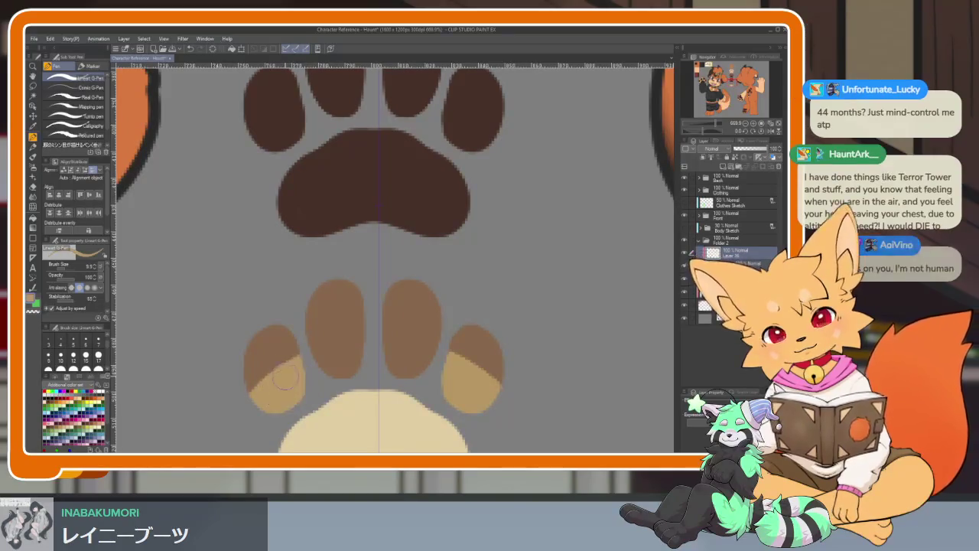
# Step: Repaint the two outer toe pads solid tan, removing the brown arc
pyautogui.moveTo(489, 360); pyautogui.dragTo(462, 336)
pyautogui.moveTo(260, 368); pyautogui.dragTo(294, 350)
pyautogui.moveTo(482, 337); pyautogui.dragTo(459, 358)
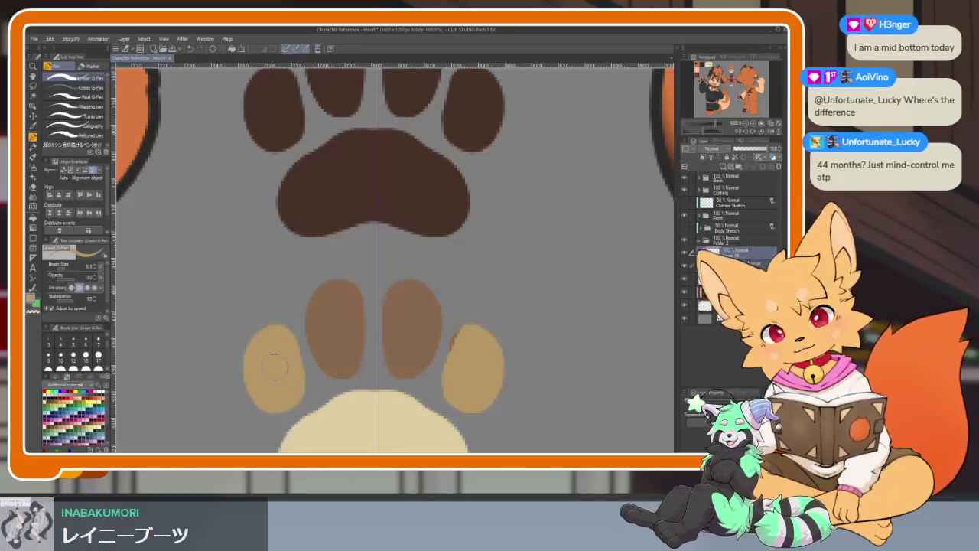
pyautogui.scroll(-5, 487, 331)
pyautogui.scroll(5, 487, 330)
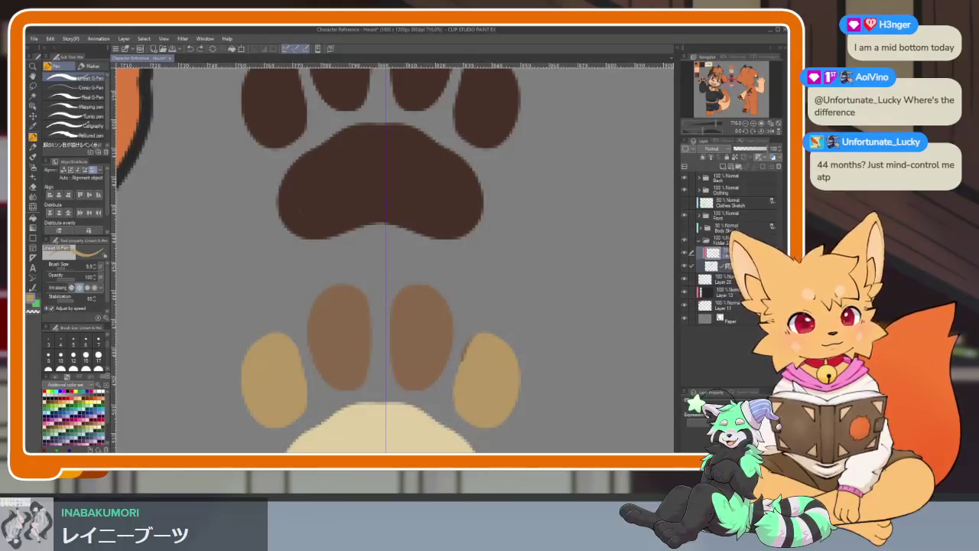
pyautogui.scroll(-4, 516, 359)
pyautogui.scroll(-2, 522, 325)
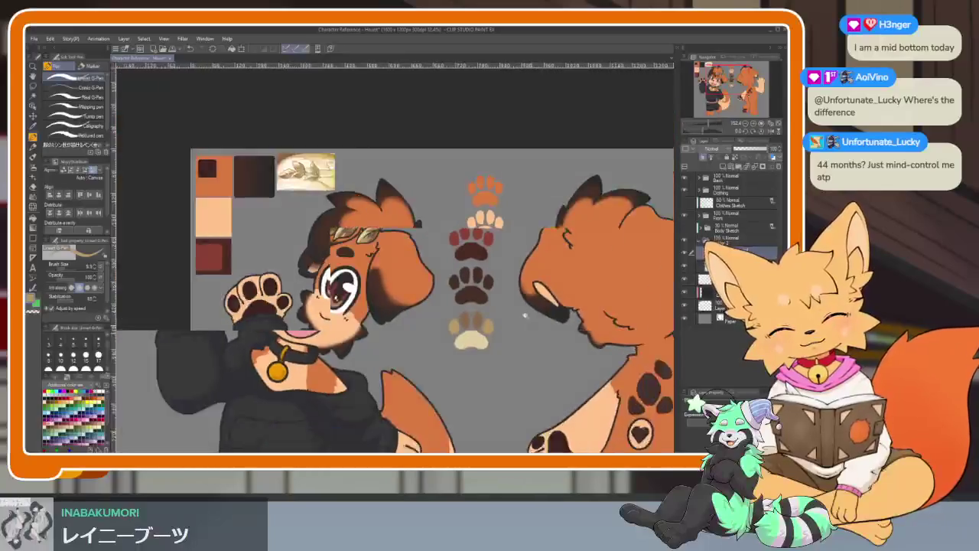
# Step: Paint the right-middle toe tan and the far-right toe in eyedropped brown
pyautogui.scroll(-2, 526, 314)
pyautogui.scroll(1, 526, 314)
pyautogui.scroll(1, 526, 337)
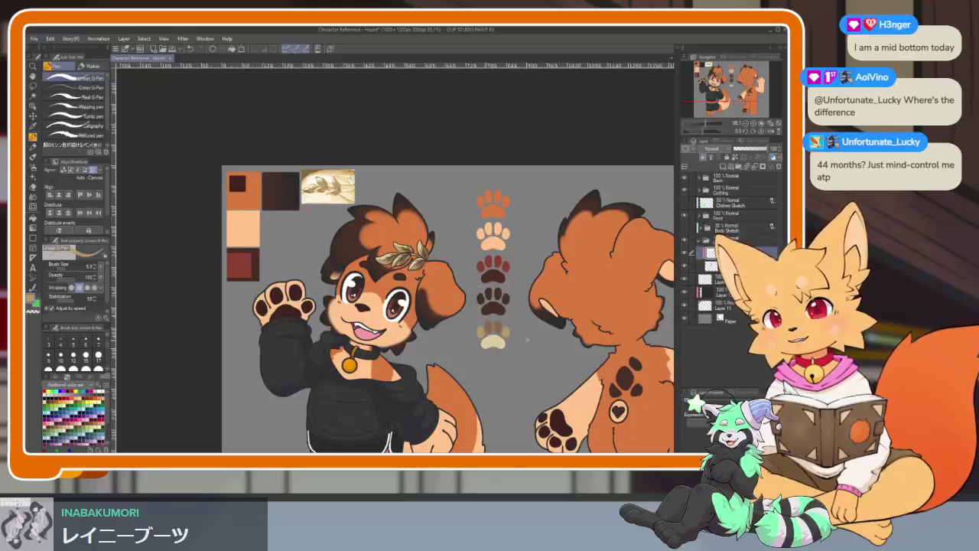
pyautogui.scroll(1, 487, 331)
pyautogui.scroll(3, 484, 330)
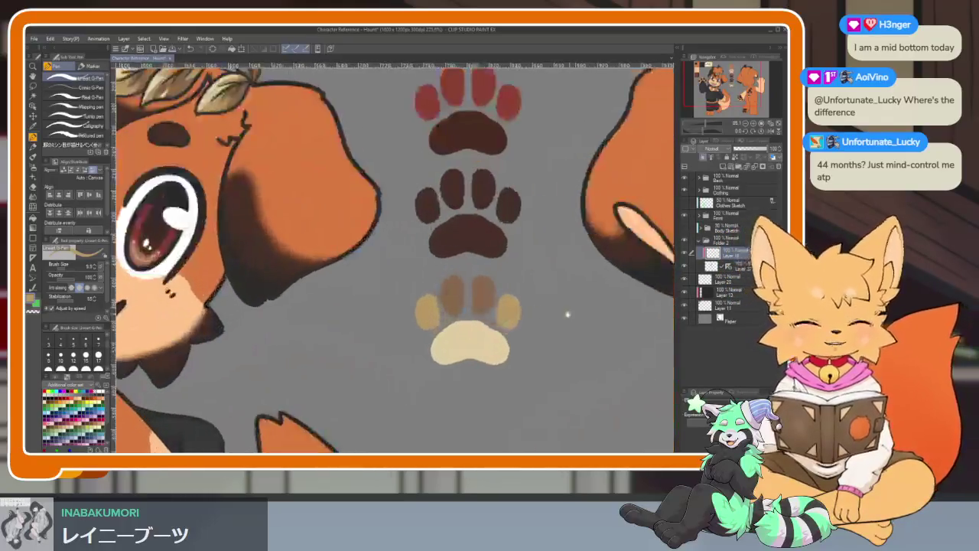
pyautogui.scroll(2, 481, 329)
pyautogui.moveTo(387, 256)
pyautogui.mouseDown()
pyautogui.moveTo(372, 247)
pyautogui.moveTo(363, 360)
pyautogui.moveTo(413, 306)
pyautogui.moveTo(388, 369)
pyautogui.mouseUp()
pyautogui.keyDown('alt'); pyautogui.click(287, 306); pyautogui.keyUp('alt')
pyautogui.moveTo(455, 310)
pyautogui.mouseDown()
pyautogui.moveTo(459, 337)
pyautogui.moveTo(498, 323)
pyautogui.moveTo(488, 379)
pyautogui.mouseUp()
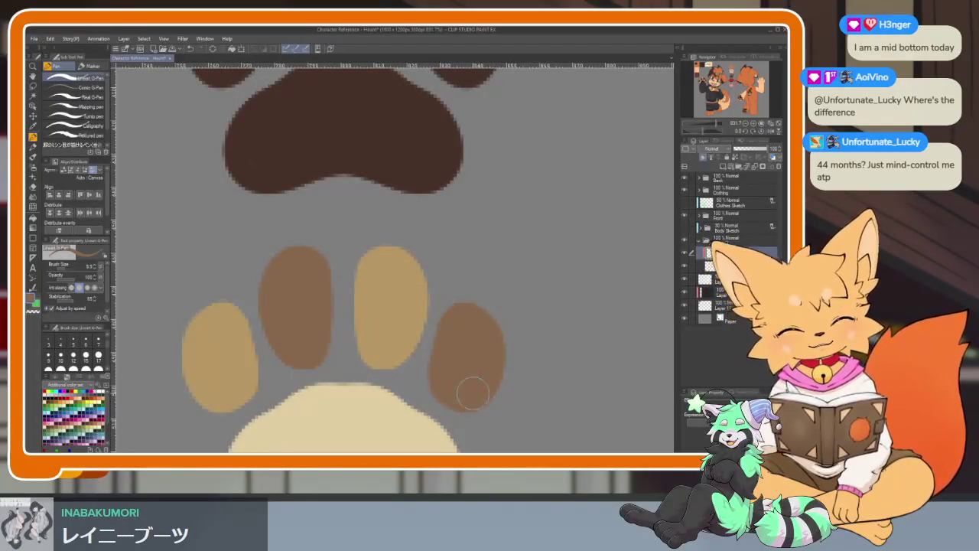
# Step: Use Auto select to select the dark brown paw's pad
pyautogui.scroll(-6, 553, 341)
pyautogui.scroll(1, 566, 325)
pyautogui.scroll(1, 551, 333)
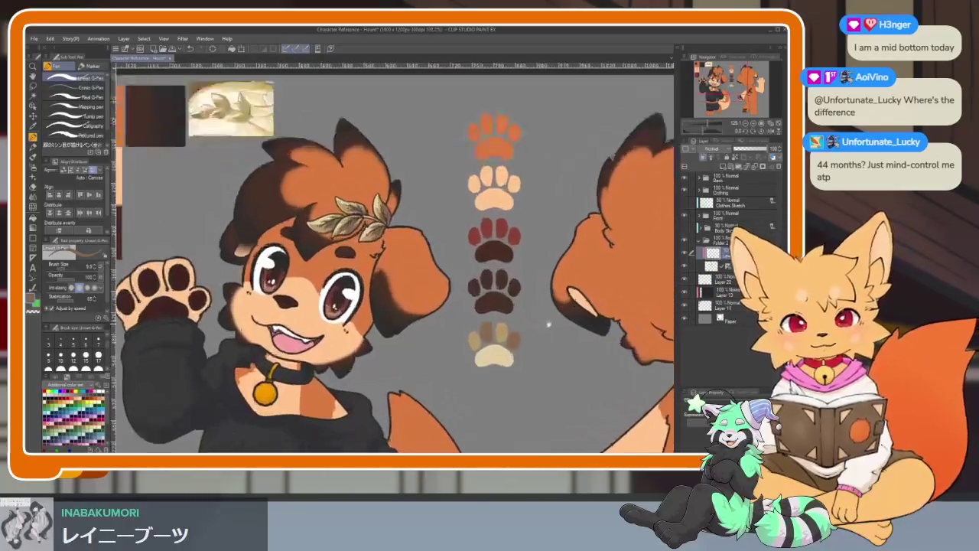
pyautogui.scroll(1, 535, 340)
pyautogui.scroll(1, 520, 352)
pyautogui.scroll(-1, 519, 352)
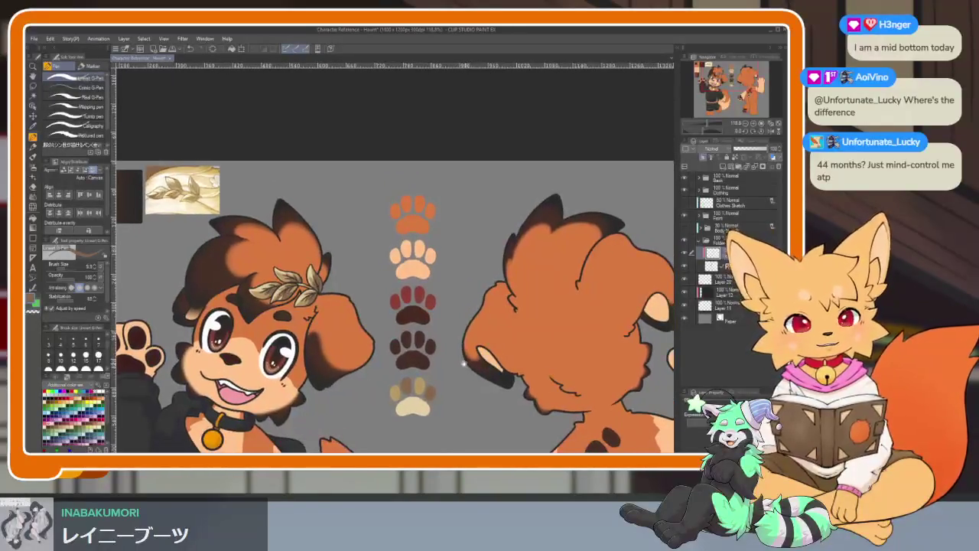
pyautogui.scroll(5, 467, 367)
pyautogui.scroll(-2, 469, 365)
pyautogui.scroll(1, 469, 366)
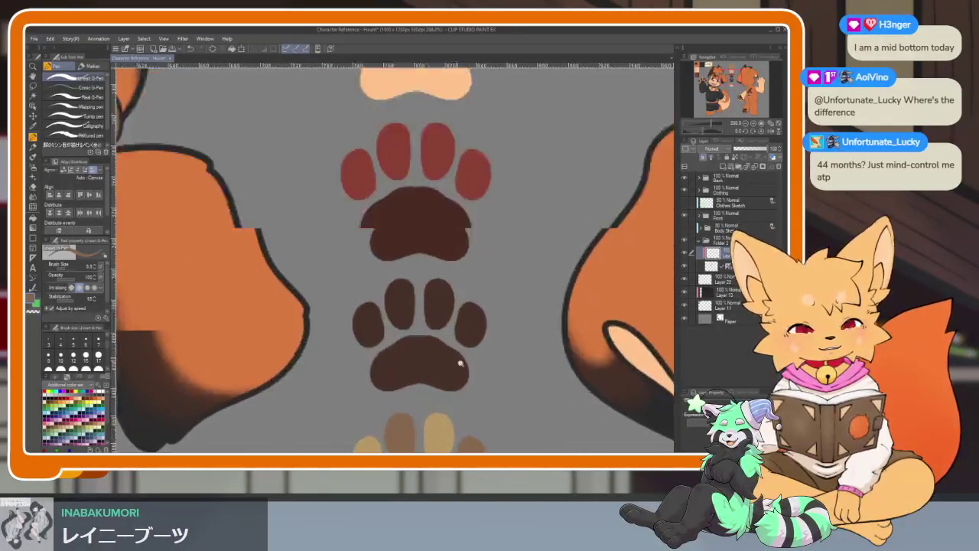
pyautogui.scroll(1, 471, 367)
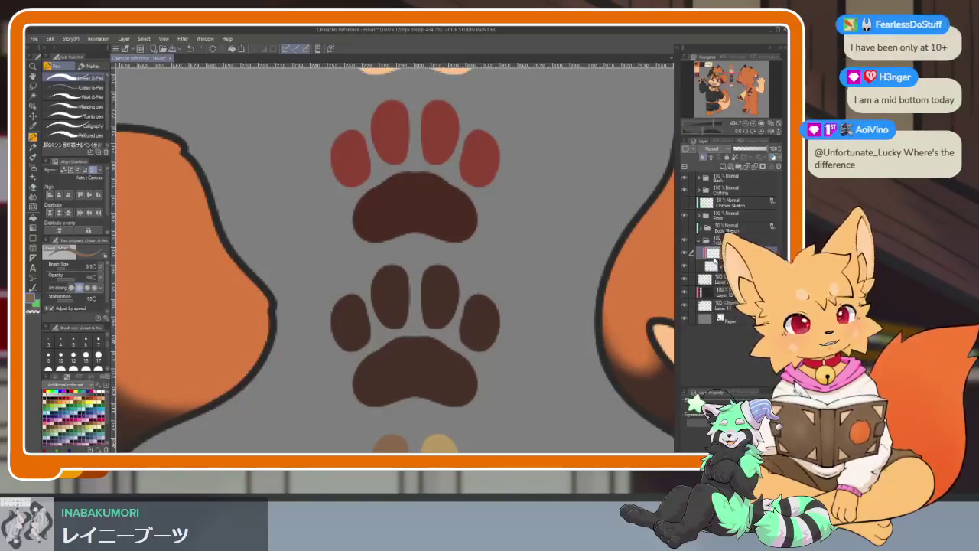
pyautogui.press('w')
pyautogui.click(420, 366)
# Step: Return to the pen and fit the whole paw column in view with Ctrl+0
pyautogui.scroll(3, 419, 360)
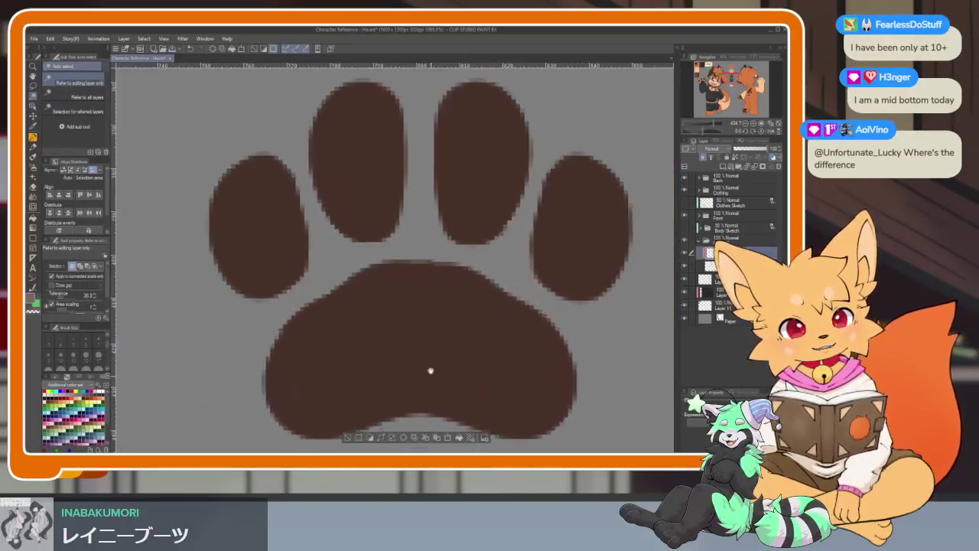
pyautogui.scroll(1, 417, 353)
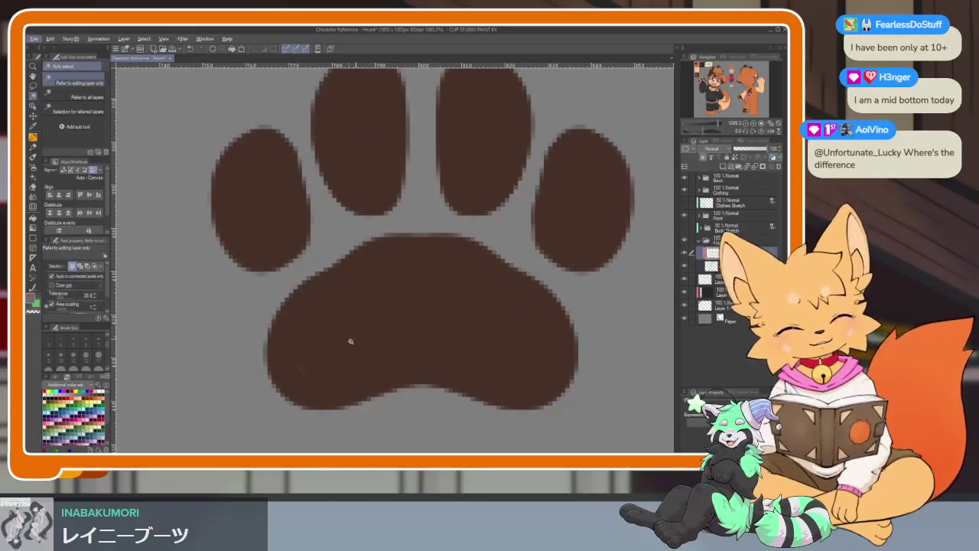
pyautogui.press('p')
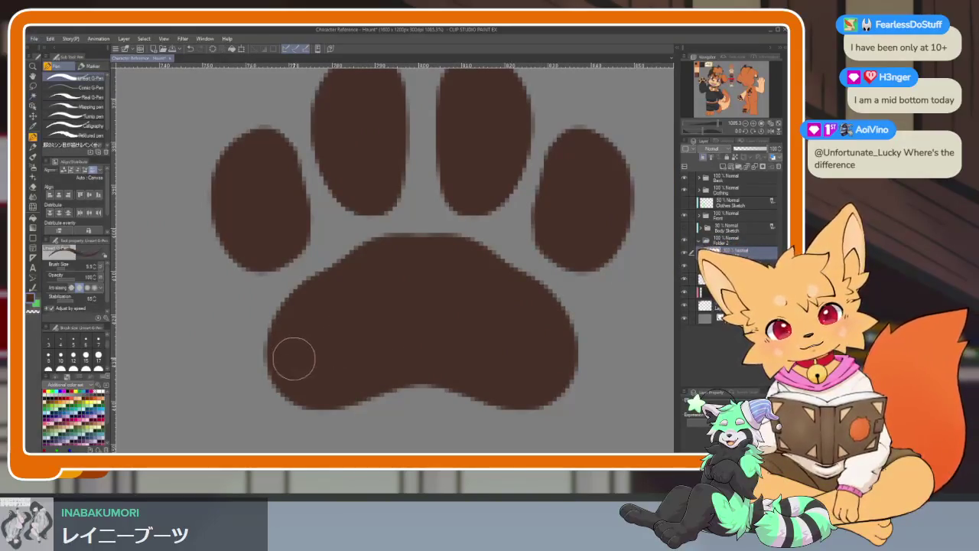
pyautogui.hotkey('ctrl', '0')
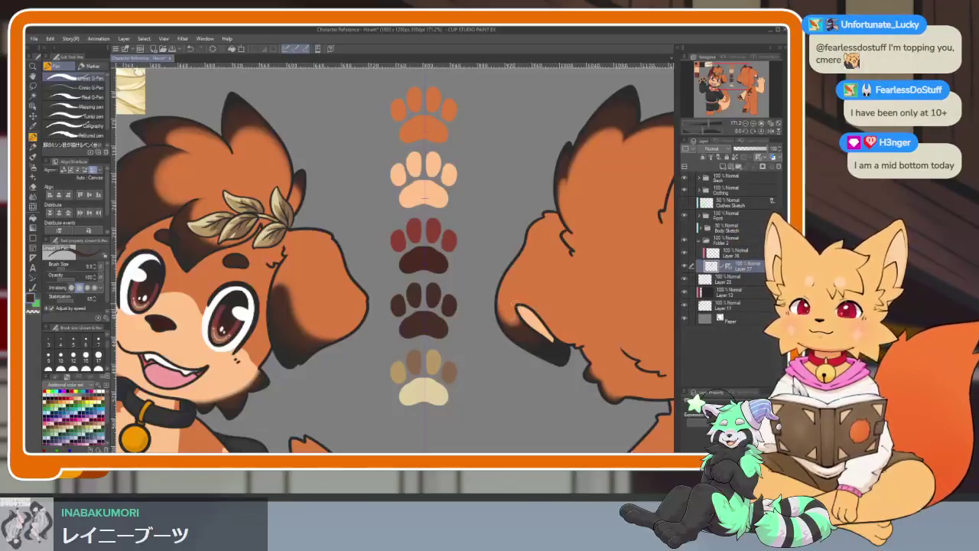
# Step: Centre the paw column in view and merge the selected paw layers
pyautogui.moveTo(548, 333); pyautogui.dragTo(502, 352)
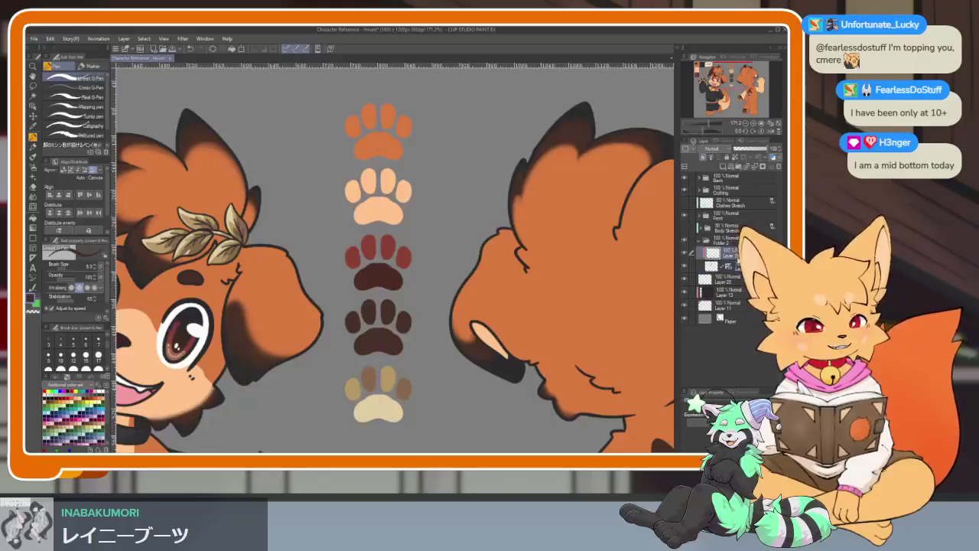
pyautogui.rightClick(697, 265)
pyautogui.click(723, 231)
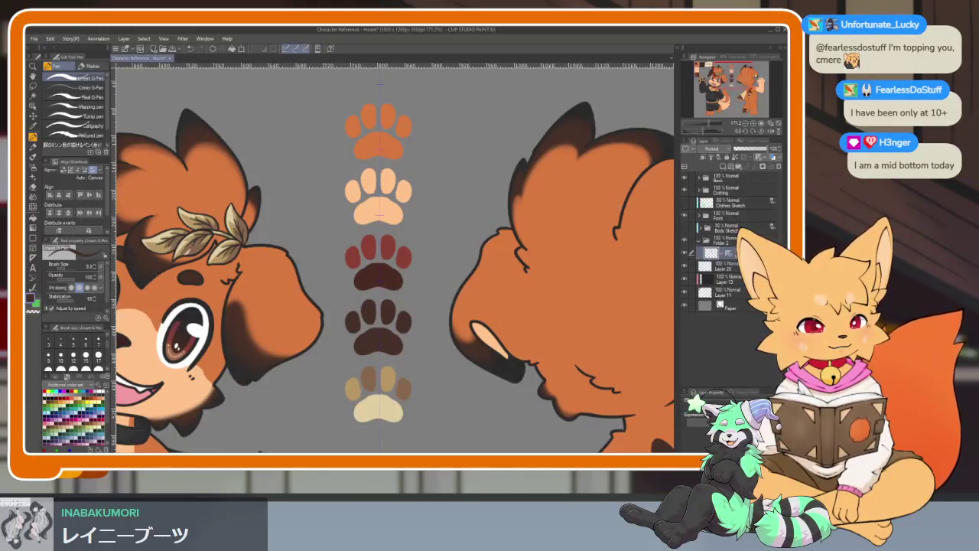
pyautogui.scroll(-2, 473, 342)
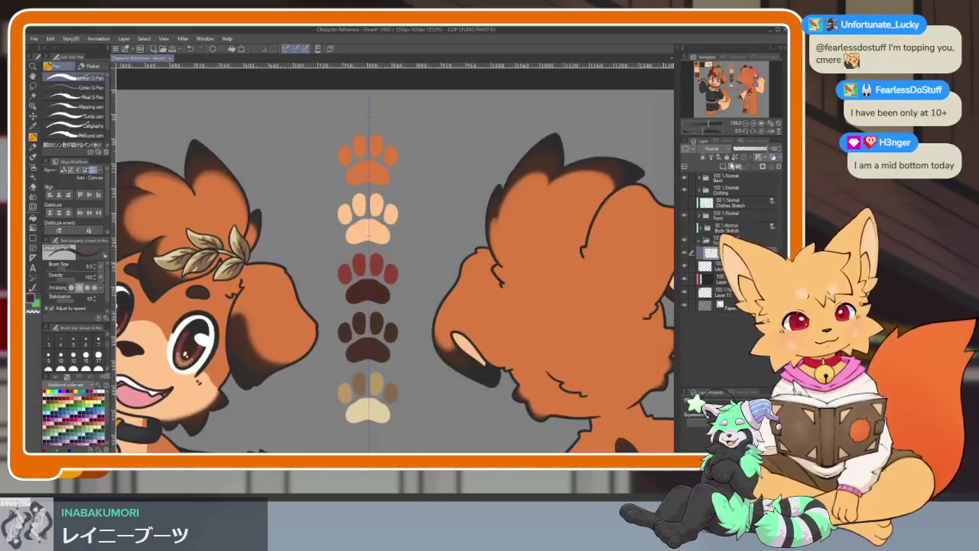
# Step: Hide the vertical ruler via the layer's Ruler/Frame > Show Ruler option
pyautogui.rightClick(735, 251)
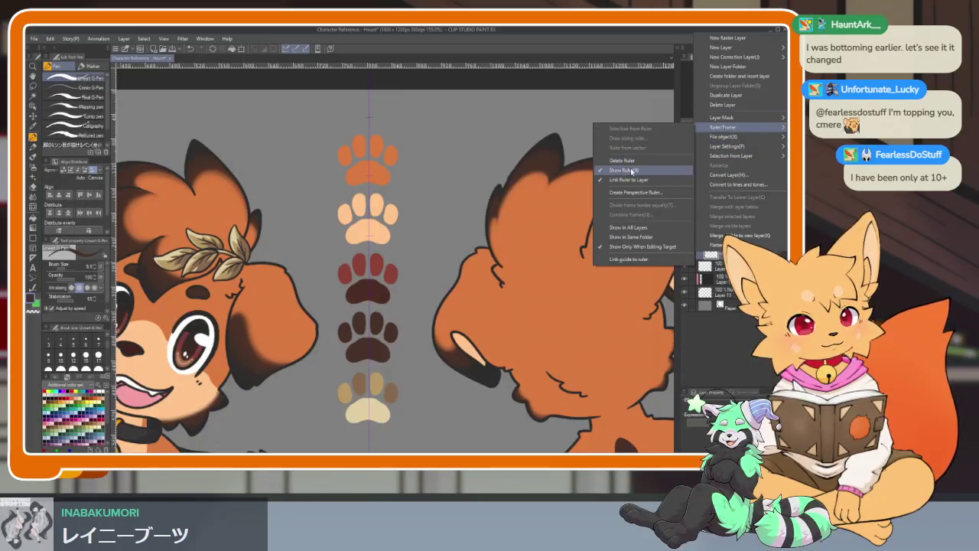
pyautogui.click(714, 238)
pyautogui.scroll(-2, 443, 361)
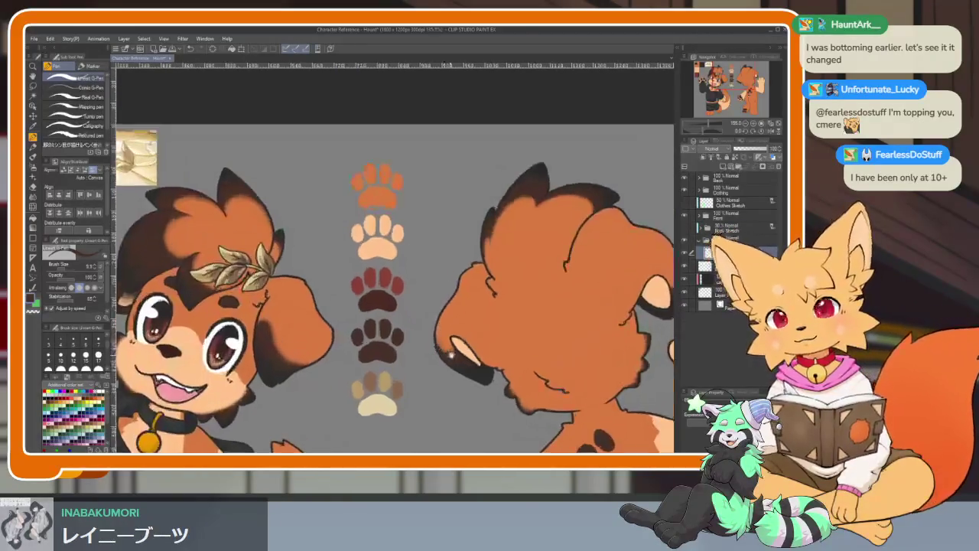
pyautogui.scroll(-1, 443, 360)
pyautogui.scroll(-1, 444, 356)
pyautogui.scroll(-1, 445, 351)
# Step: Switch to the Move layer tool, then to the Lasso selection tool
pyautogui.press('k')
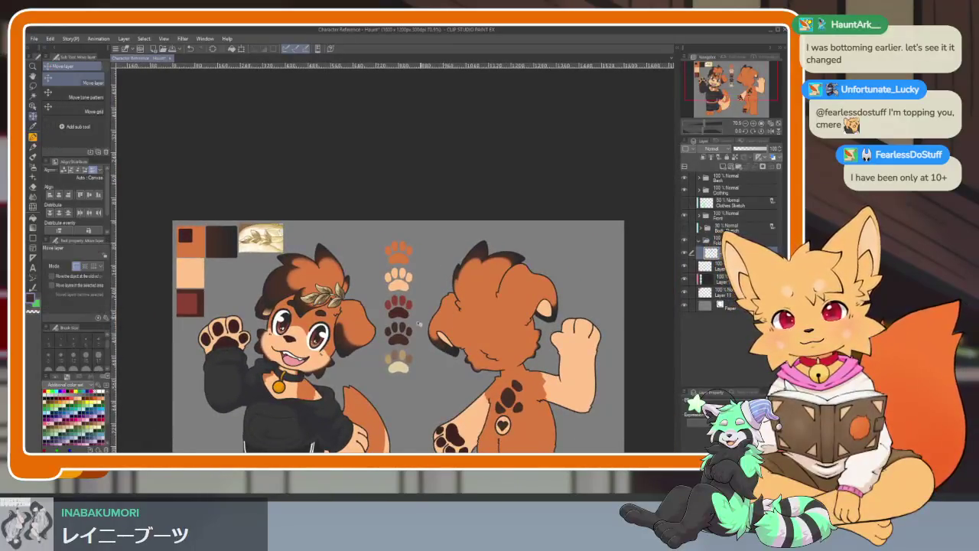
pyautogui.scroll(2, 413, 344)
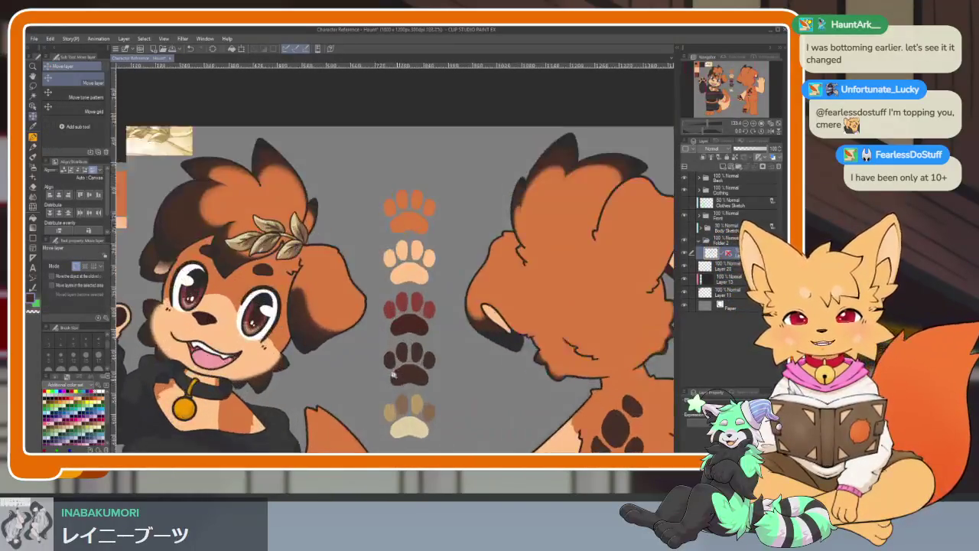
pyautogui.scroll(1, 417, 355)
pyautogui.scroll(-1, 417, 356)
pyautogui.scroll(2, 411, 356)
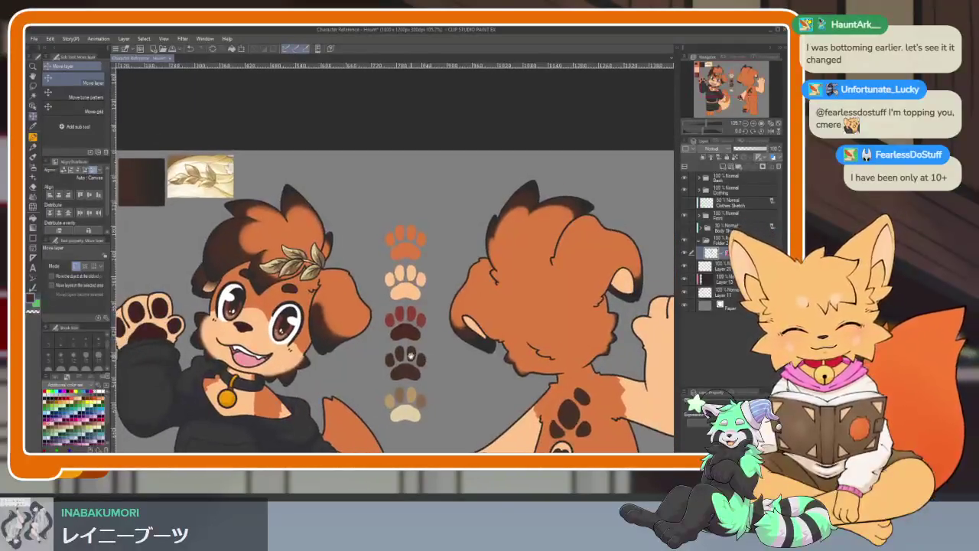
pyautogui.click(33, 91)
pyautogui.scroll(1, 462, 345)
pyautogui.scroll(1, 425, 345)
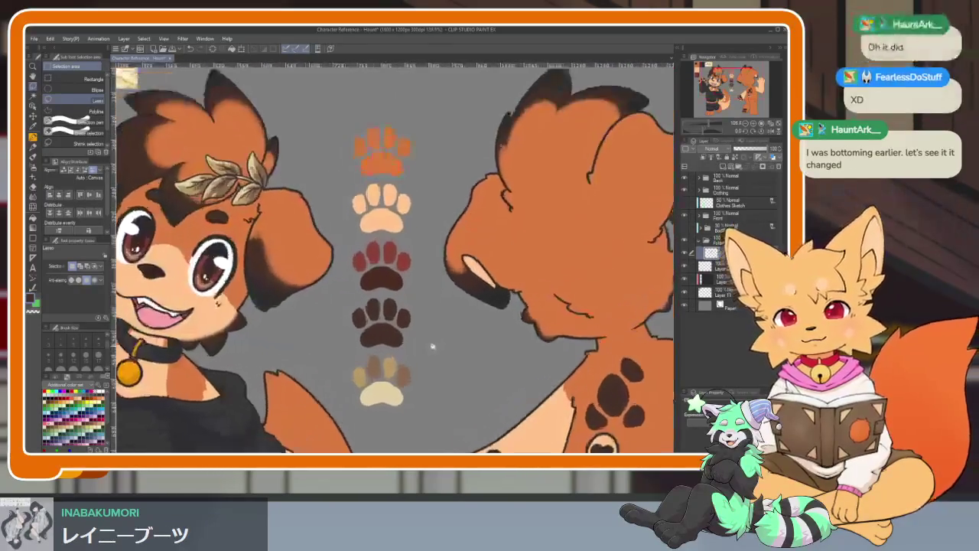
# Step: Lasso the bottom two paw swatches, then clear the selection
pyautogui.scroll(-1, 413, 344)
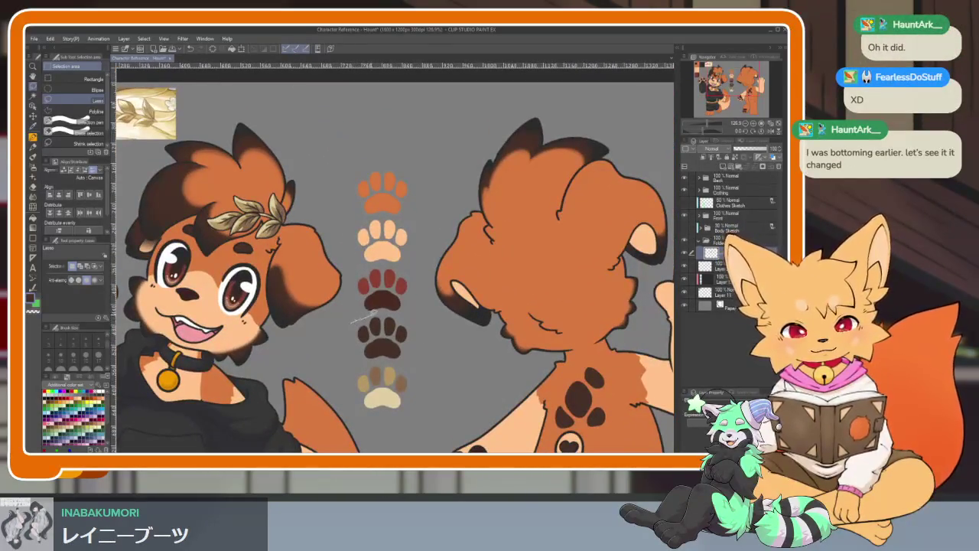
pyautogui.moveTo(352, 319); pyautogui.dragTo(353, 320)
pyautogui.scroll(-1, 382, 359)
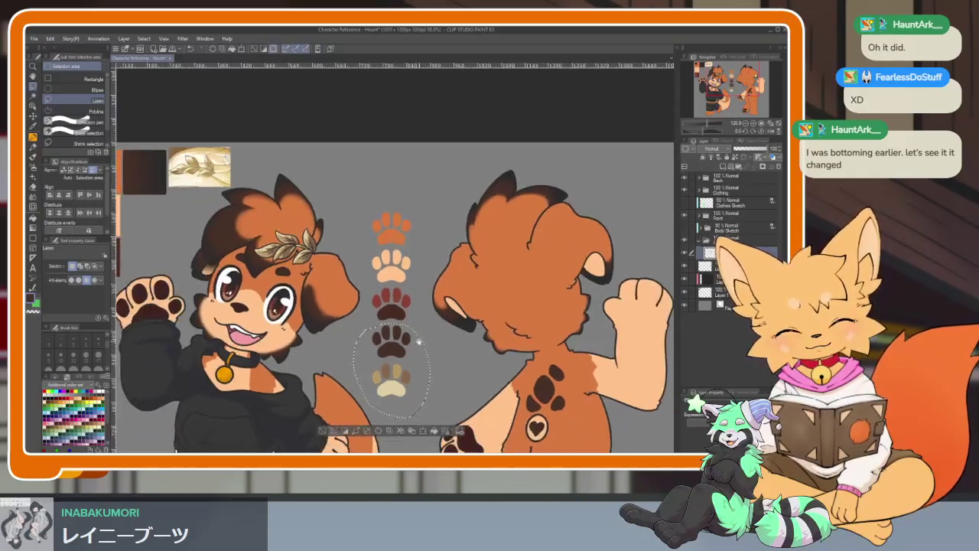
pyautogui.scroll(-1, 399, 384)
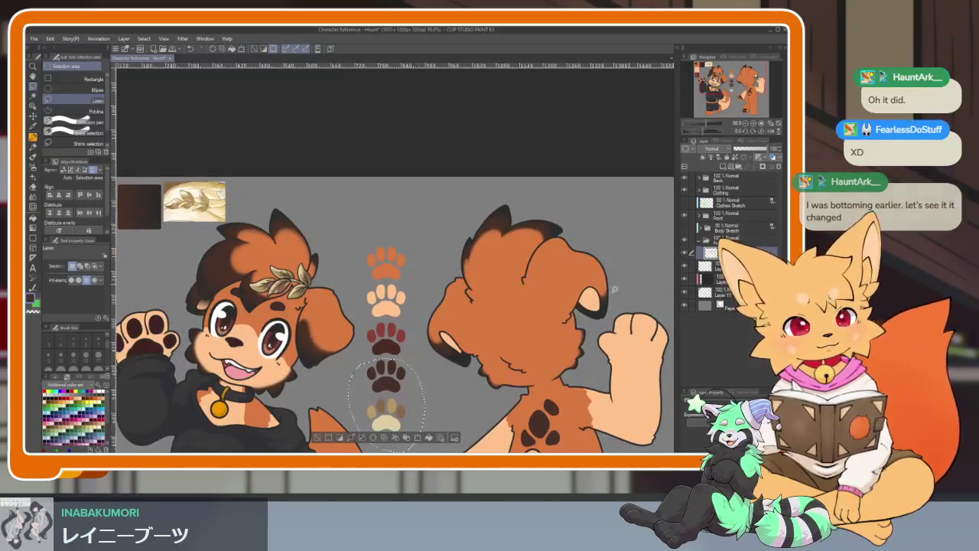
pyautogui.scroll(-1, 398, 359)
pyautogui.hotkey('ctrl', 'd')
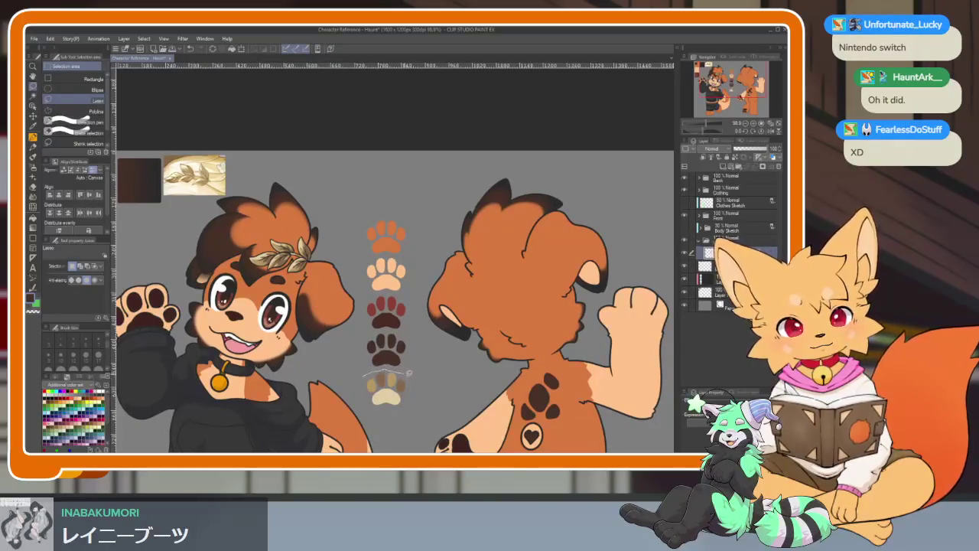
# Step: Move the cream paw, then the dark paw up beneath it in the column
pyautogui.moveTo(365, 414); pyautogui.dragTo(398, 175)
pyautogui.press('k')
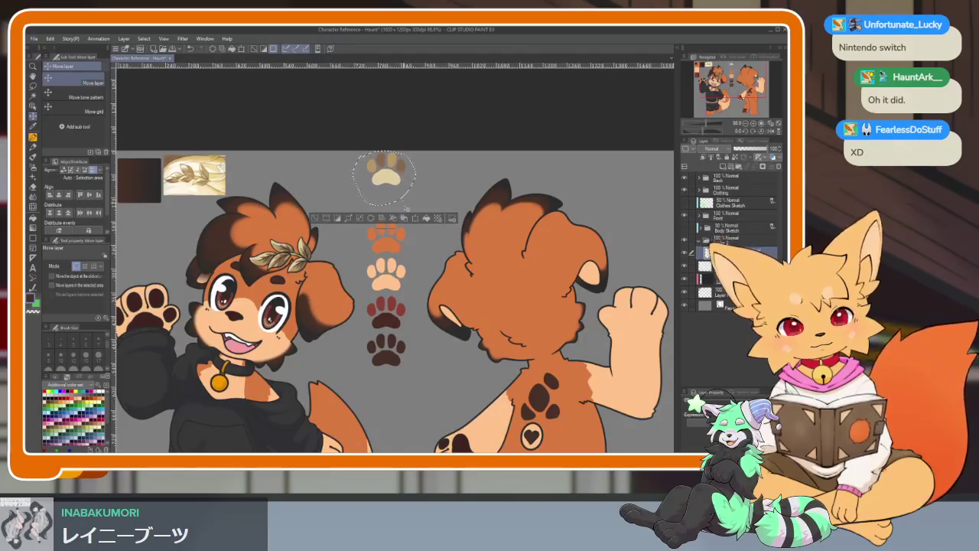
pyautogui.hotkey('ctrl', 'd')
pyautogui.click(33, 87)
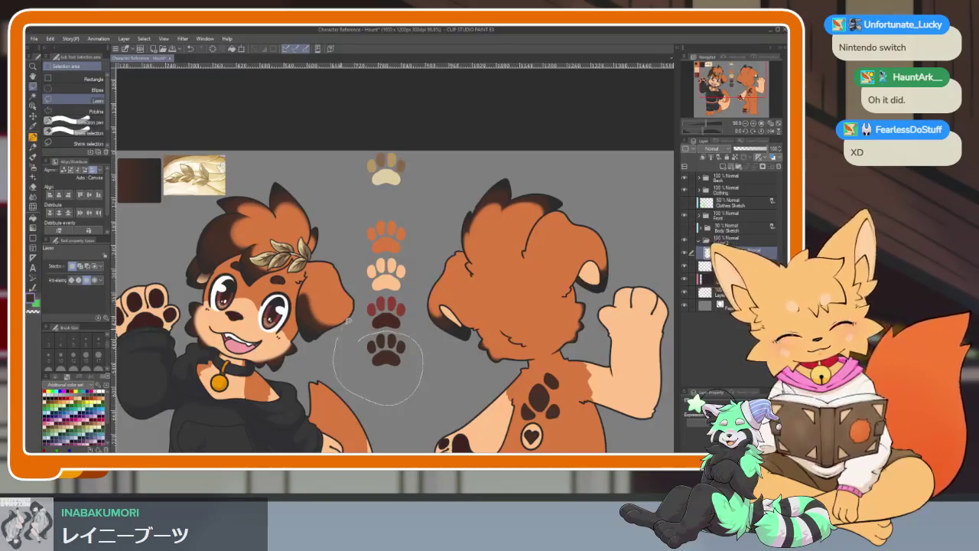
pyautogui.press('k')
pyautogui.moveTo(392, 356); pyautogui.dragTo(396, 206)
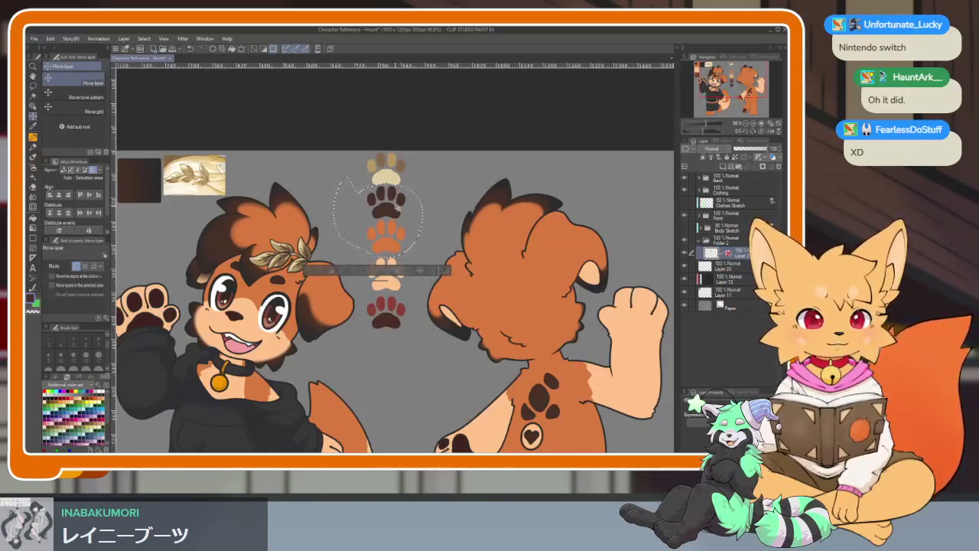
pyautogui.scroll(3, 420, 201)
pyautogui.hotkey('ctrl', 'd')
# Step: Lasso and move a paw's pads, then undo the accidental move
pyautogui.scroll(-6, 451, 245)
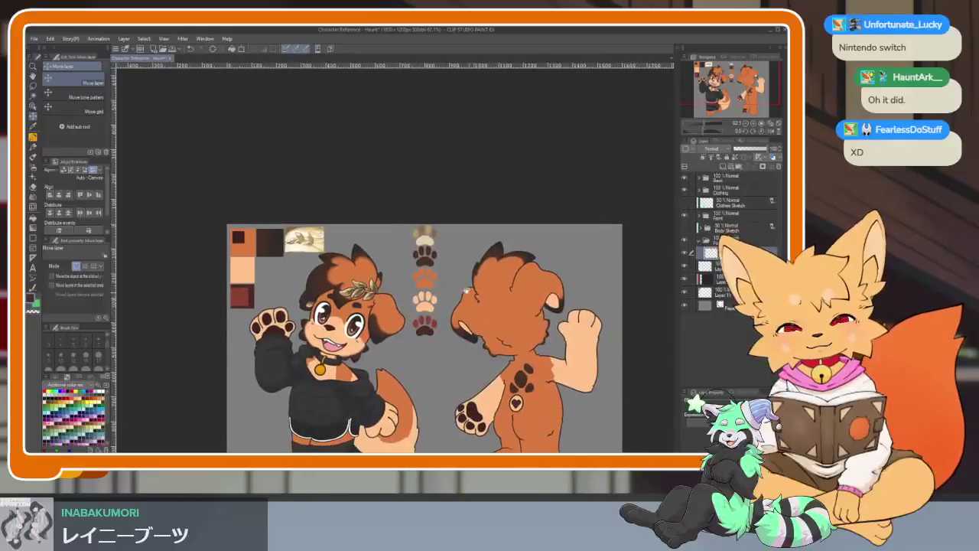
pyautogui.scroll(4, 467, 291)
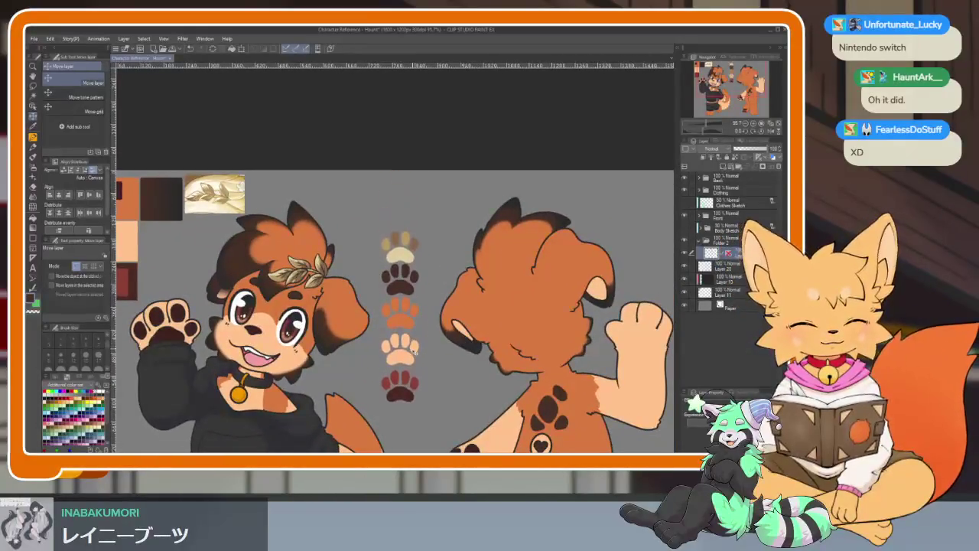
pyautogui.scroll(4, 413, 346)
pyautogui.scroll(2, 408, 344)
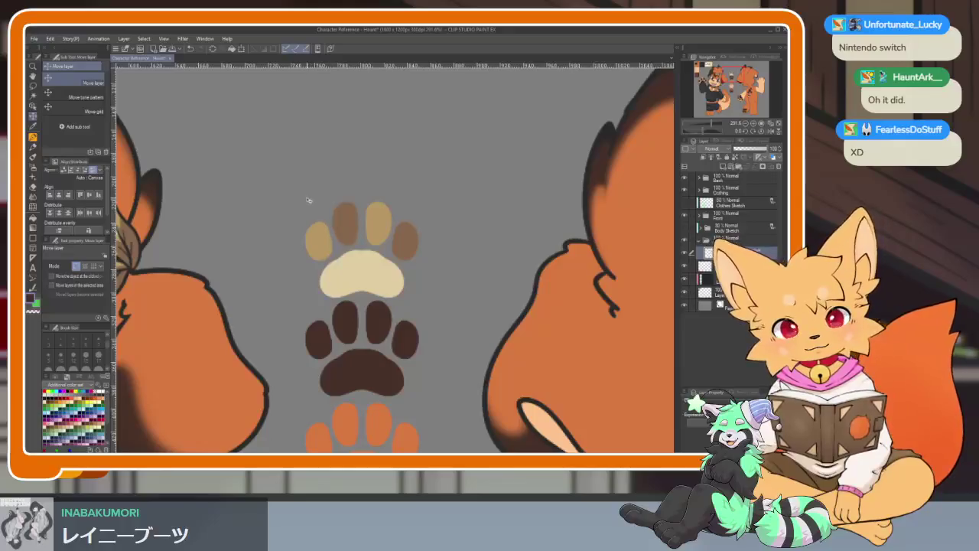
pyautogui.click(35, 87)
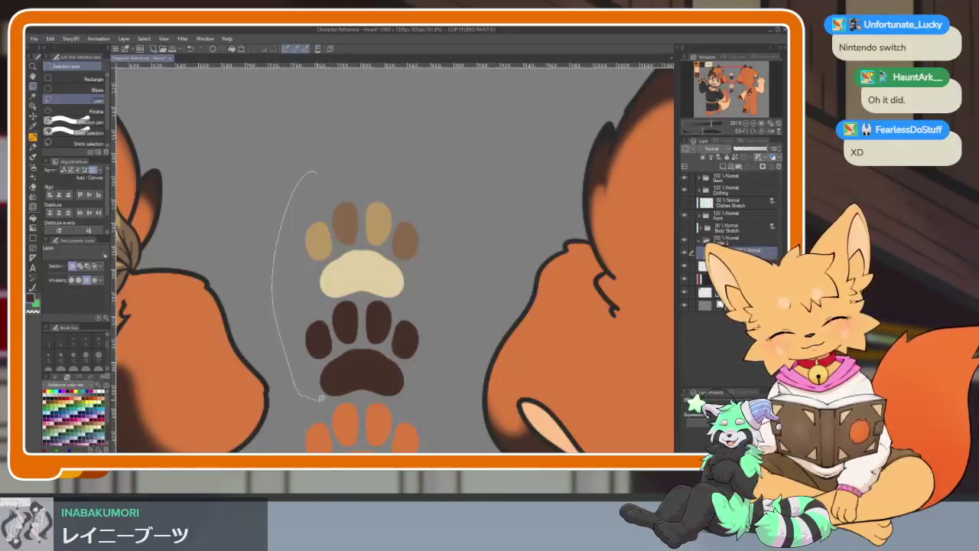
pyautogui.press('k')
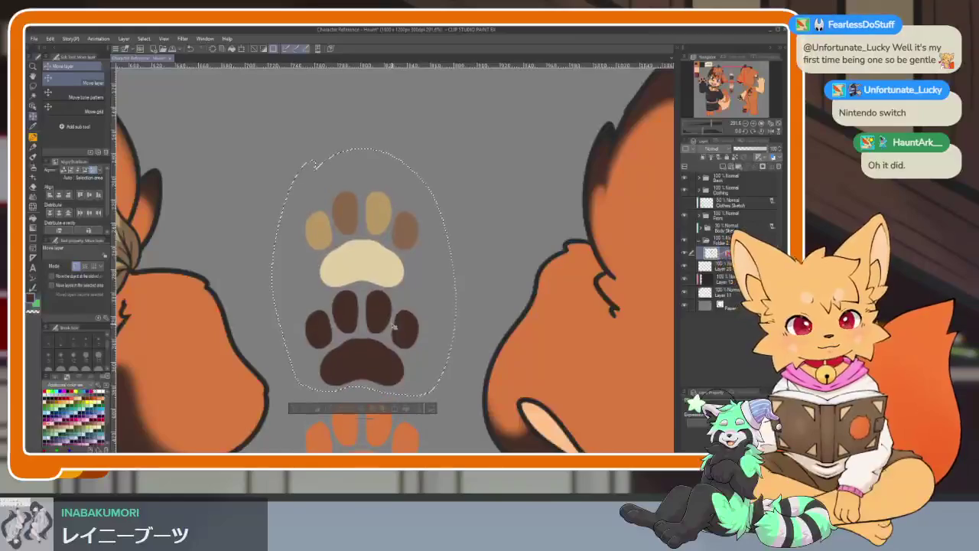
pyautogui.moveTo(404, 284); pyautogui.dragTo(374, 354)
pyautogui.hotkey('ctrl', 'z')
# Step: Lasso the cream paw, nudge it up slightly, and cut-paste it onto its own layer
pyautogui.press('m')
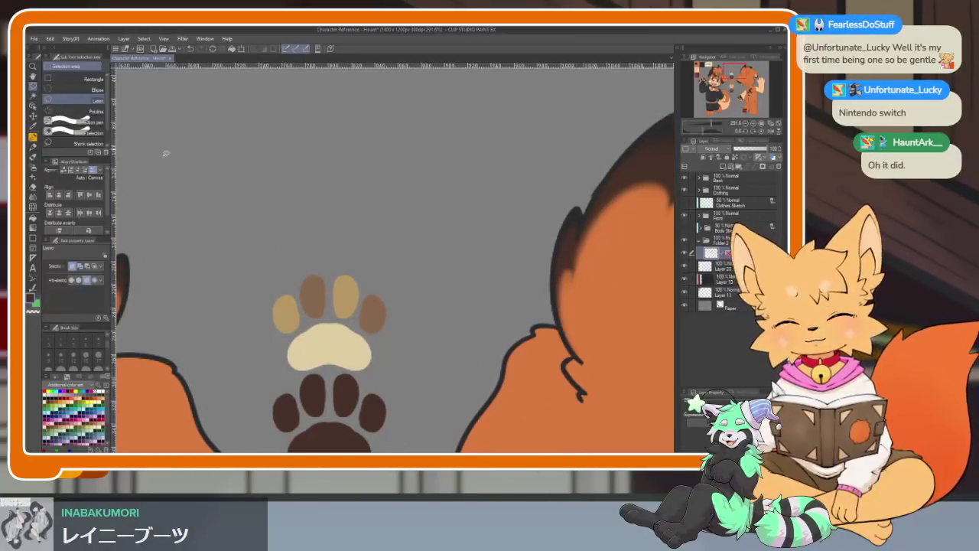
pyautogui.moveTo(368, 372); pyautogui.dragTo(368, 373)
pyautogui.moveTo(266, 253); pyautogui.dragTo(245, 337)
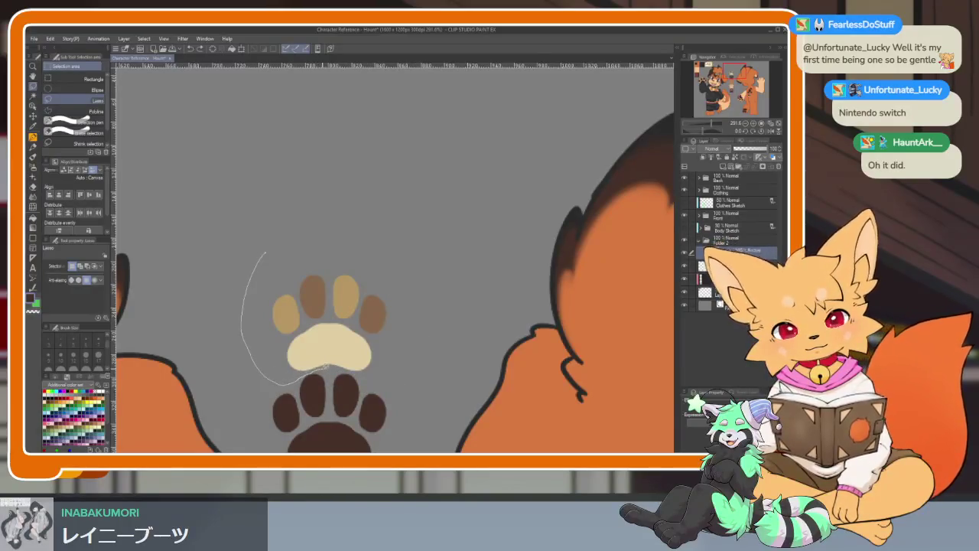
pyautogui.moveTo(241, 245); pyautogui.dragTo(229, 256)
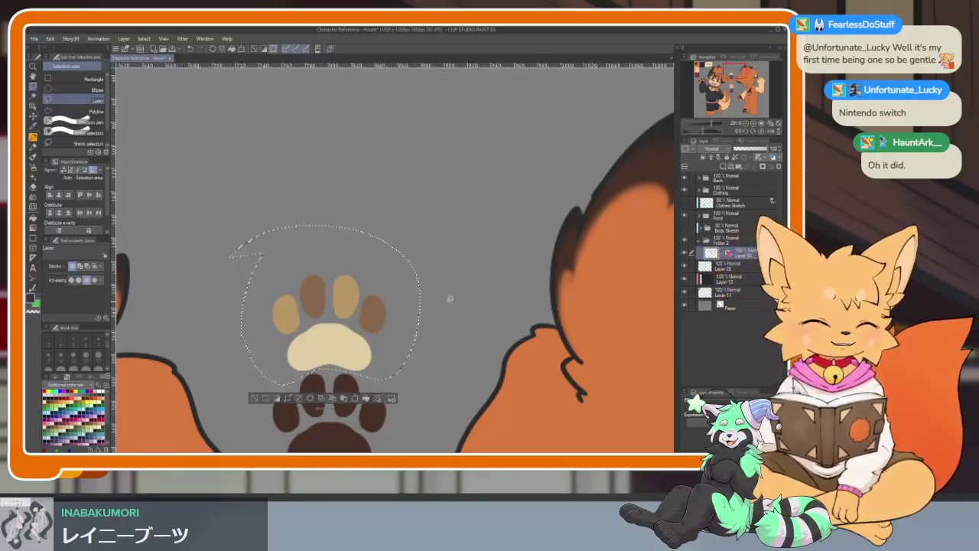
pyautogui.press('k')
pyautogui.moveTo(355, 343); pyautogui.dragTo(356, 328)
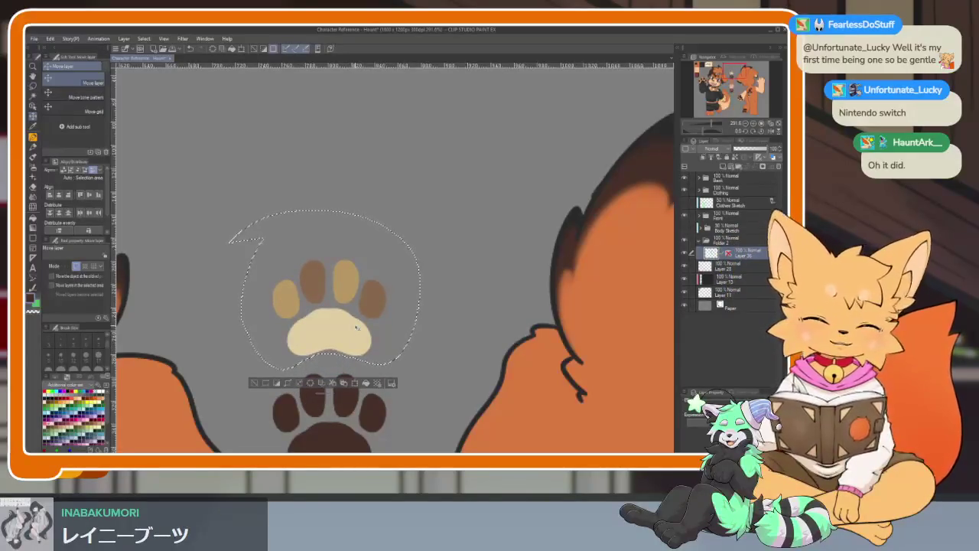
pyautogui.hotkey('ctrl', 'x')
pyautogui.hotkey('ctrl', 'v')
pyautogui.hotkey('ctrl', 'd')
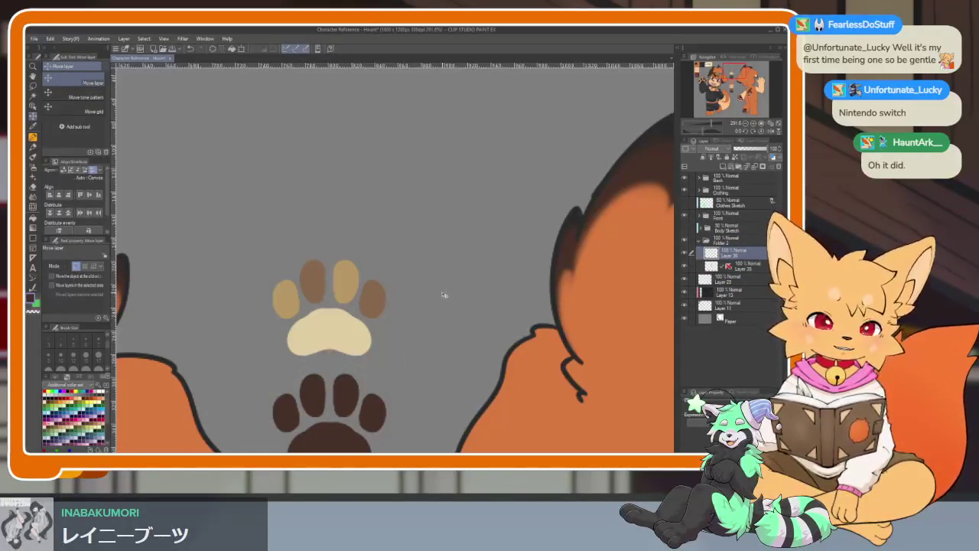
# Step: Lasso the dark paw and cut-paste it onto its own new layer
pyautogui.scroll(-3, 444, 291)
pyautogui.scroll(-3, 427, 295)
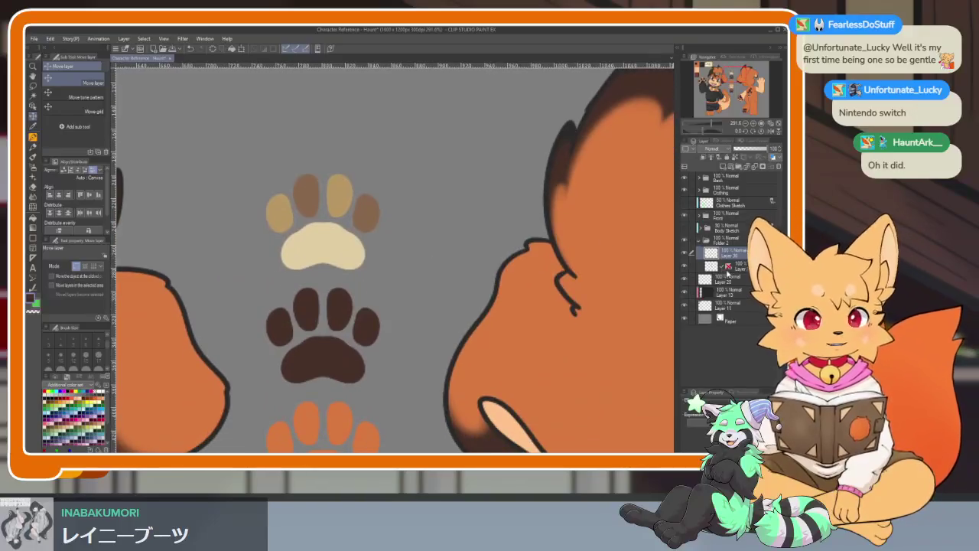
pyautogui.click(33, 87)
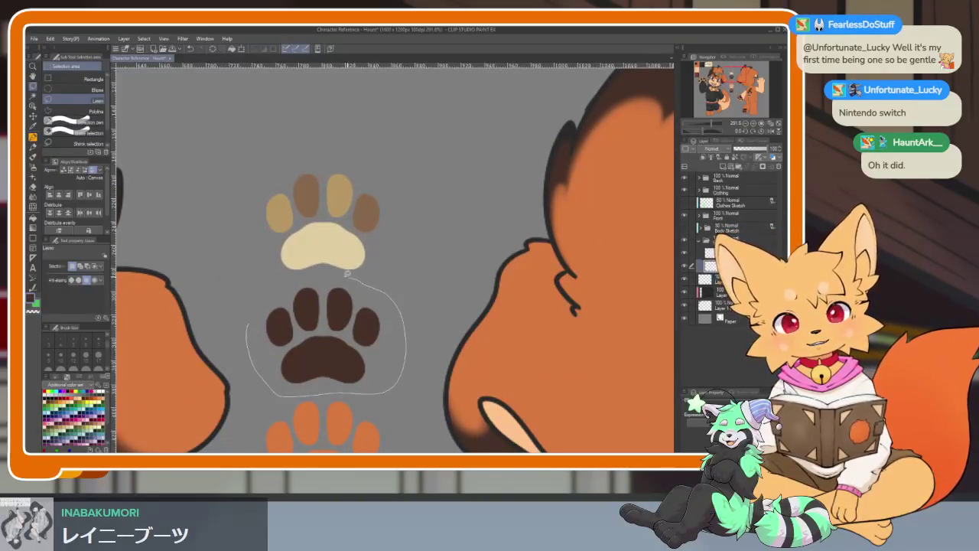
pyautogui.moveTo(347, 273); pyautogui.dragTo(256, 354)
pyautogui.hotkey('ctrl', 'x')
pyautogui.hotkey('ctrl', 'v')
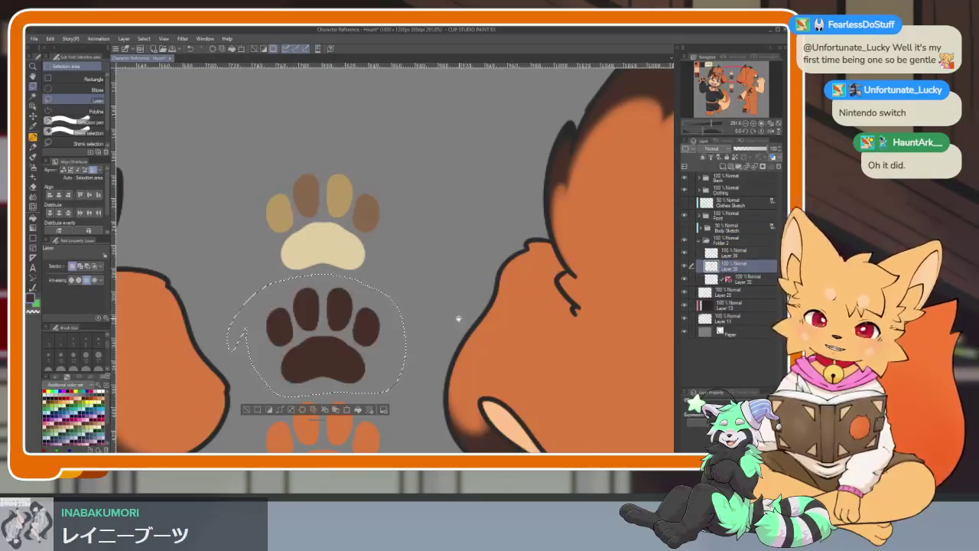
pyautogui.hotkey('ctrl', 'd')
# Step: Select the orange paw on the layer below, delete it, then undo the deletion
pyautogui.scroll(-3, 431, 225)
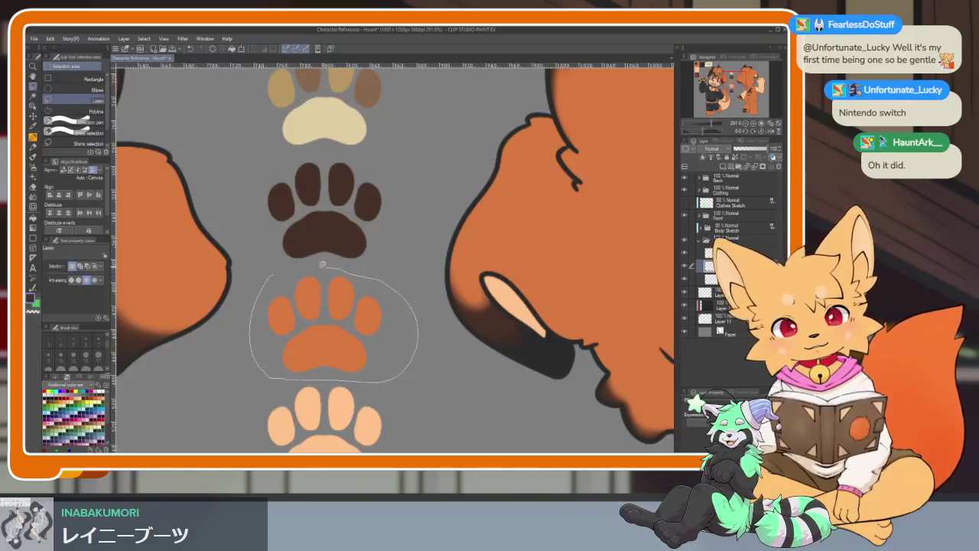
pyautogui.moveTo(284, 375); pyautogui.dragTo(269, 277)
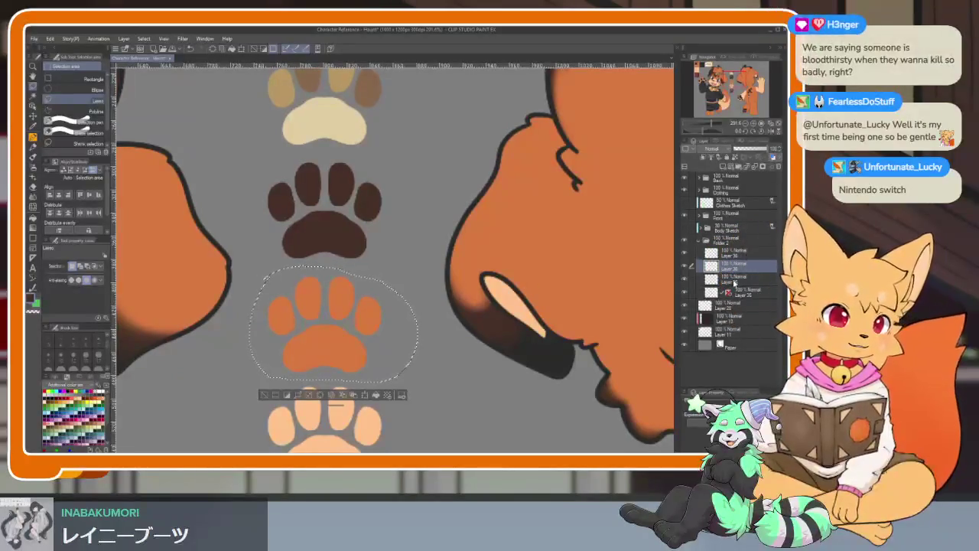
pyautogui.click(744, 280)
pyautogui.press('Delete')
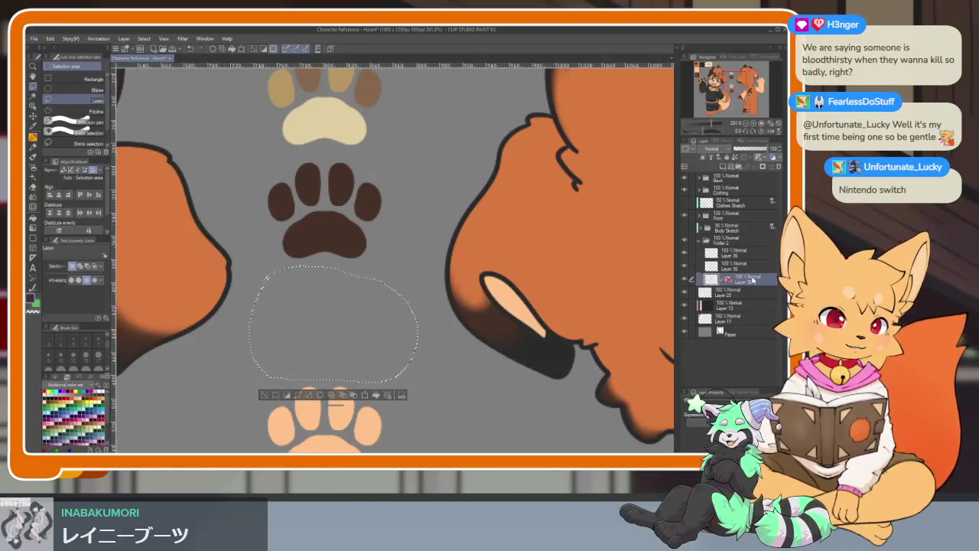
pyautogui.hotkey('ctrl', 'z')
pyautogui.scroll(-3, 344, 268)
pyautogui.hotkey('ctrl', 'd')
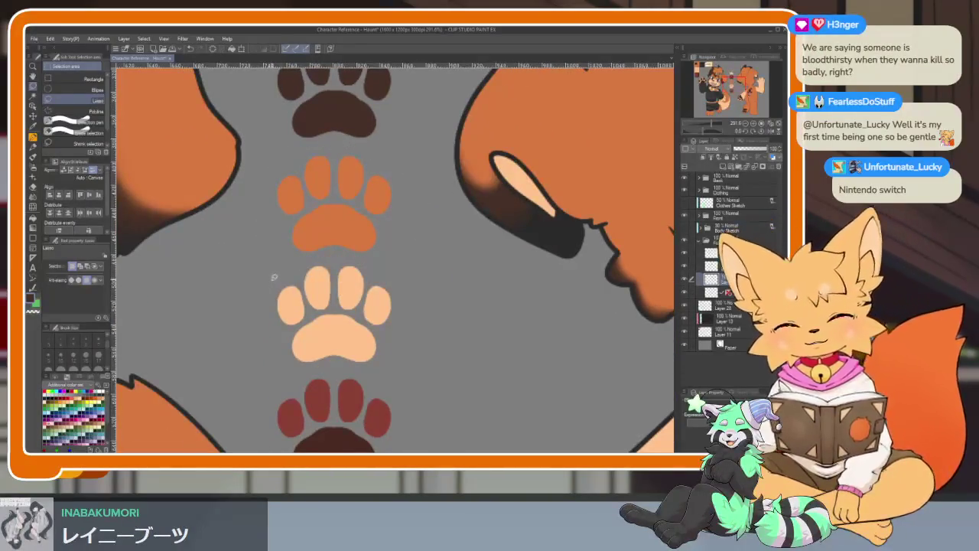
# Step: Lasso the light peach paw and cut-paste it onto a new layer
pyautogui.moveTo(272, 280); pyautogui.dragTo(288, 371)
pyautogui.moveTo(426, 301); pyautogui.dragTo(254, 298)
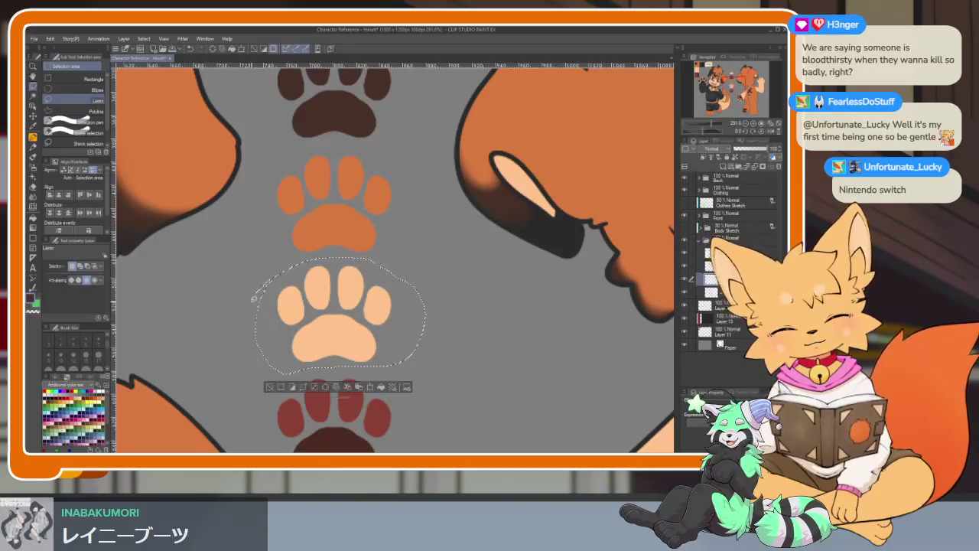
pyautogui.hotkey('ctrl', 'x')
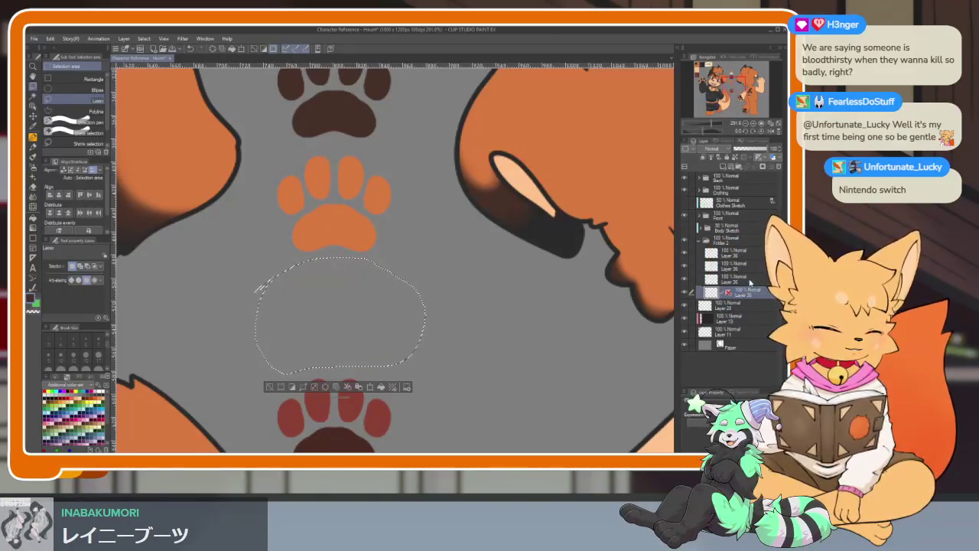
pyautogui.hotkey('ctrl', 'v')
# Step: Lasso the dark red-brown paw and cut-paste it onto its own layer
pyautogui.scroll(-2, 296, 315)
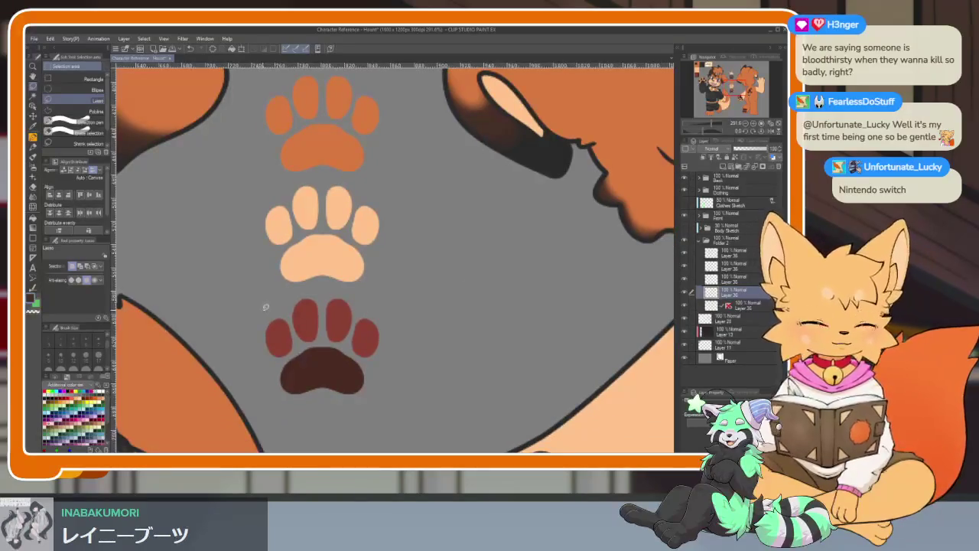
pyautogui.moveTo(292, 292); pyautogui.dragTo(285, 296)
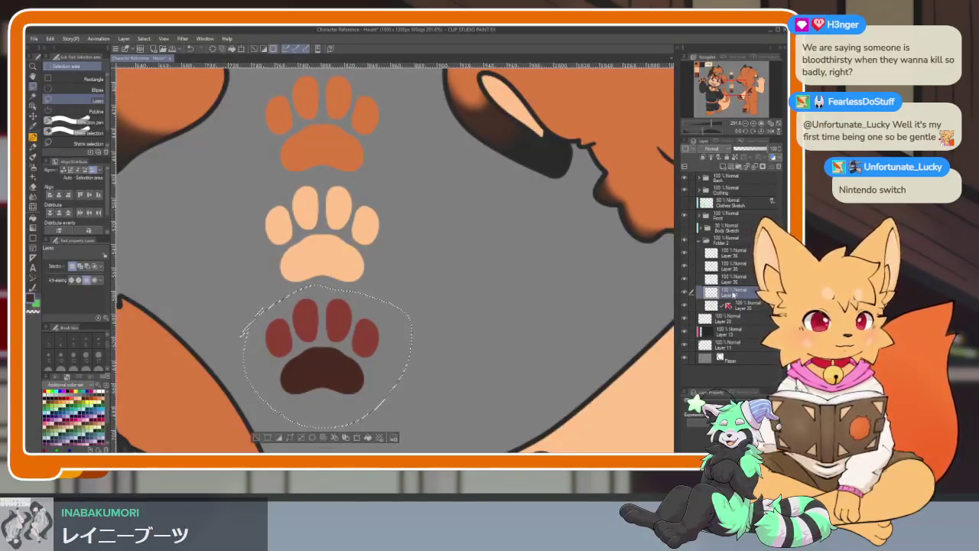
pyautogui.click(760, 306)
pyautogui.hotkey('ctrl', 'x')
pyautogui.hotkey('ctrl', 'v')
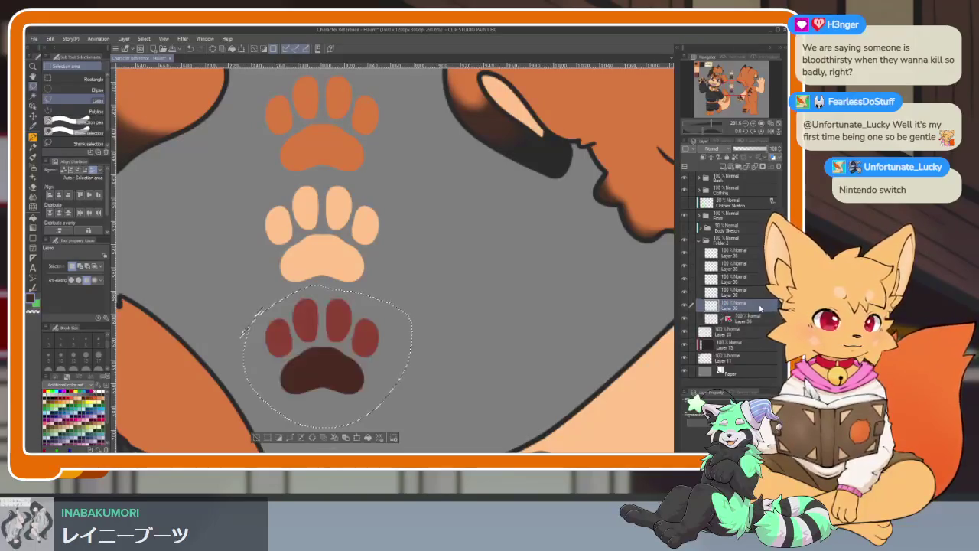
pyautogui.hotkey('ctrl', 'd')
# Step: Delete the leftover empty layer and select all the paw layers together
pyautogui.click(779, 168)
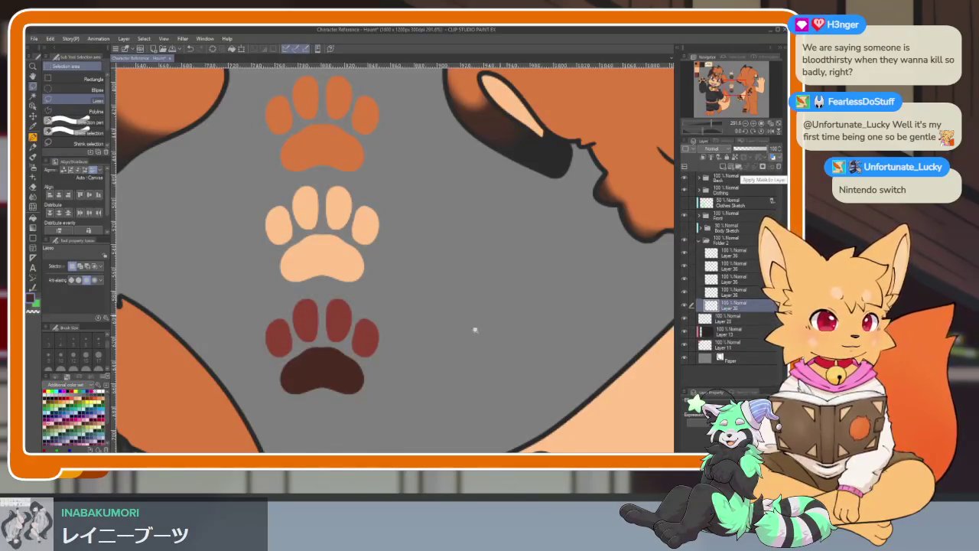
pyautogui.scroll(-3, 428, 348)
pyautogui.scroll(-2, 429, 348)
pyautogui.keyDown('shift'); pyautogui.click(719, 252); pyautogui.keyUp('shift')
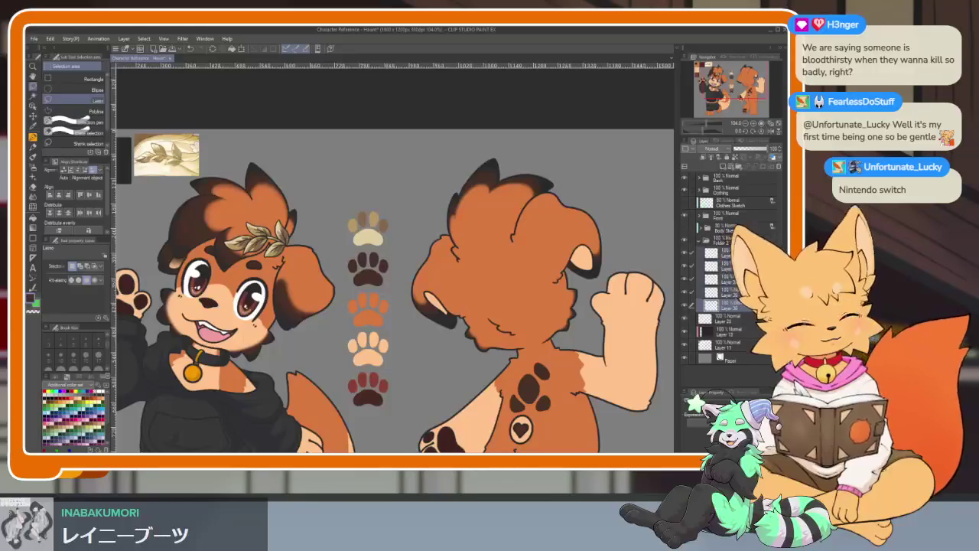
# Step: Distribute the five paw layers by bottom edges using Edit > Align/Distribute
pyautogui.click(49, 38)
pyautogui.moveTo(79, 258)
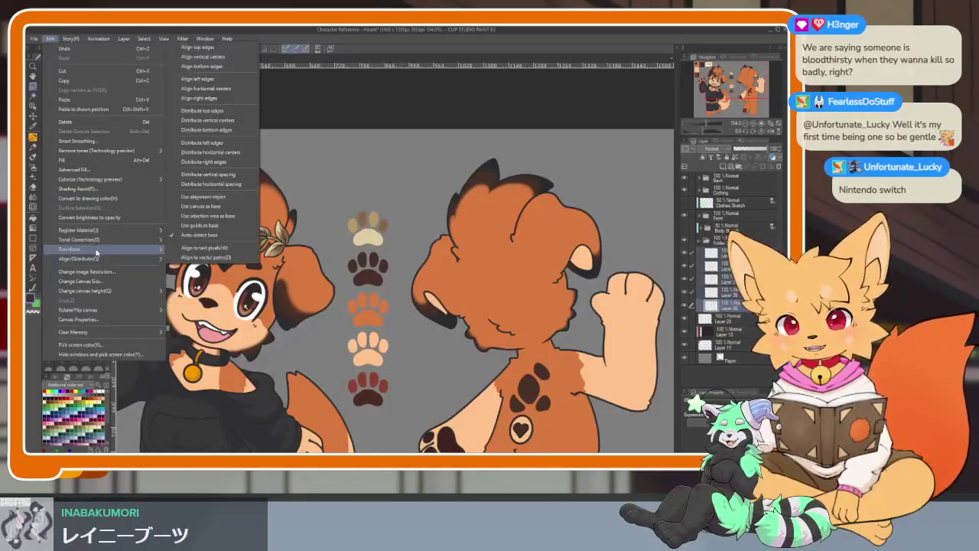
pyautogui.click(238, 121)
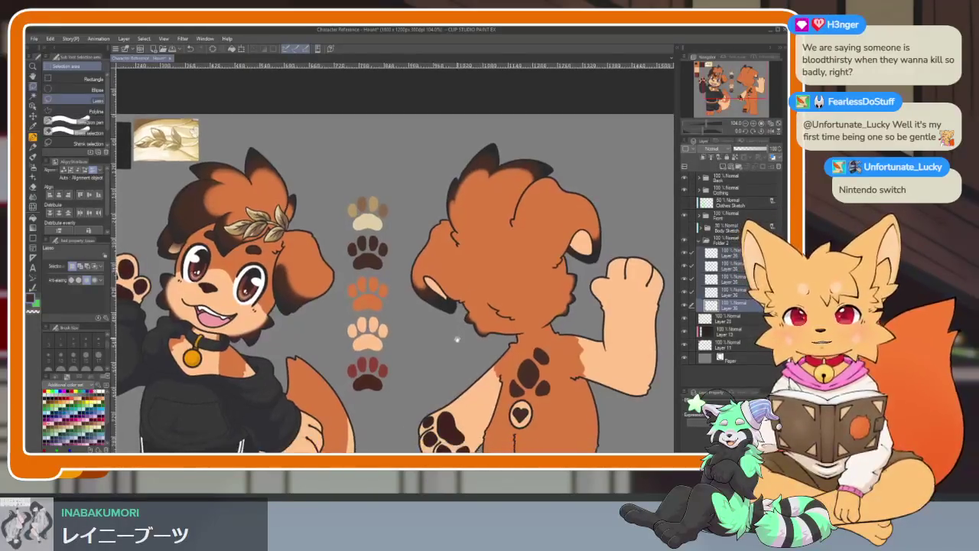
pyautogui.scroll(-2, 465, 317)
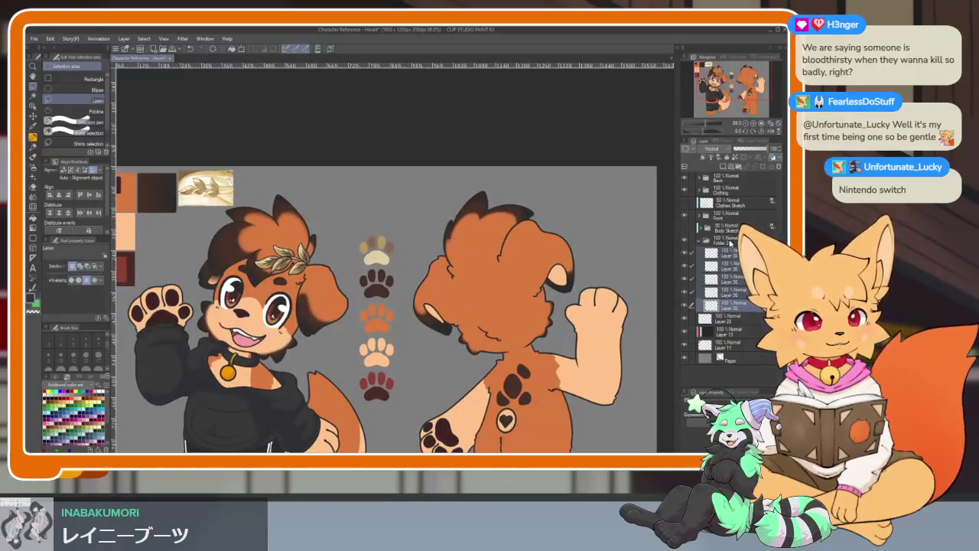
# Step: Select the paw layers folder and shift the paw column up slightly with the Move layer tool
pyautogui.click(730, 242)
pyautogui.press('k')
pyautogui.moveTo(393, 362); pyautogui.dragTo(393, 350)
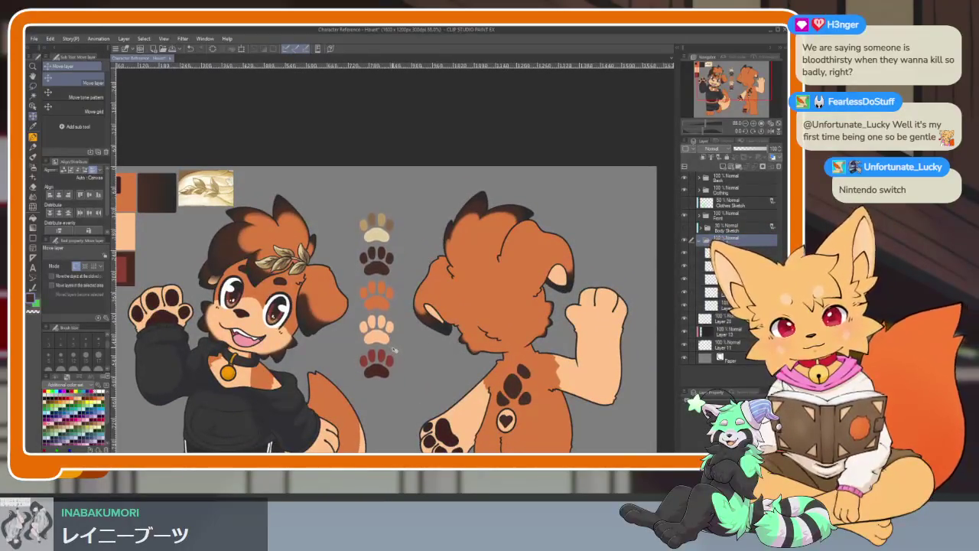
pyautogui.scroll(-4, 394, 351)
pyautogui.scroll(2, 405, 322)
pyautogui.moveTo(414, 281); pyautogui.dragTo(413, 280)
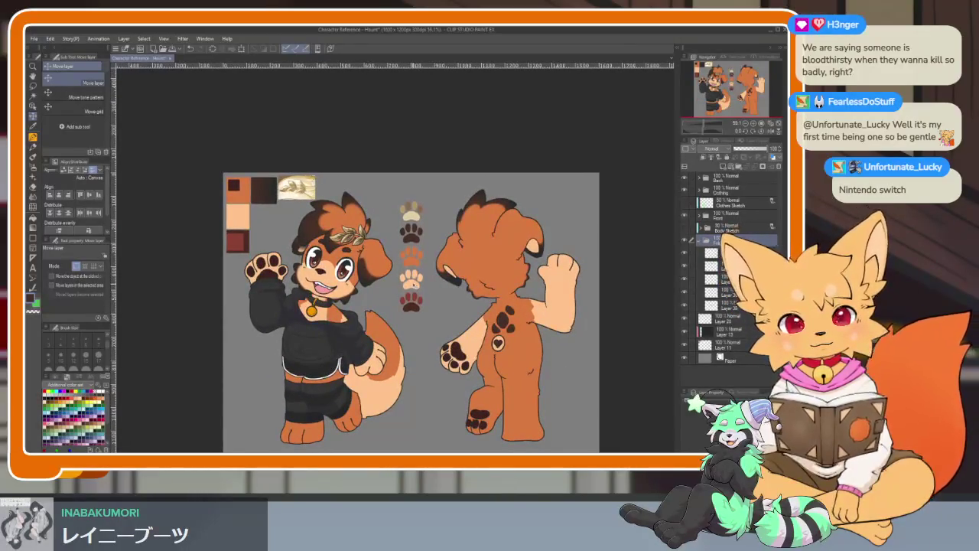
pyautogui.scroll(1, 417, 291)
pyautogui.scroll(1, 427, 306)
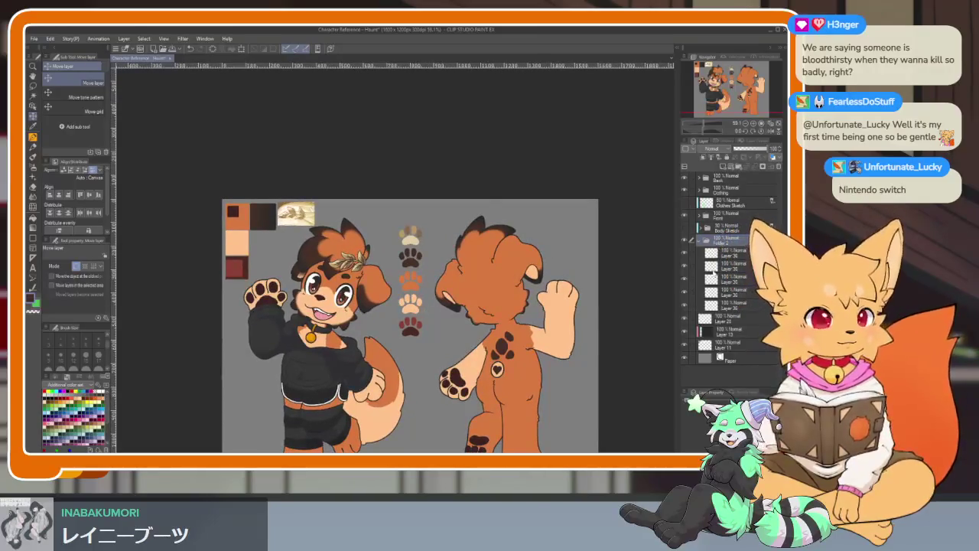
# Step: Hide Layer 11's colour swatches and reference image at the top-left
pyautogui.click(684, 348)
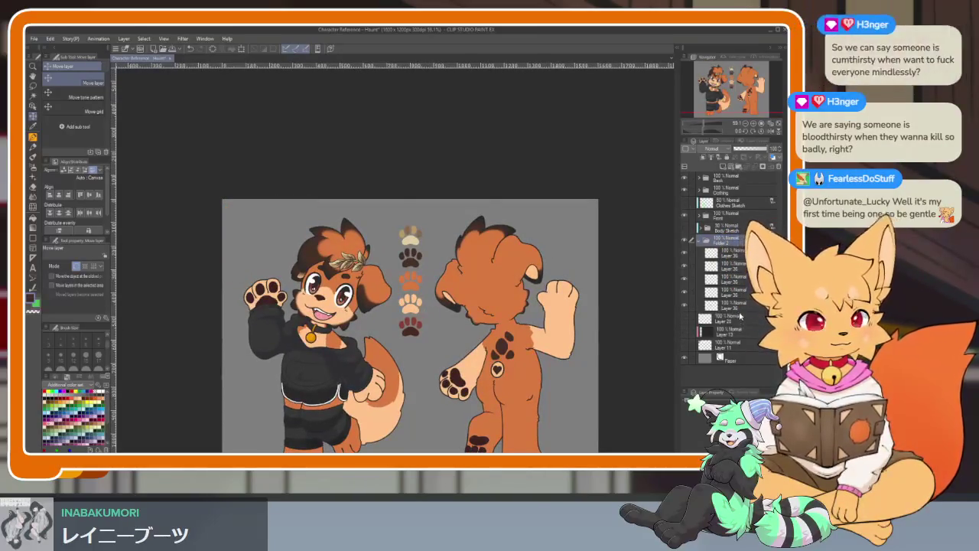
pyautogui.scroll(-2, 460, 341)
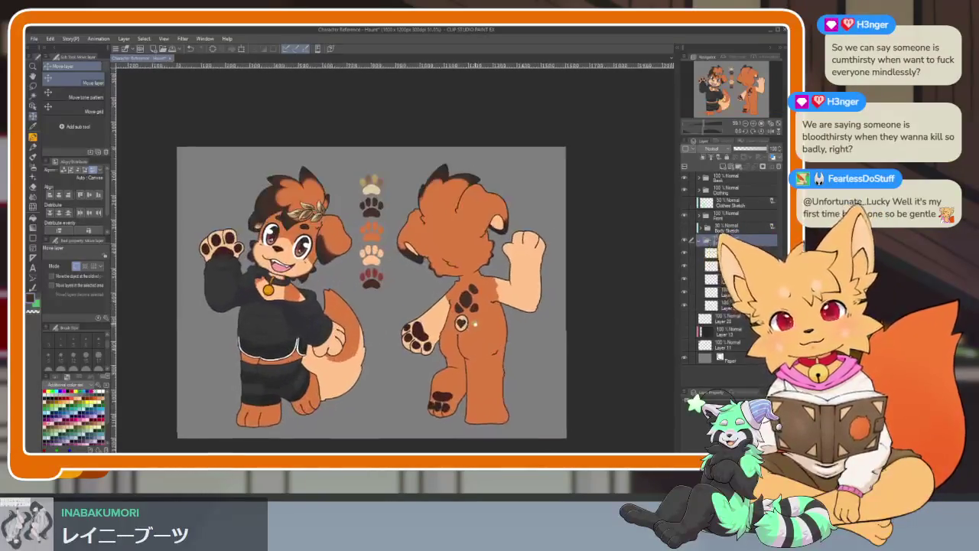
pyautogui.hscroll(3, 452, 342)
pyautogui.scroll(-1, 445, 343)
pyautogui.scroll(-1, 442, 325)
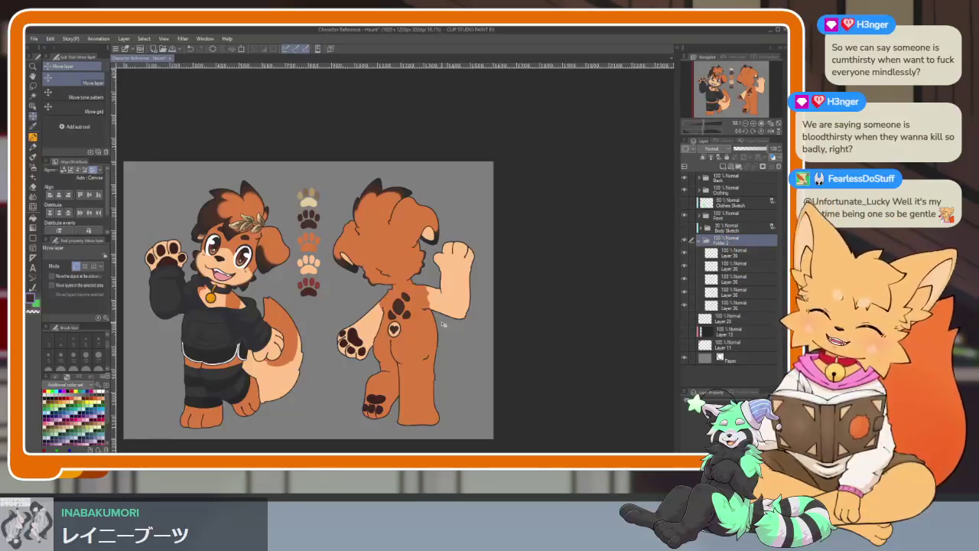
pyautogui.scroll(-1, 459, 333)
pyautogui.hscroll(-1, 473, 339)
pyautogui.scroll(-1, 475, 340)
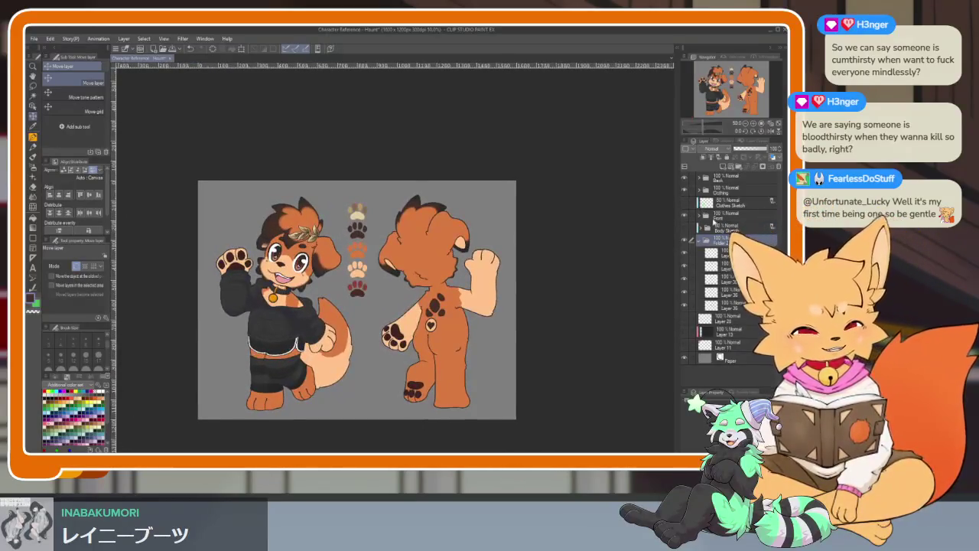
# Step: Collapse the paw layers folder, nudge the content slightly down, and minimize Clip Studio Paint
pyautogui.click(699, 241)
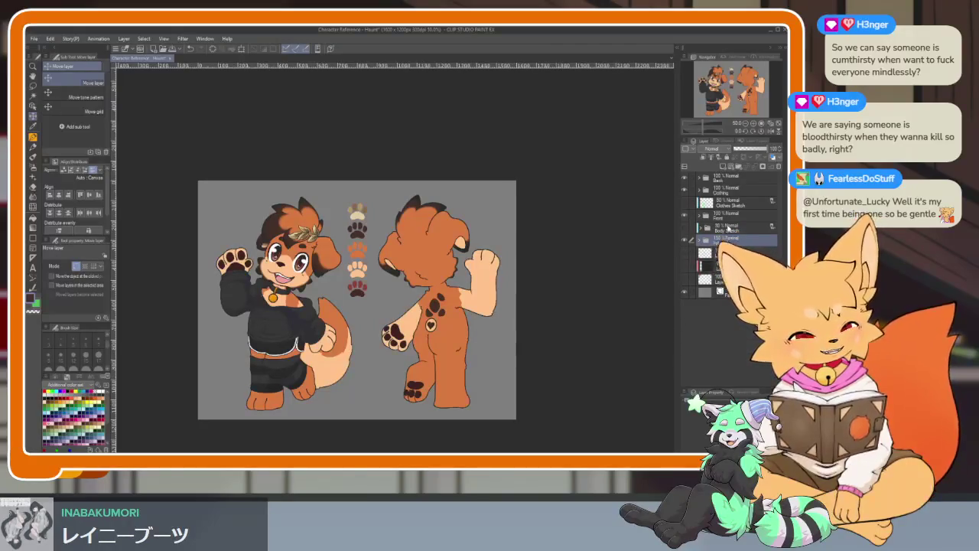
pyautogui.moveTo(425, 338); pyautogui.dragTo(437, 348)
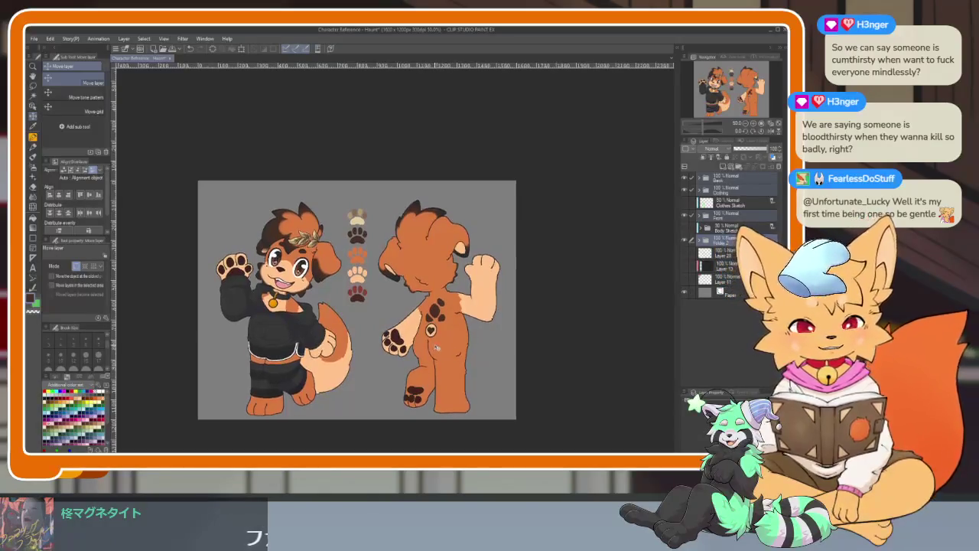
pyautogui.scroll(1, 462, 332)
pyautogui.scroll(1, 443, 340)
pyautogui.scroll(1, 421, 349)
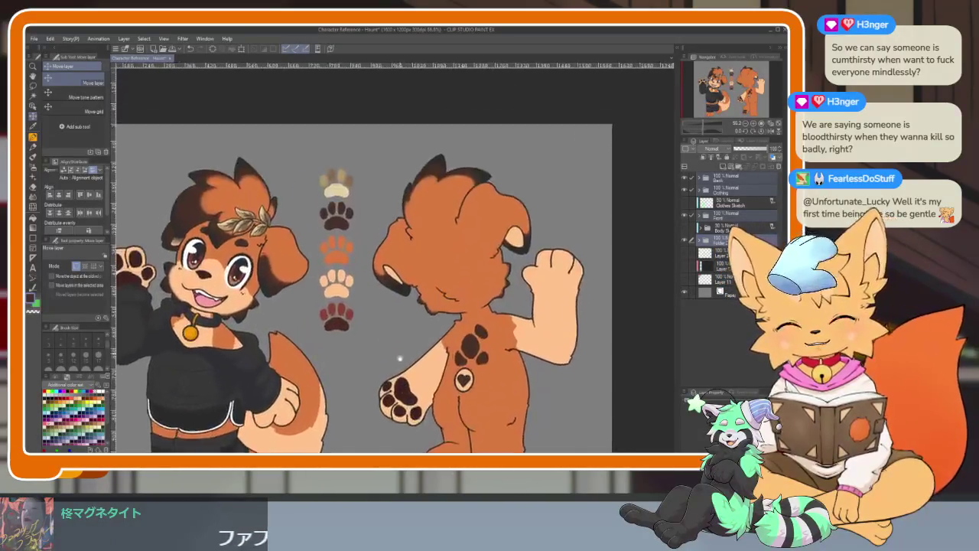
pyautogui.scroll(2, 398, 358)
pyautogui.scroll(-1, 397, 357)
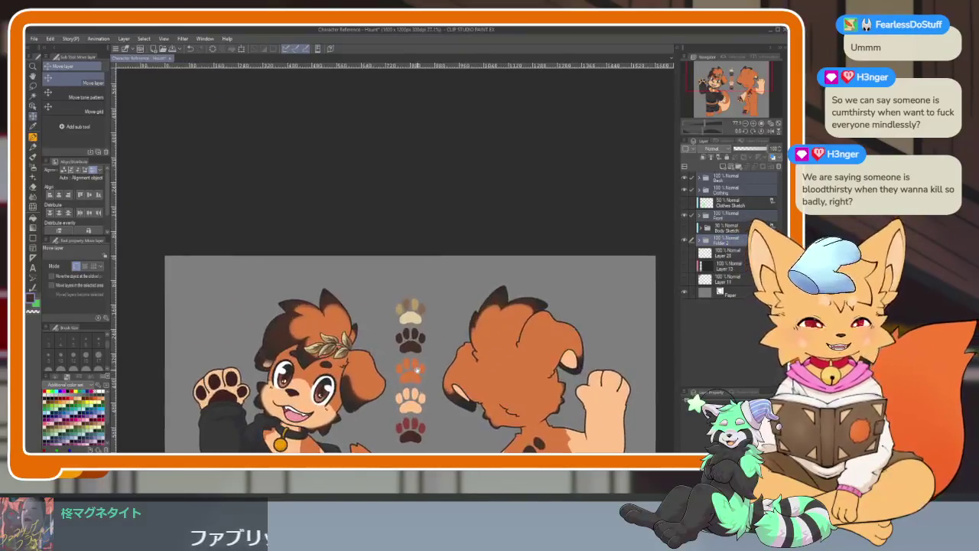
pyautogui.scroll(-1, 536, 245)
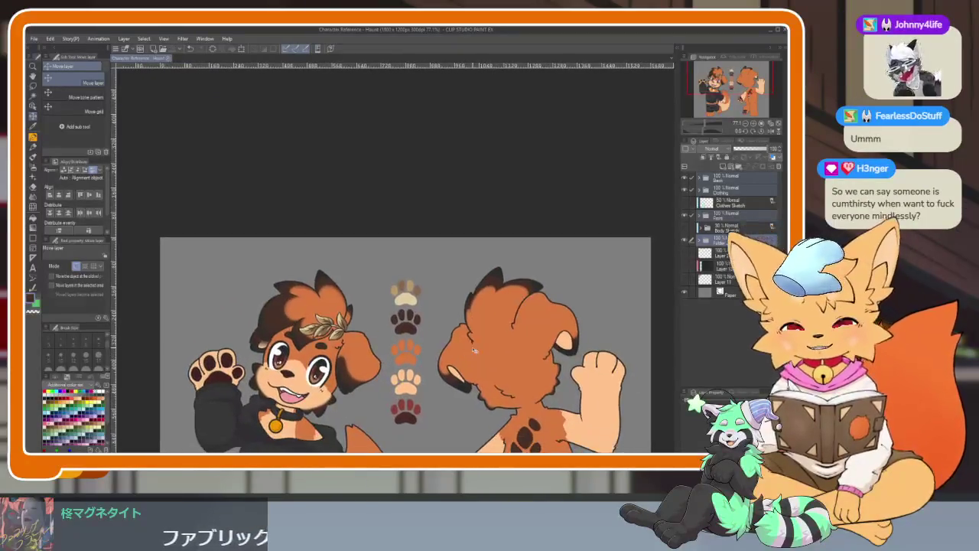
pyautogui.click(768, 29)
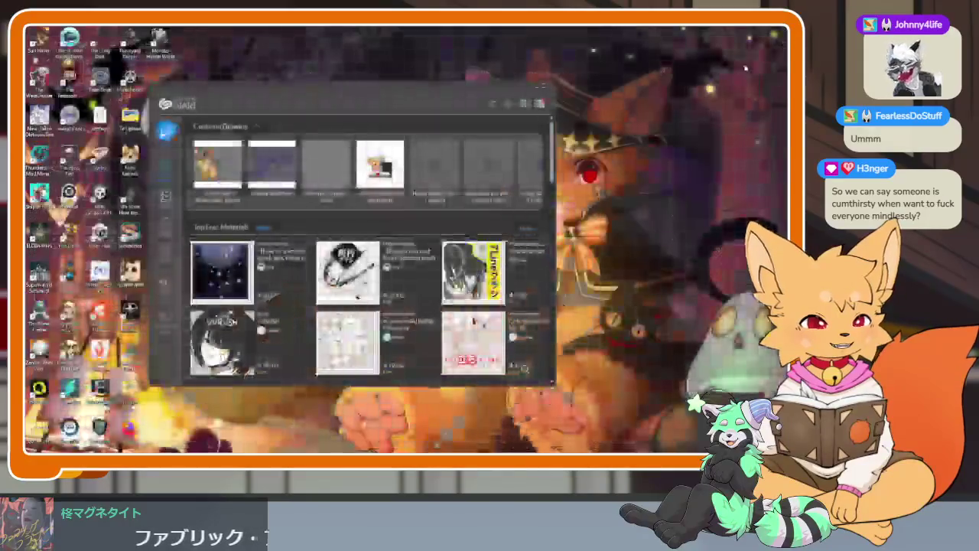
# Step: Close the CLIP STUDIO launcher window, leaving only the Windows desktop showing
pyautogui.click(550, 86)
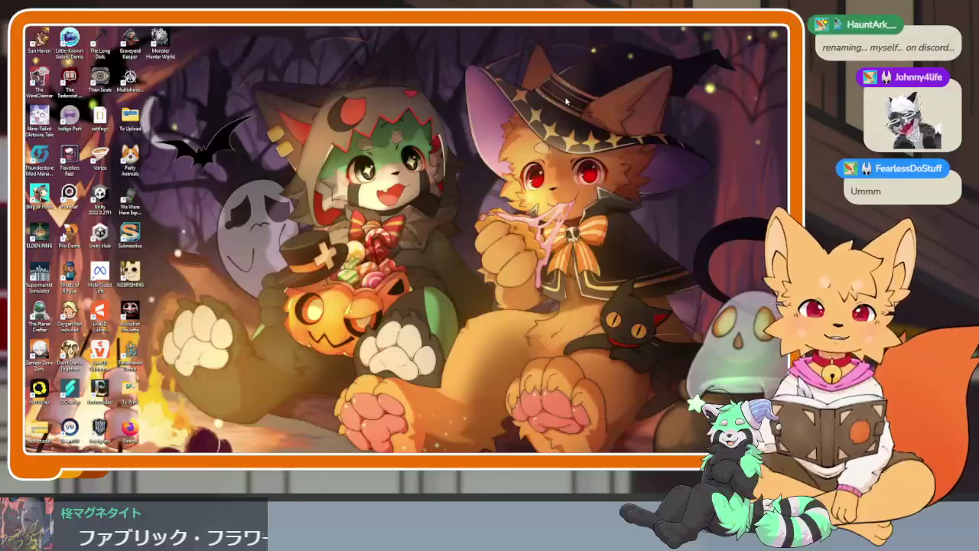
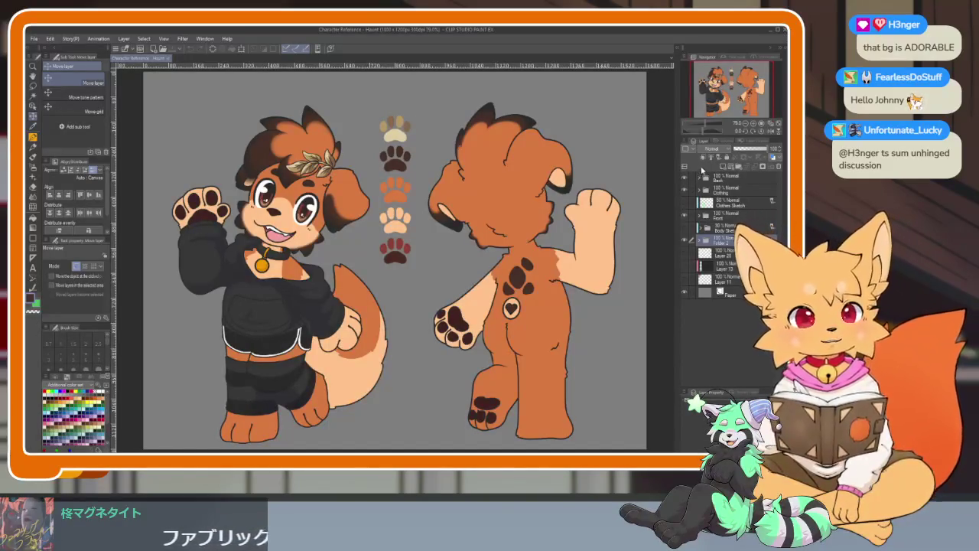
# Step: Add the text 'Haunt' above the top layer, across the back-view figure
pyautogui.click(731, 180)
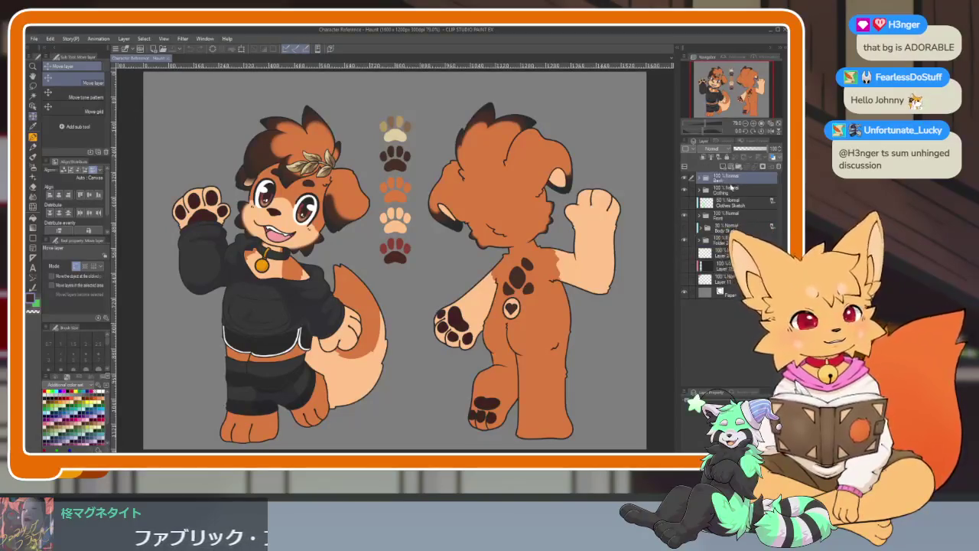
pyautogui.press('t')
pyautogui.click(401, 300)
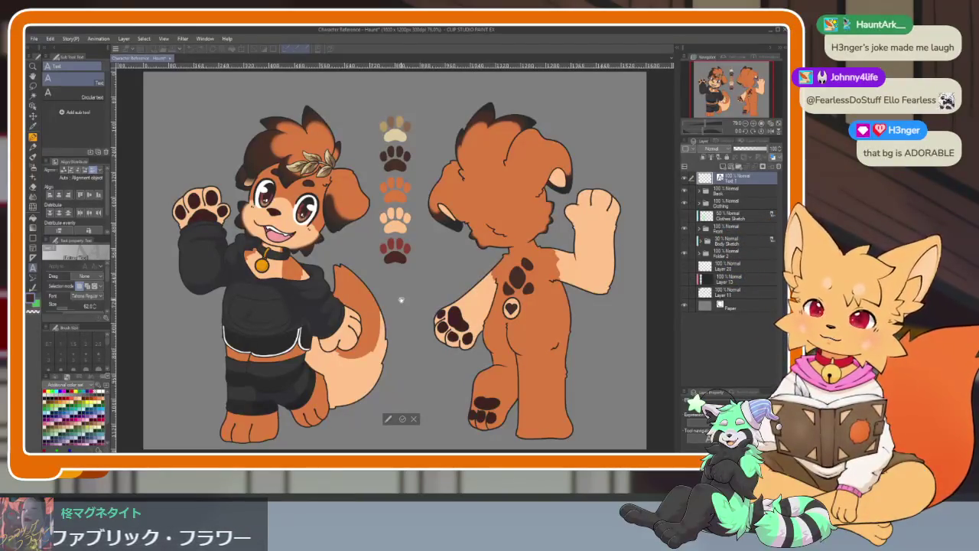
pyautogui.write('Haun')
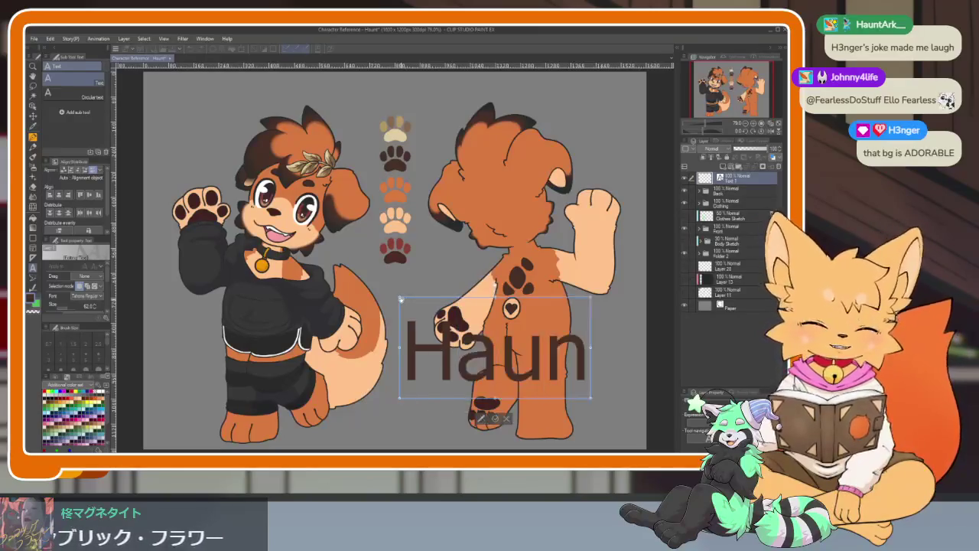
pyautogui.write('t')
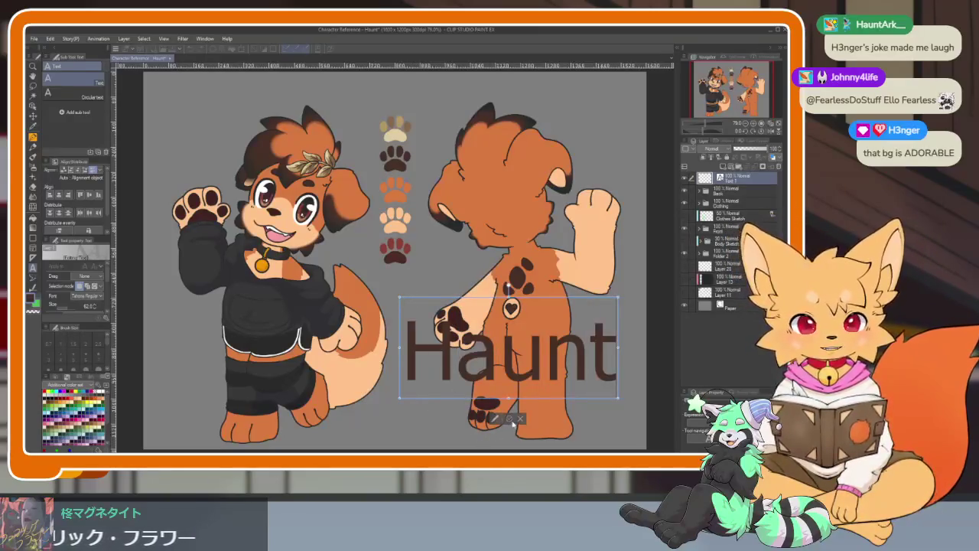
pyautogui.click(510, 419)
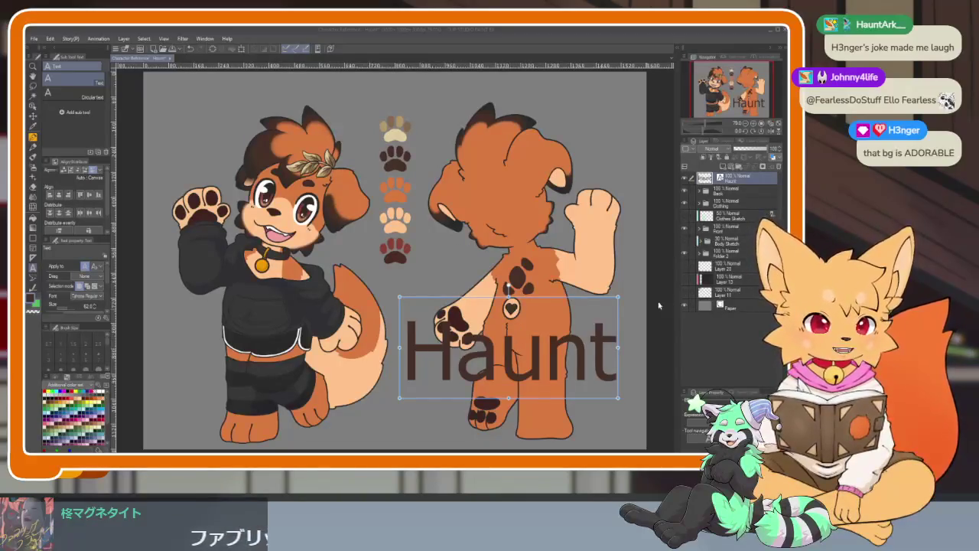
pyautogui.click(739, 179)
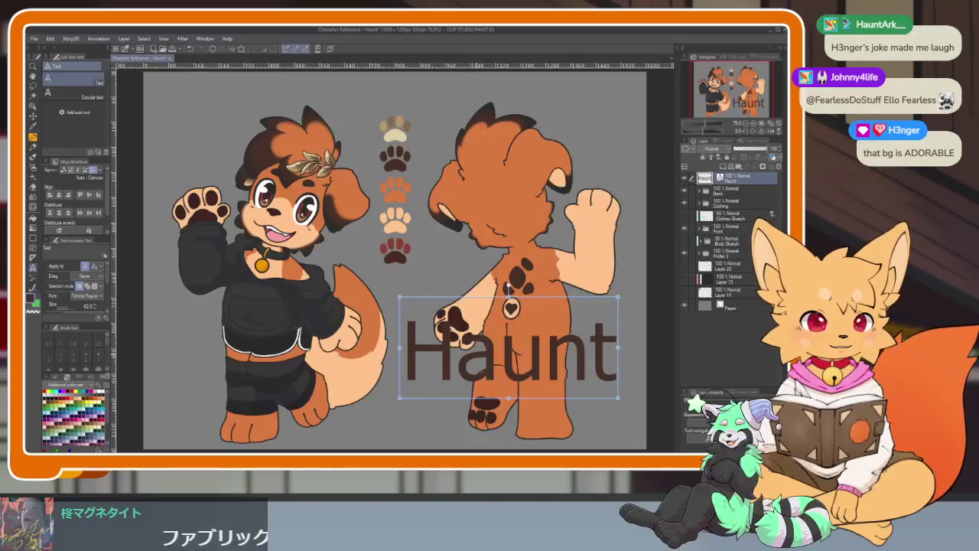
# Step: Change the Haunt text font to ARCO Typography, found by searching 'arc'
pyautogui.press('t')
pyautogui.press('t')
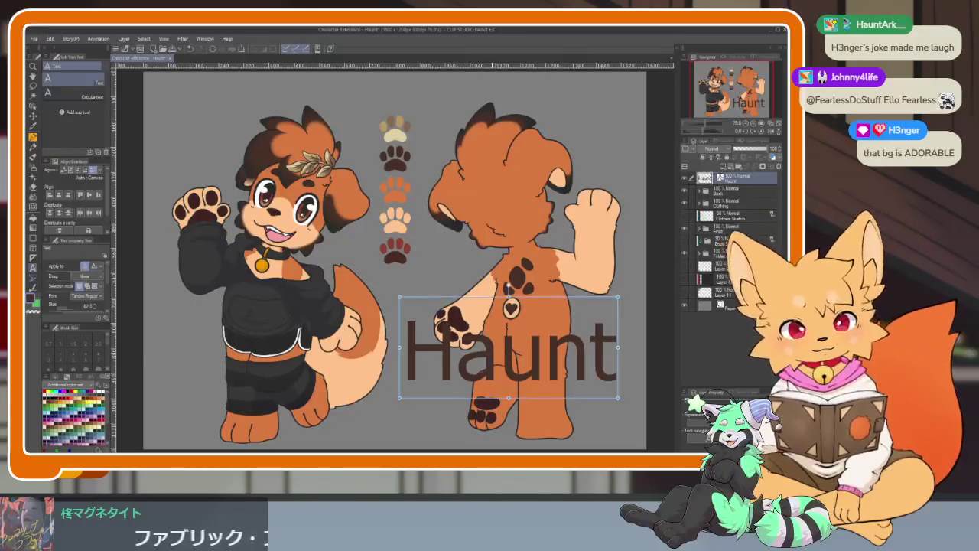
pyautogui.click(89, 299)
pyautogui.scroll(5, 98, 312)
pyautogui.scroll(5, 101, 316)
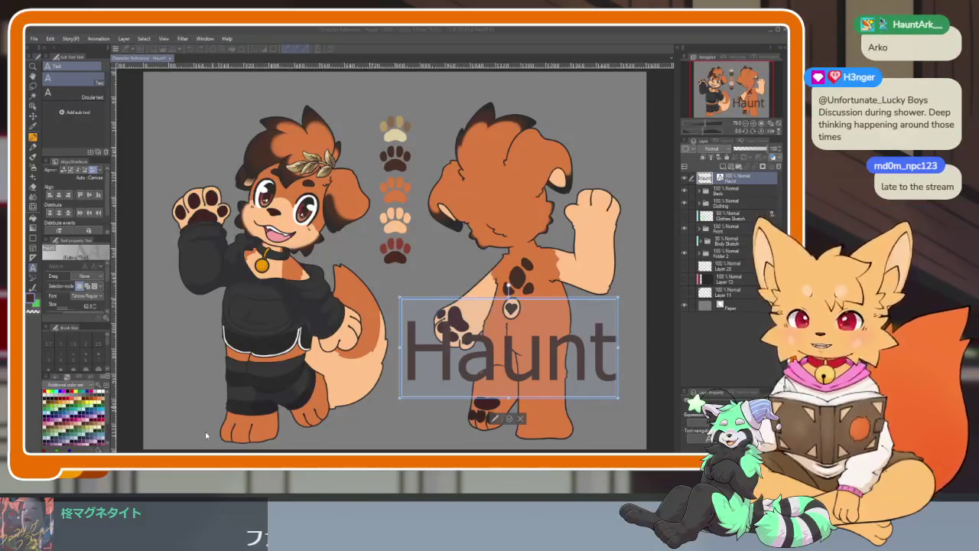
pyautogui.click(92, 299)
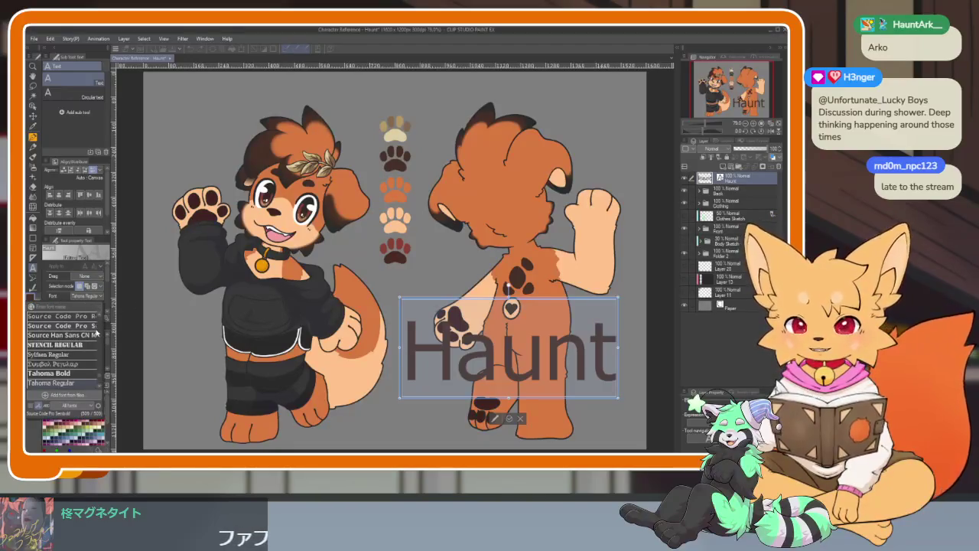
pyautogui.scroll(1, 74, 315)
pyautogui.scroll(-5, 56, 308)
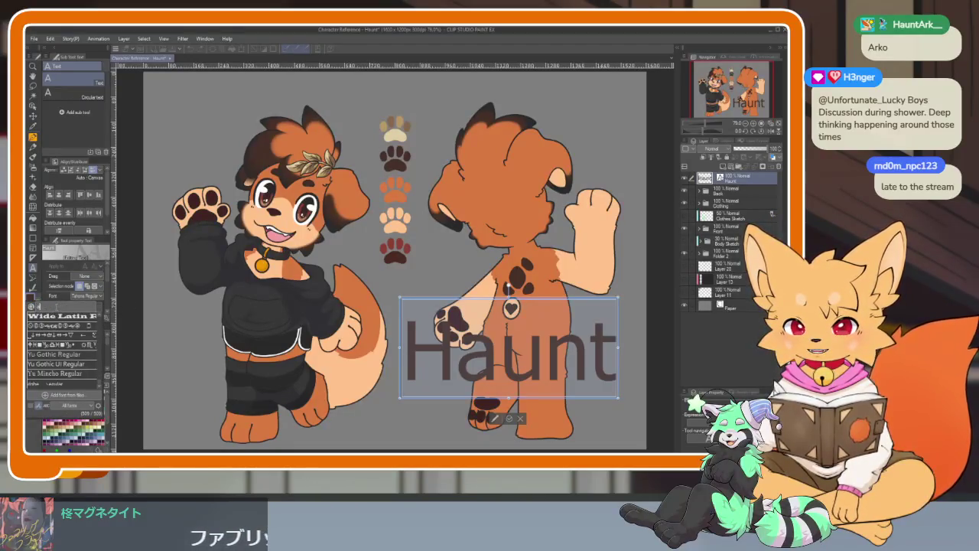
pyautogui.write('arc')
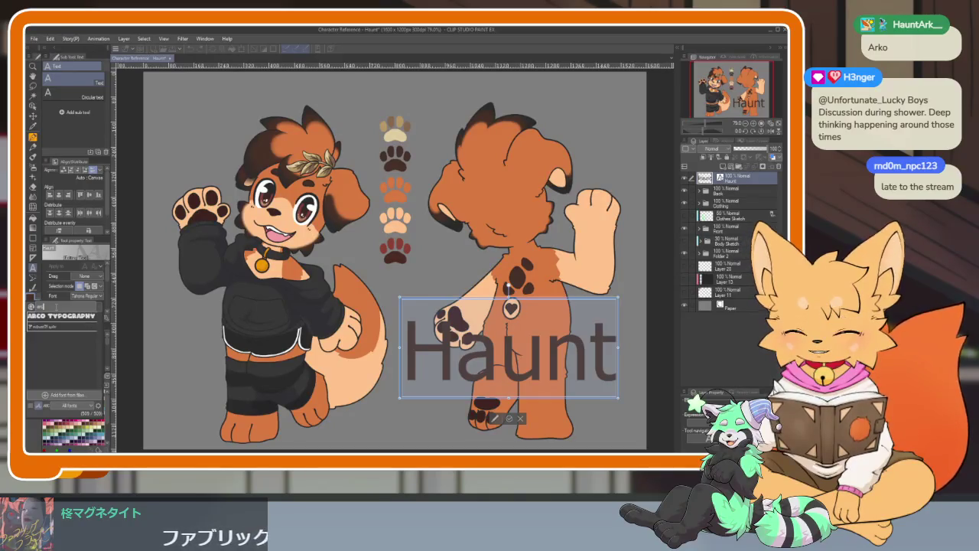
pyautogui.click(55, 317)
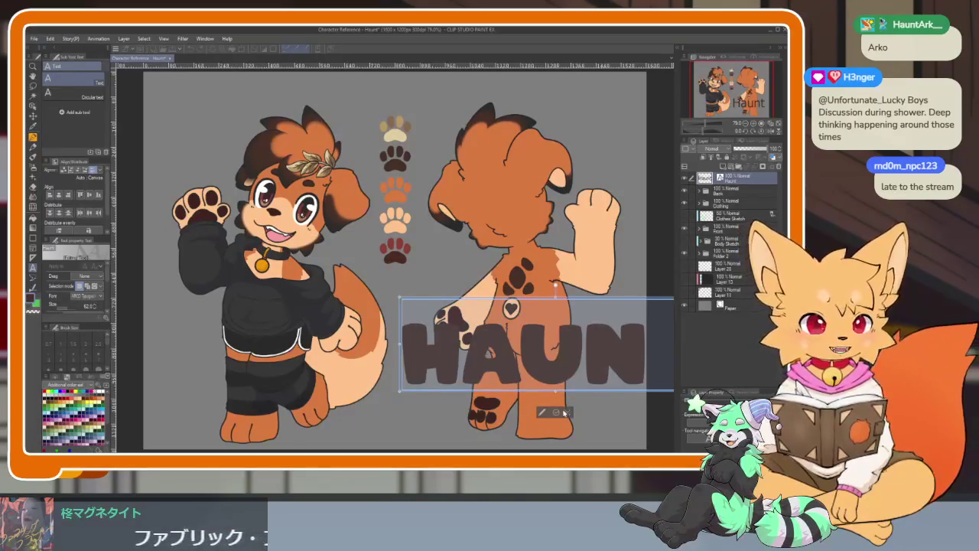
# Step: Move the HAUNT text layer up to the top of the sheet
pyautogui.press('k')
pyautogui.moveTo(554, 365); pyautogui.dragTo(402, 186)
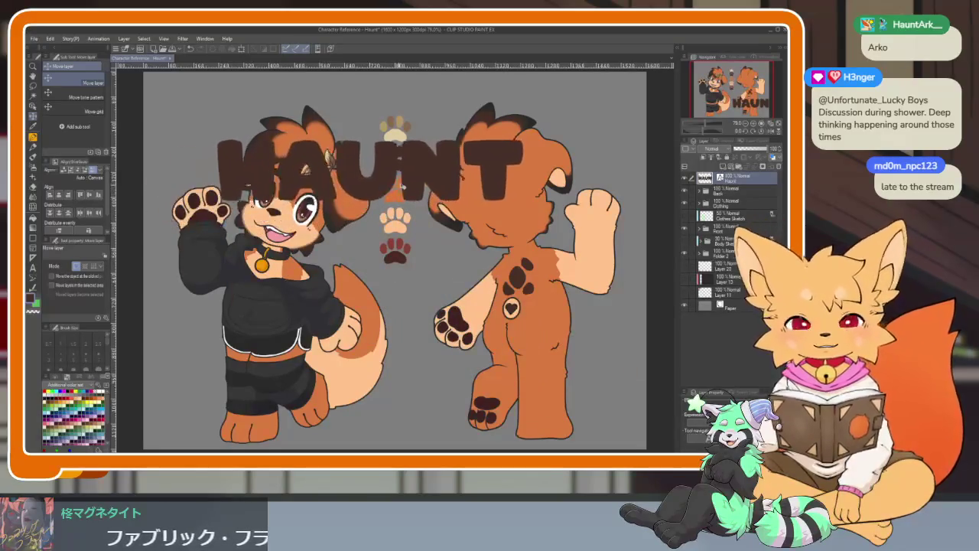
pyautogui.scroll(2, 441, 242)
pyautogui.scroll(2, 442, 242)
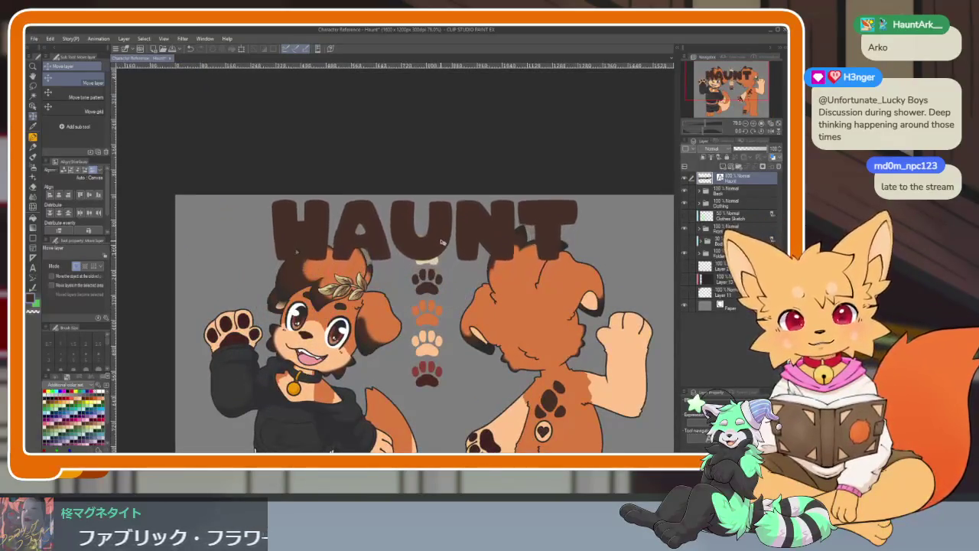
pyautogui.scroll(1, 579, 258)
# Step: Scale the HAUNT text to about half width and centre it above the paw swatches
pyautogui.hotkey('ctrl', 't')
pyautogui.moveTo(573, 257); pyautogui.dragTo(415, 259)
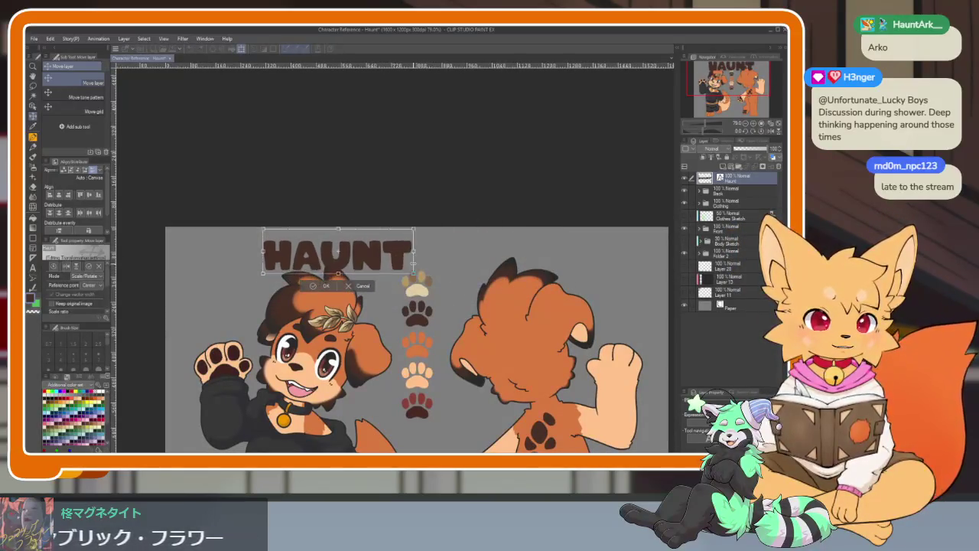
pyautogui.moveTo(372, 262); pyautogui.dragTo(453, 255)
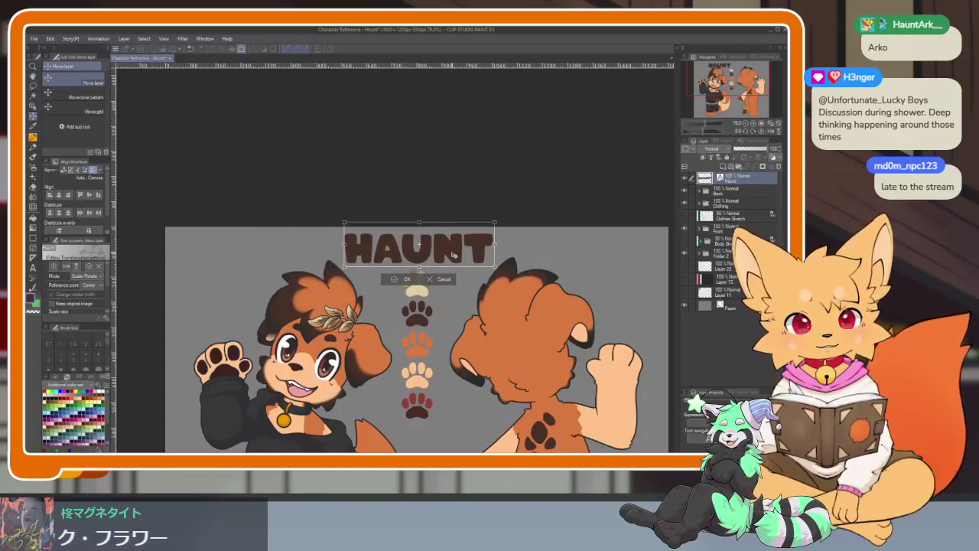
pyautogui.click(403, 279)
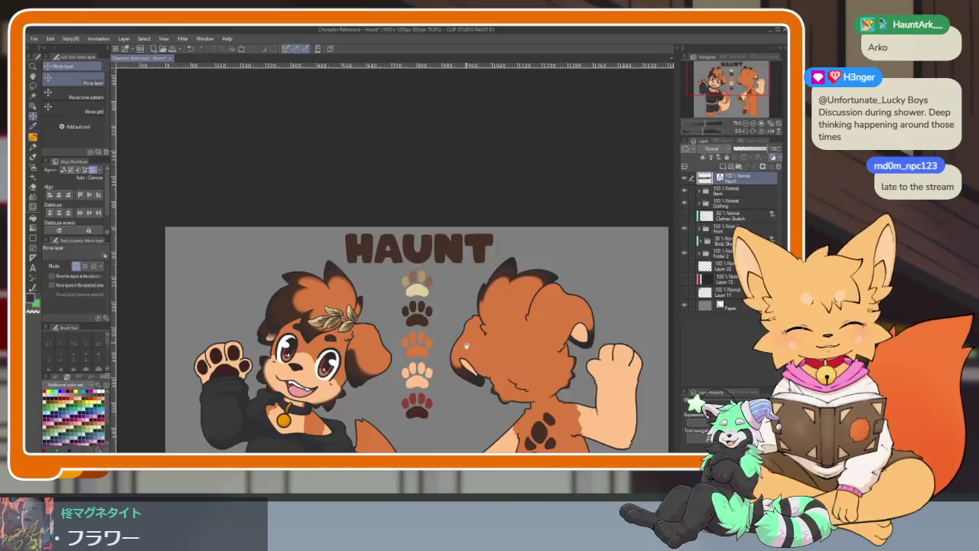
pyautogui.scroll(-1, 428, 299)
pyautogui.scroll(-3, 446, 305)
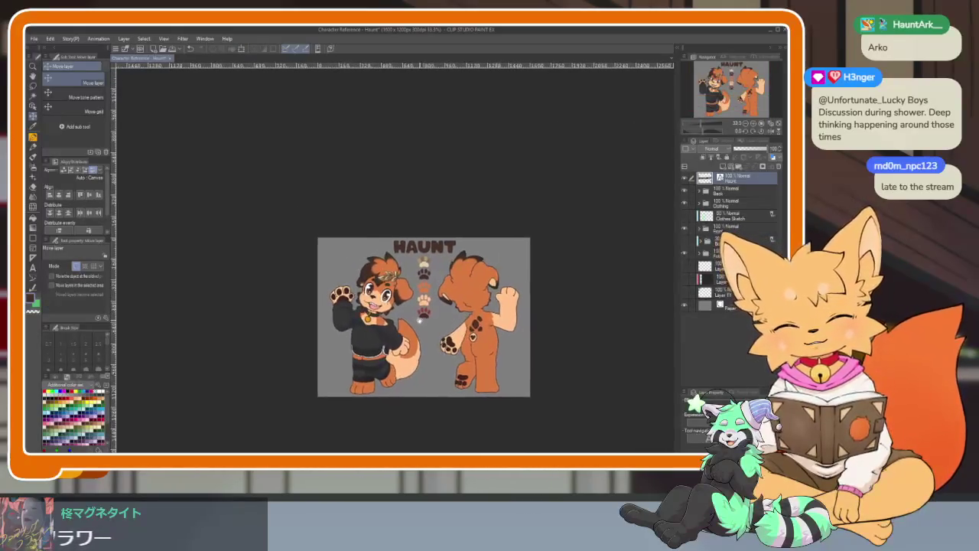
pyautogui.scroll(3, 446, 305)
pyautogui.scroll(1, 446, 305)
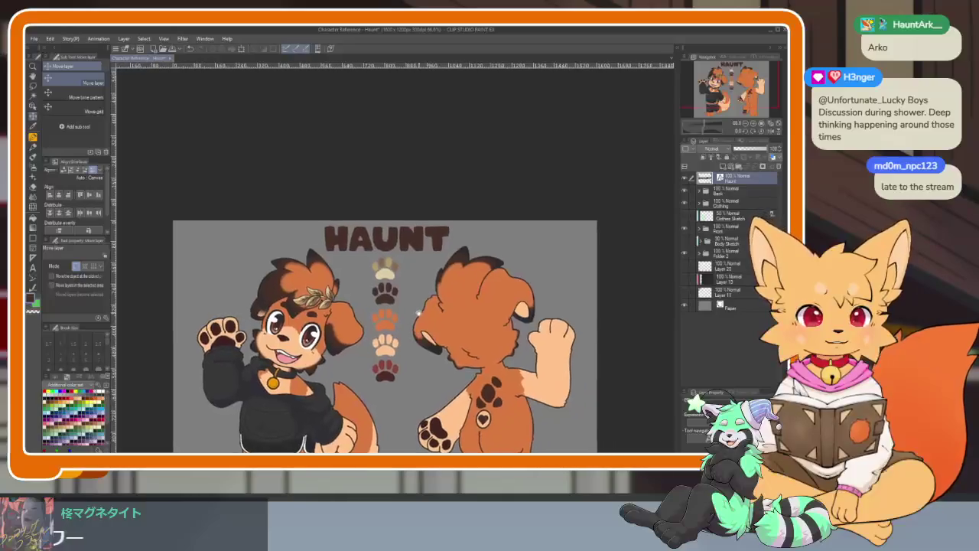
pyautogui.click(720, 192)
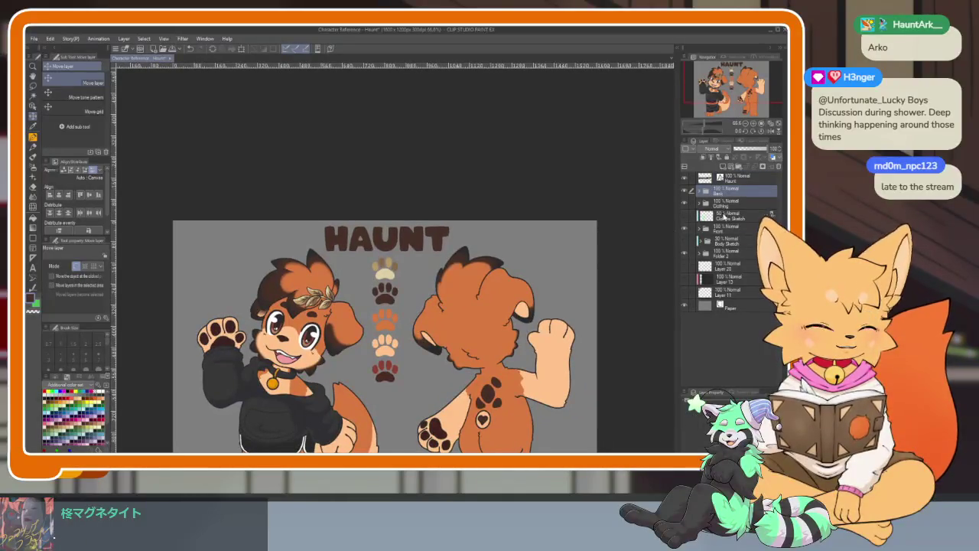
pyautogui.click(726, 257)
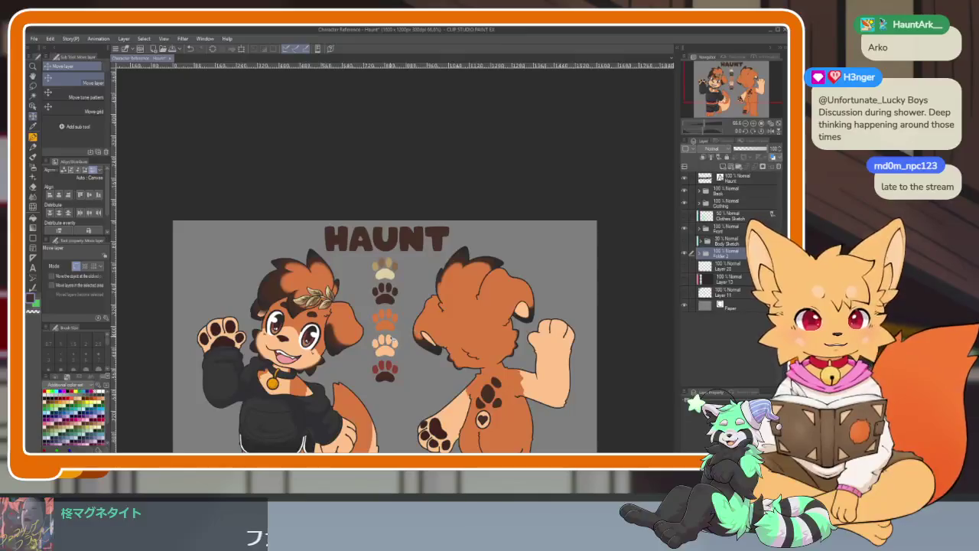
pyautogui.scroll(-1, 422, 332)
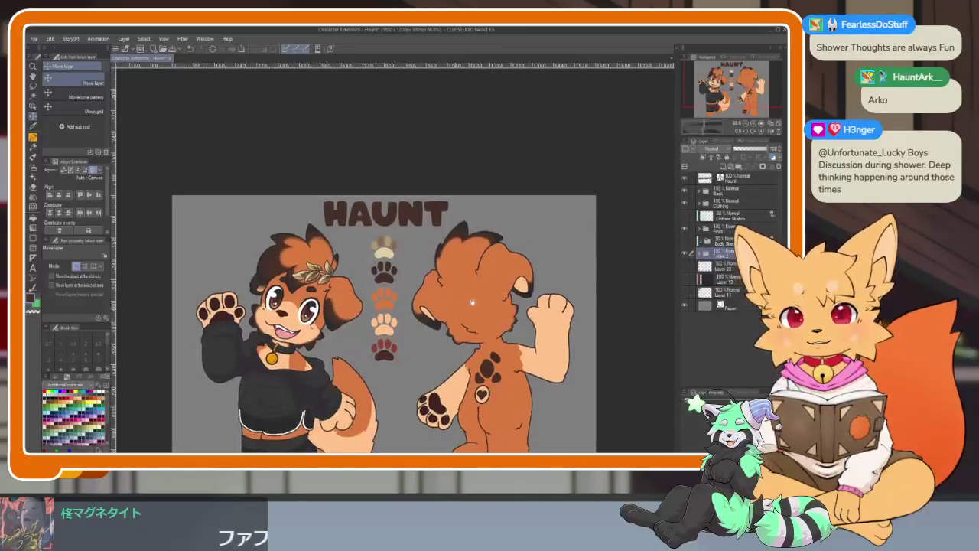
pyautogui.click(731, 178)
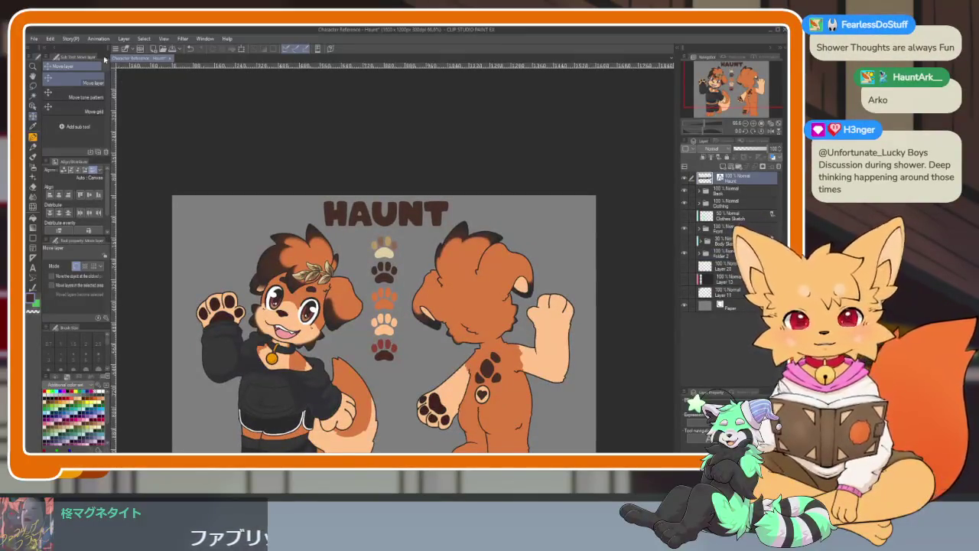
pyautogui.click(33, 38)
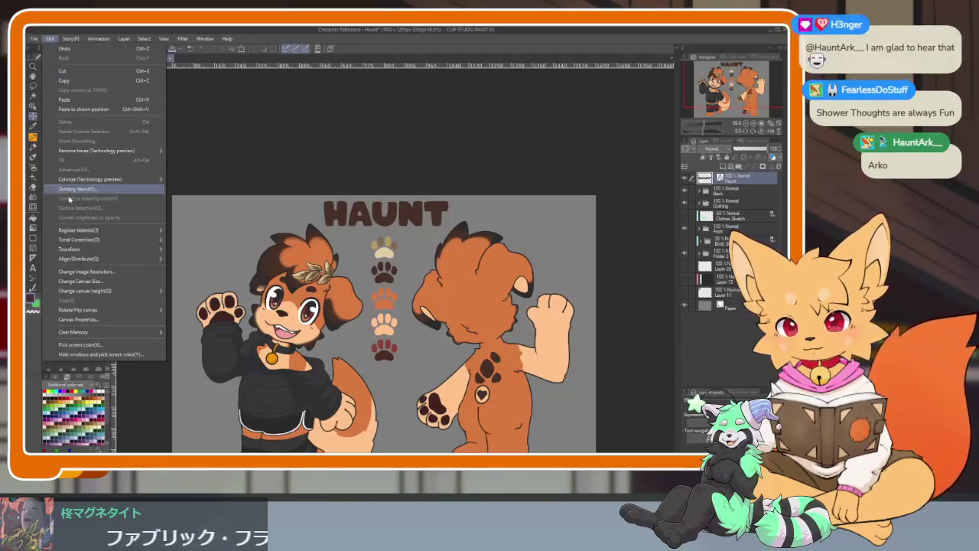
pyautogui.moveTo(79, 259)
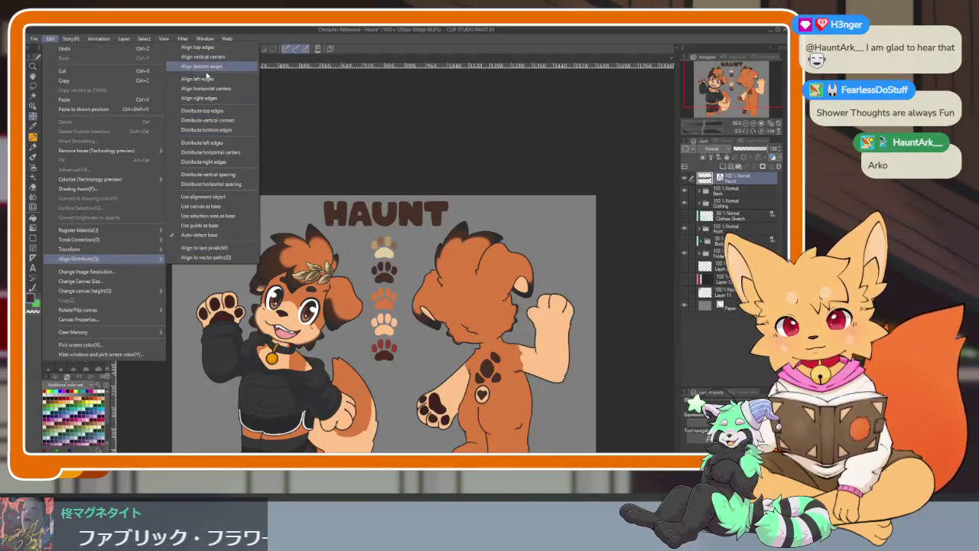
pyautogui.click(203, 88)
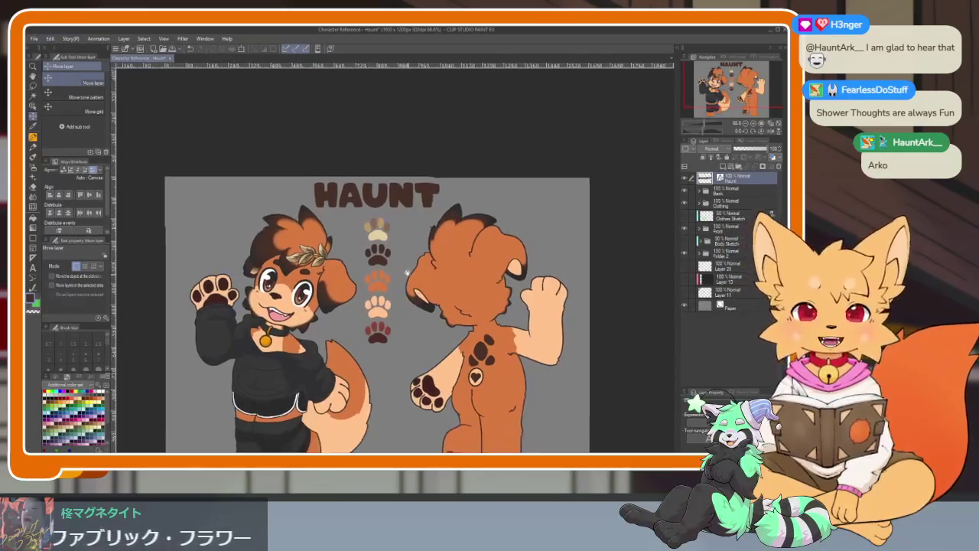
pyautogui.scroll(-3, 375, 321)
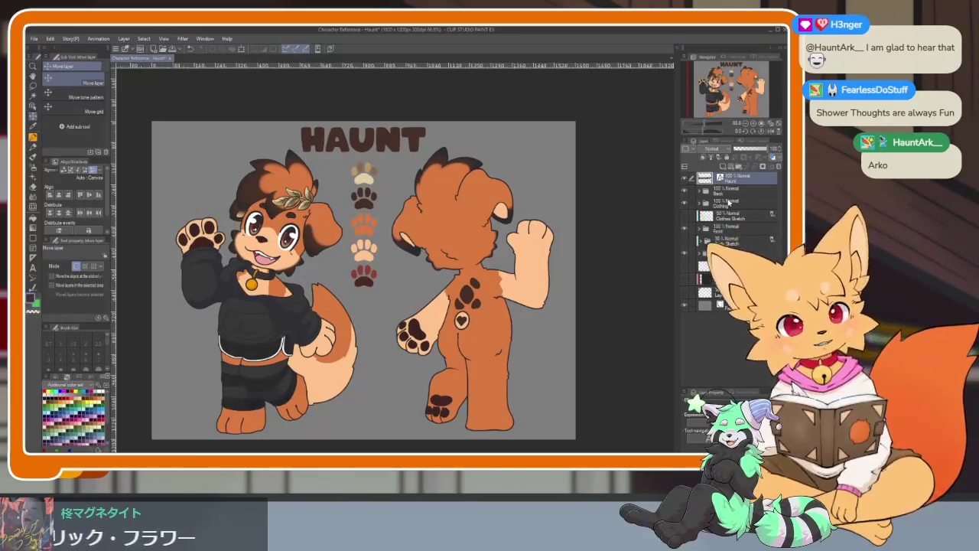
# Step: Group the Back, Clothing and Front folders into a new collapsed Folder 4
pyautogui.click(727, 190)
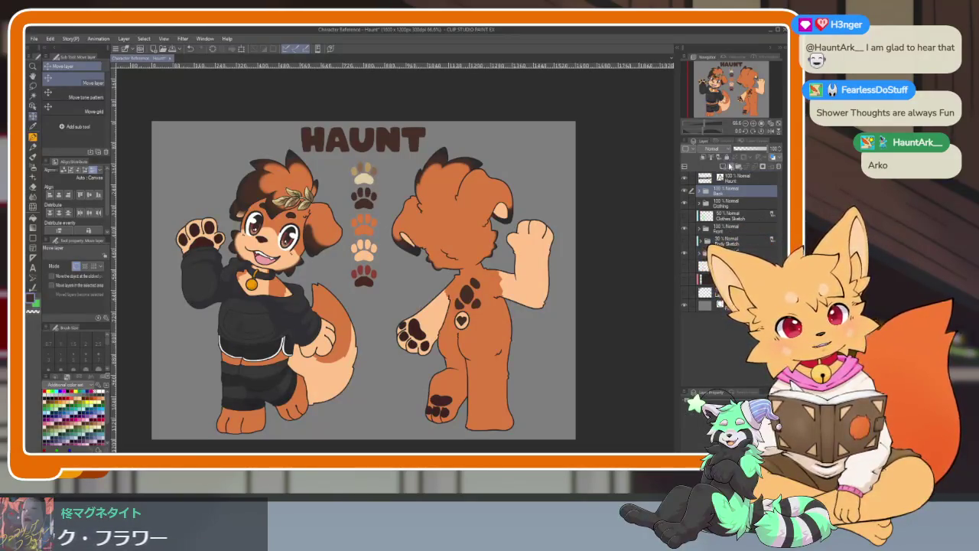
pyautogui.click(737, 166)
pyautogui.click(729, 204)
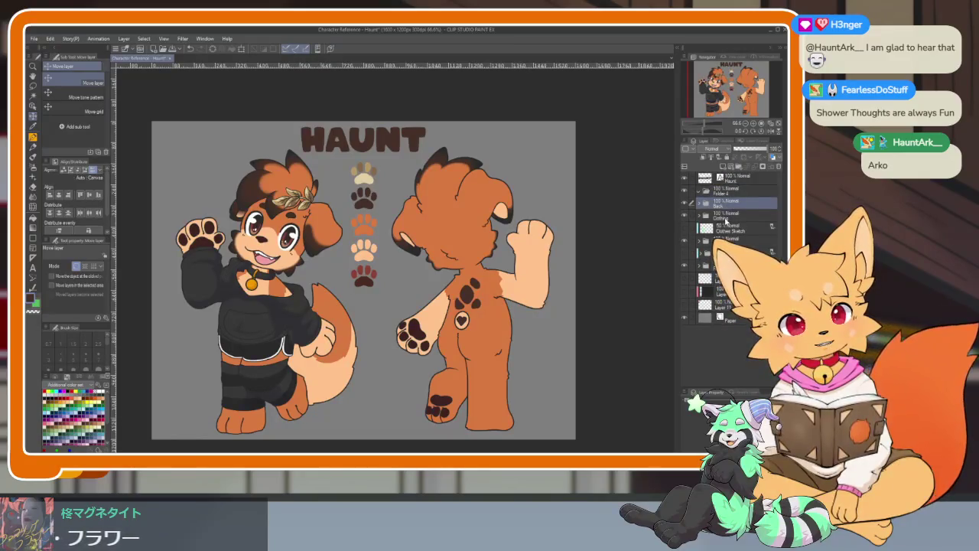
pyautogui.moveTo(723, 201); pyautogui.dragTo(694, 193)
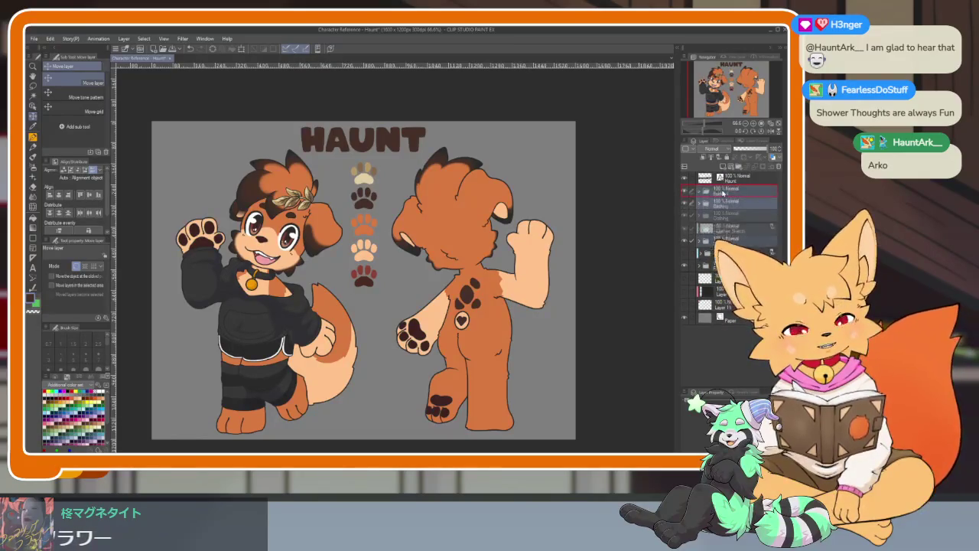
pyautogui.click(700, 192)
pyautogui.click(728, 192)
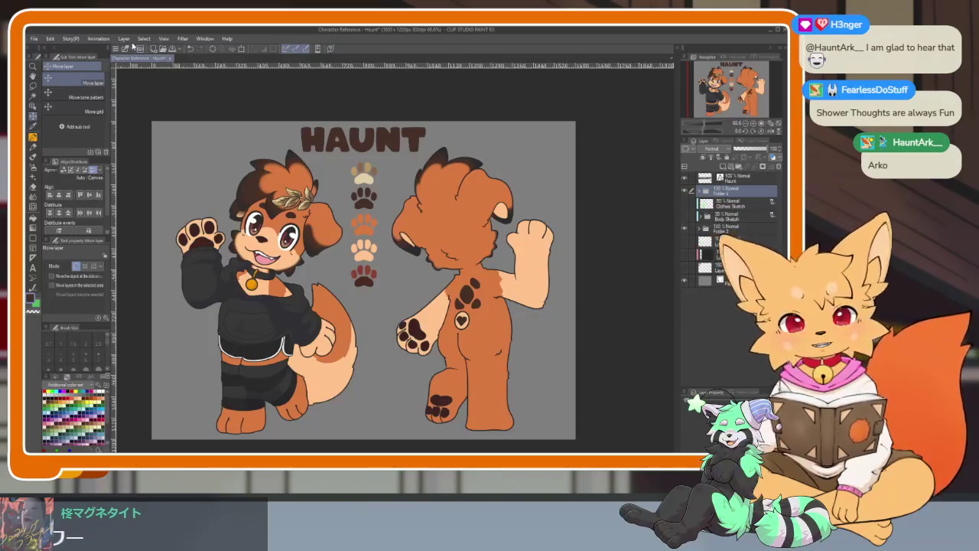
# Step: Align the artwork's horizontal centres on the canvas
pyautogui.click(50, 39)
pyautogui.moveTo(85, 258)
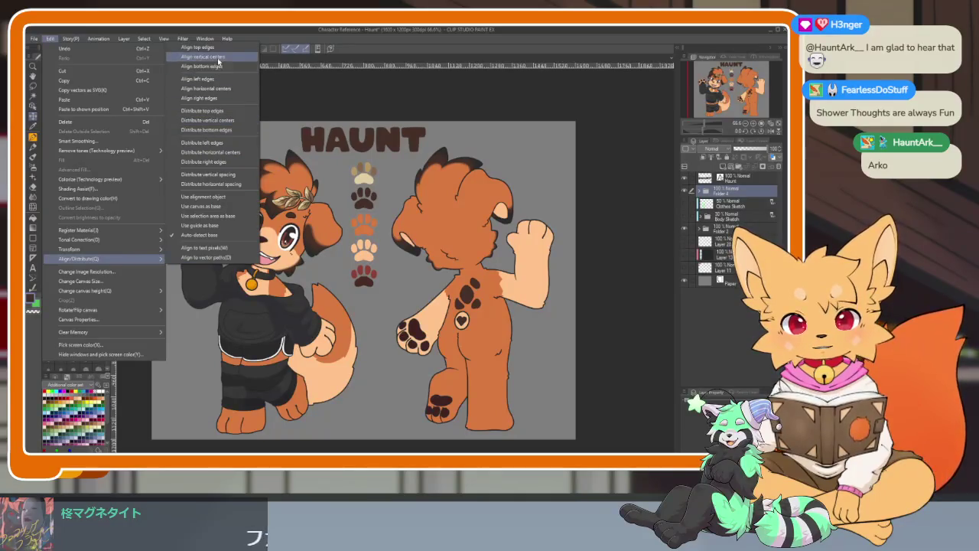
pyautogui.click(214, 89)
pyautogui.scroll(-2, 375, 287)
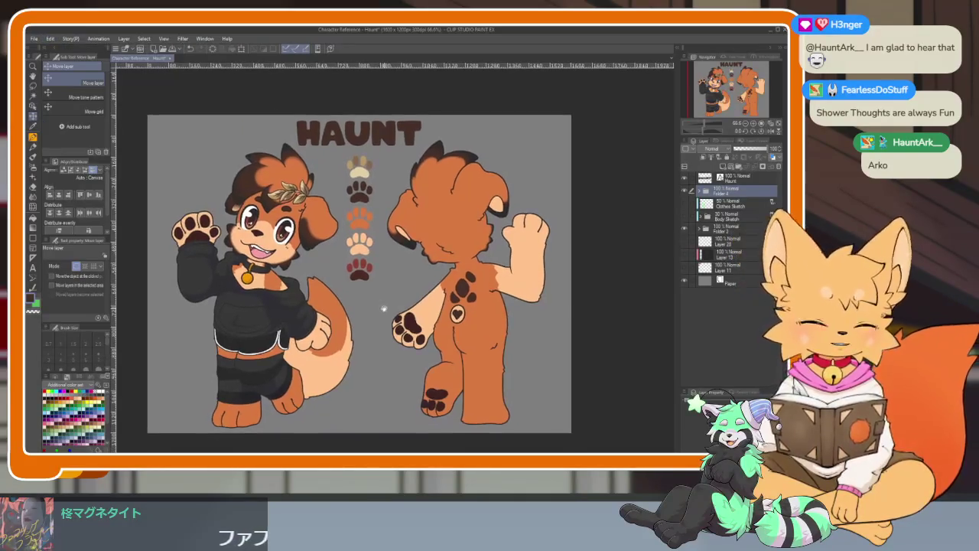
pyautogui.scroll(1, 349, 279)
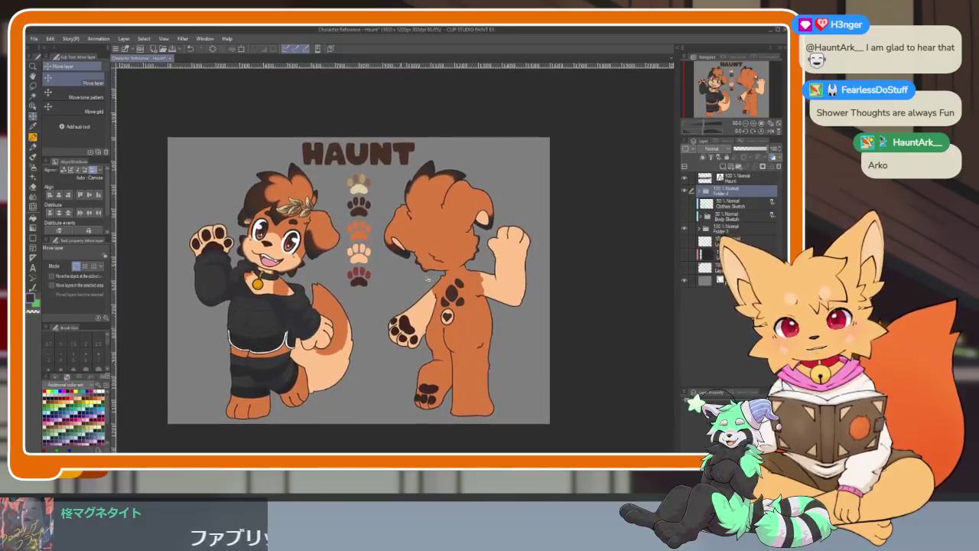
# Step: Move the HAUNT layer into the top folder and Clothes Sketch into the lower folder
pyautogui.click(736, 178)
pyautogui.moveTo(738, 180); pyautogui.dragTo(727, 225)
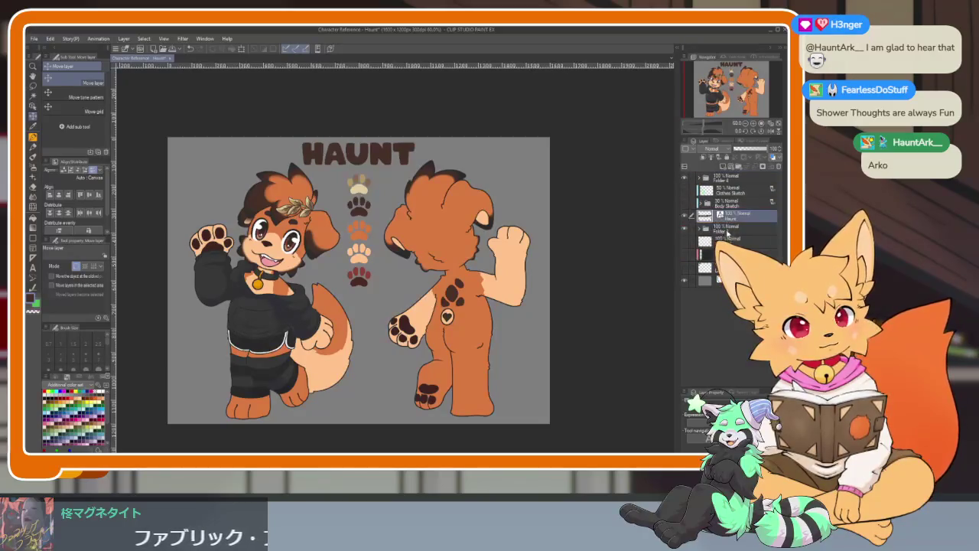
pyautogui.moveTo(727, 192)
pyautogui.mouseDown()
pyautogui.moveTo(711, 230)
pyautogui.moveTo(722, 231)
pyautogui.mouseUp()
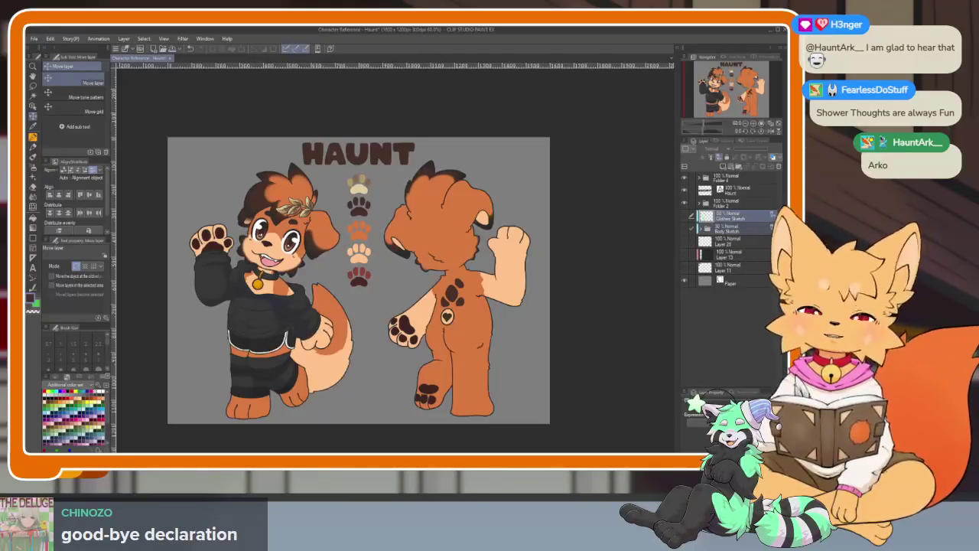
pyautogui.click(727, 281)
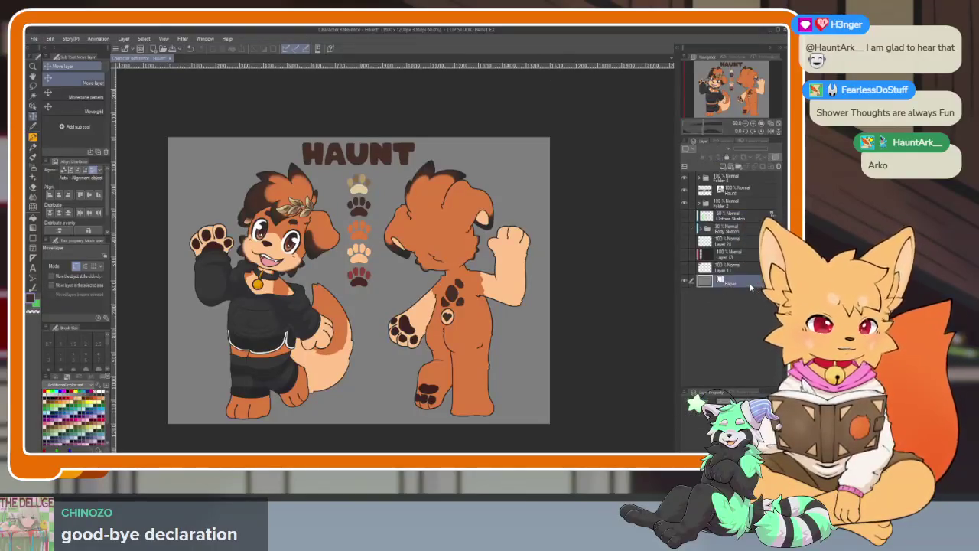
# Step: Set the Paper layer colour to the peach sampled from the tail
pyautogui.moveTo(414, 293); pyautogui.dragTo(422, 294)
pyautogui.scroll(1, 422, 294)
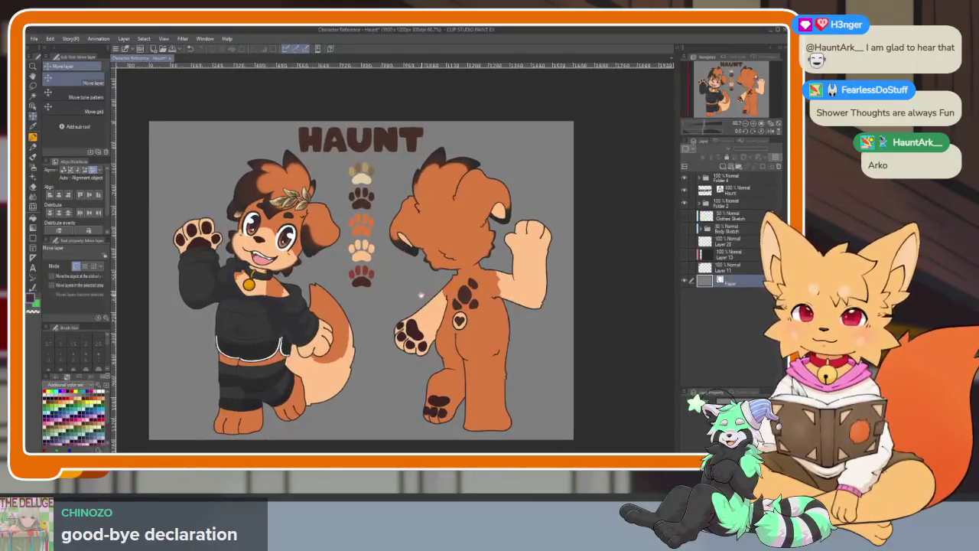
pyautogui.scroll(1, 421, 292)
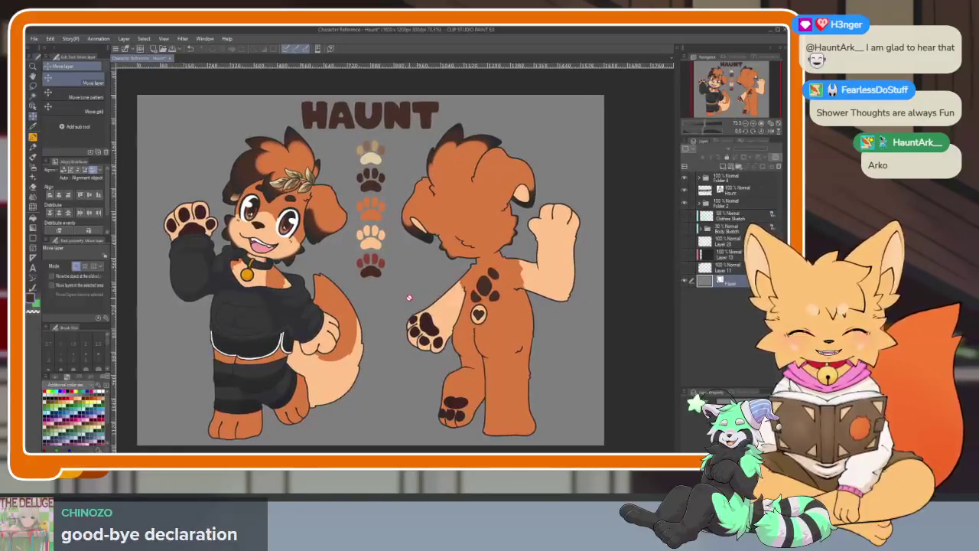
pyautogui.press('p')
pyautogui.keyDown('alt'); pyautogui.click(334, 373); pyautogui.keyUp('alt')
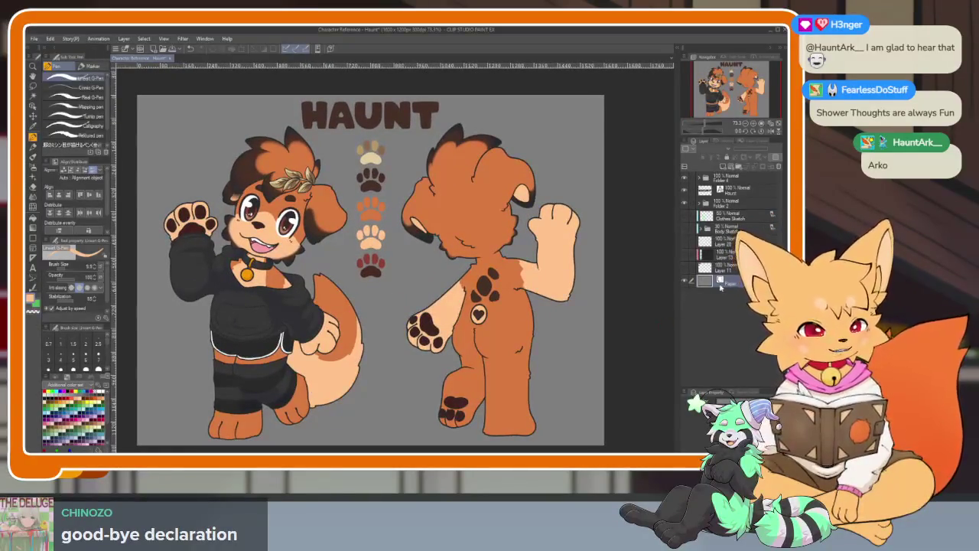
pyautogui.click(31, 297)
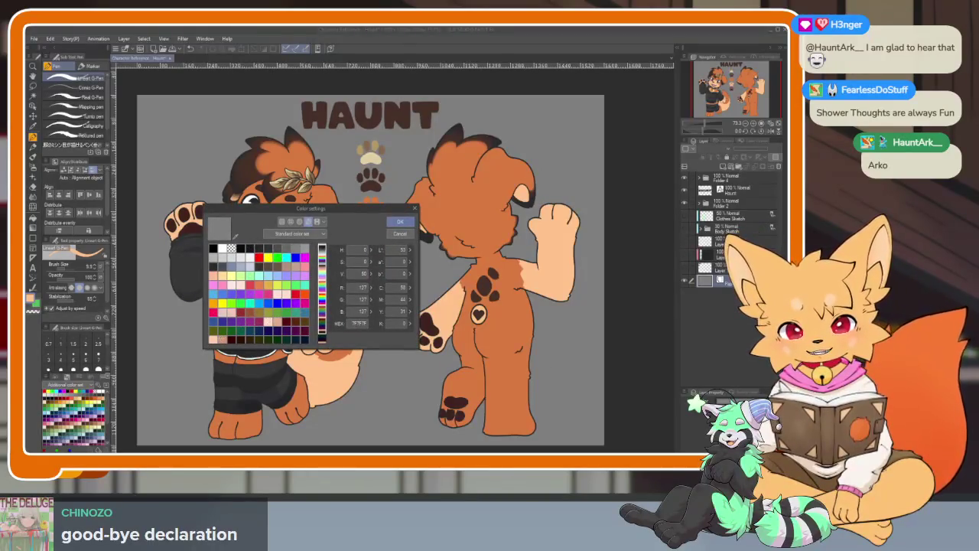
pyautogui.click(214, 338)
pyautogui.click(400, 221)
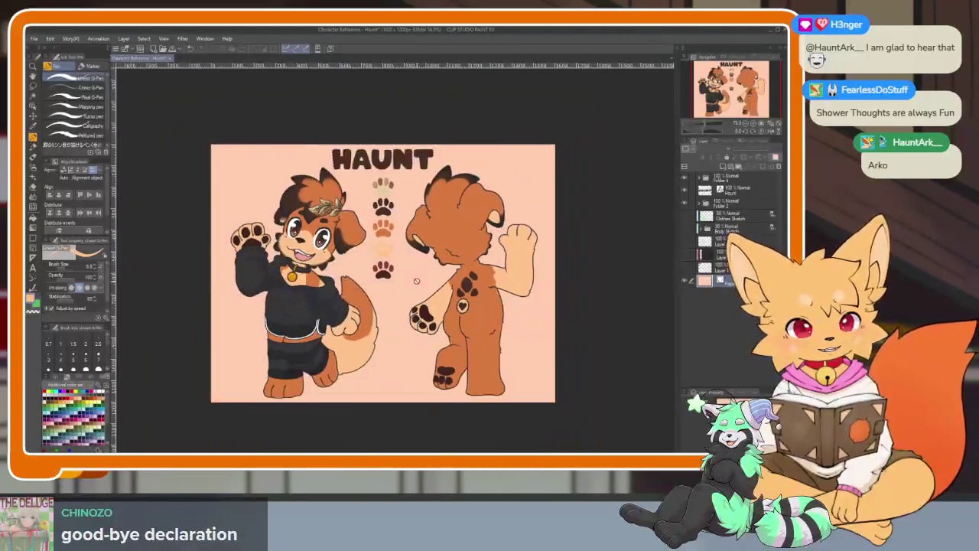
# Step: Hide the peach Paper layer and add a new empty layer above it
pyautogui.scroll(2, 372, 294)
pyautogui.moveTo(372, 295); pyautogui.dragTo(382, 287)
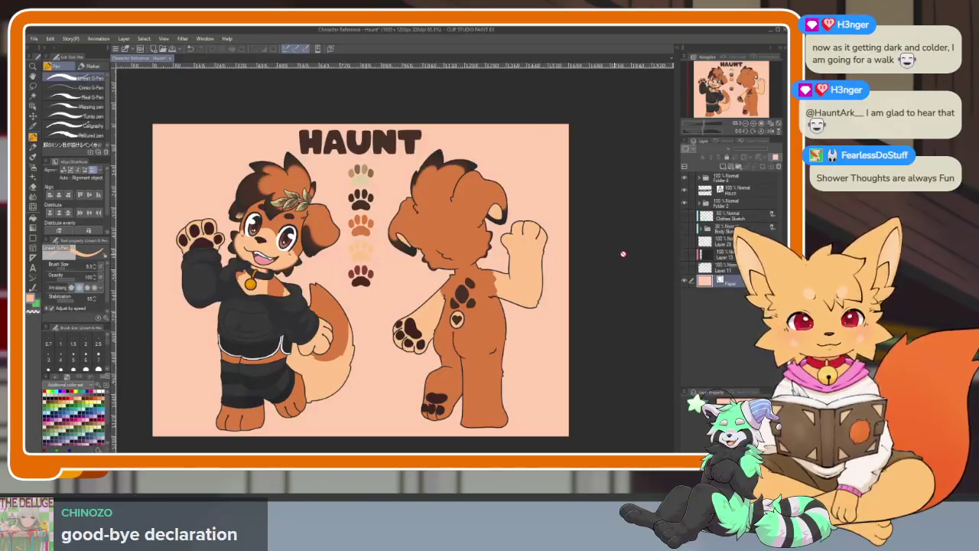
pyautogui.click(687, 281)
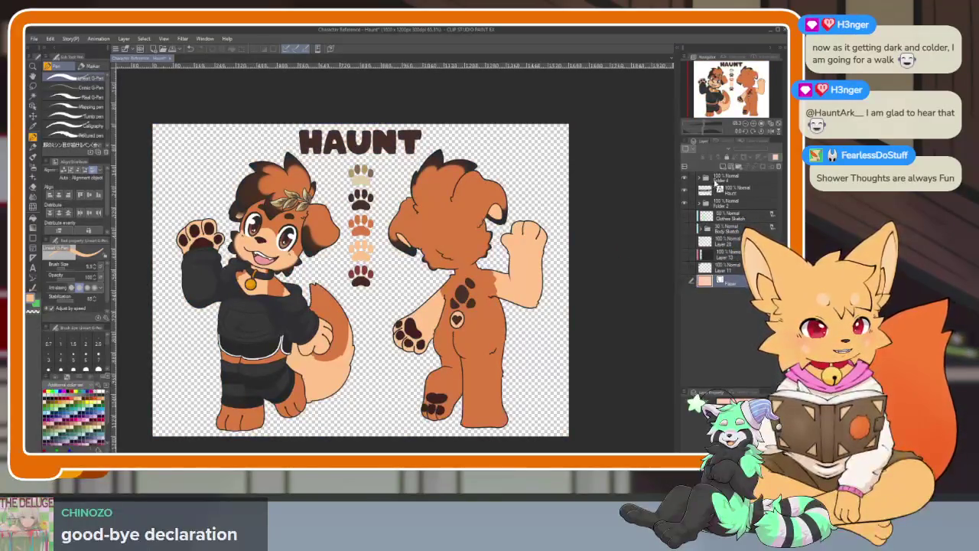
pyautogui.click(723, 167)
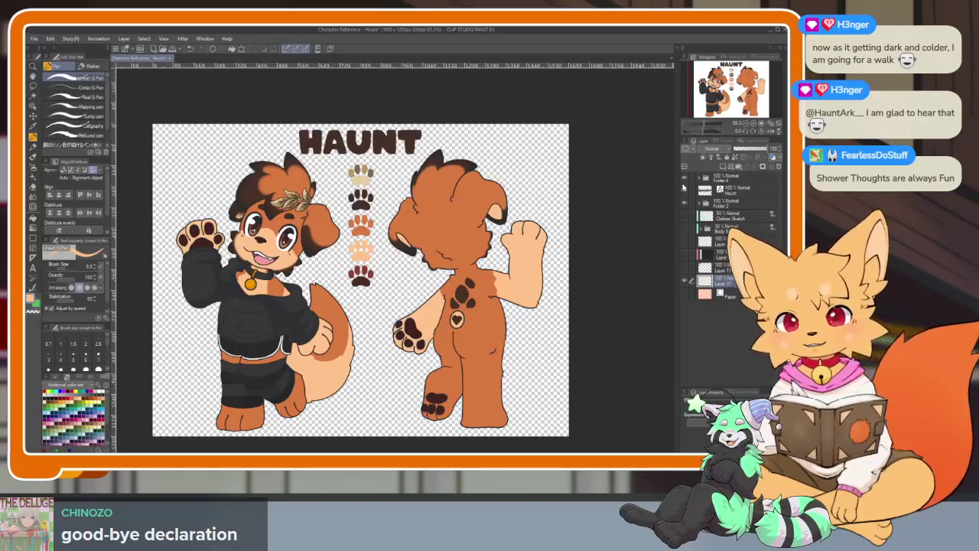
pyautogui.click(33, 239)
# Step: Fill the whole canvas with a peach rectangle
pyautogui.moveTo(143, 117); pyautogui.dragTo(598, 446)
pyautogui.scroll(-1, 532, 339)
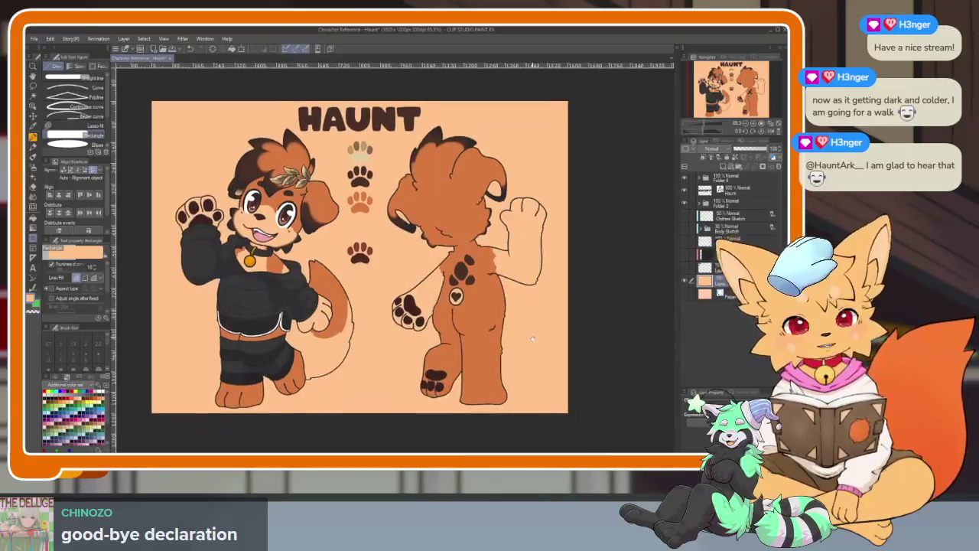
pyautogui.scroll(-3, 533, 339)
pyautogui.scroll(3, 532, 339)
pyautogui.scroll(1, 533, 339)
pyautogui.scroll(-2, 532, 339)
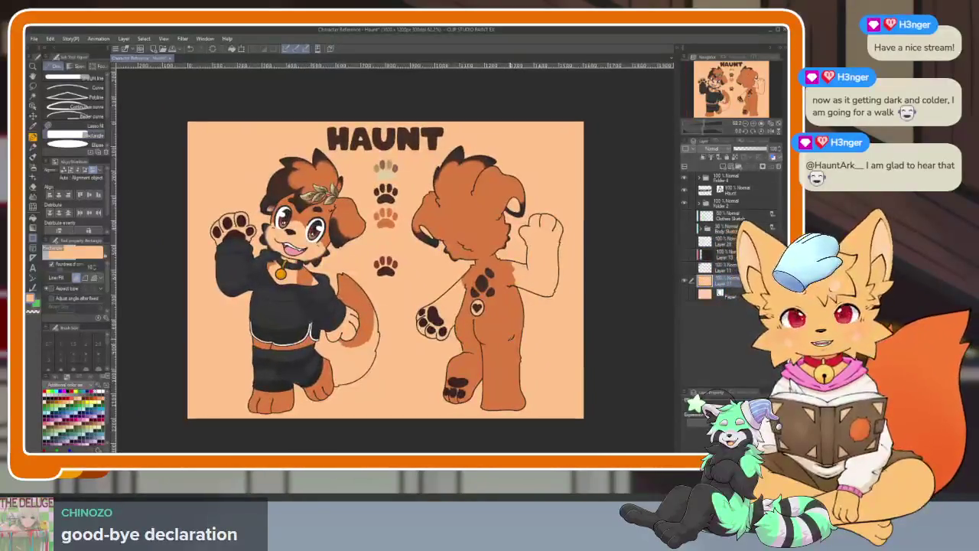
pyautogui.hscroll(1, 532, 339)
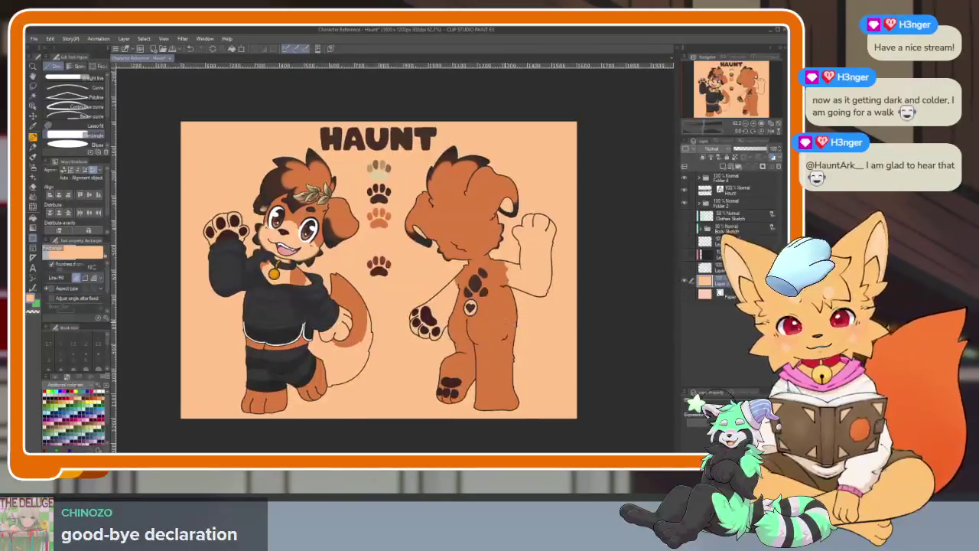
# Step: Draw a darker beige rectangle inset within the canvas edges on a new layer
pyautogui.click(58, 377)
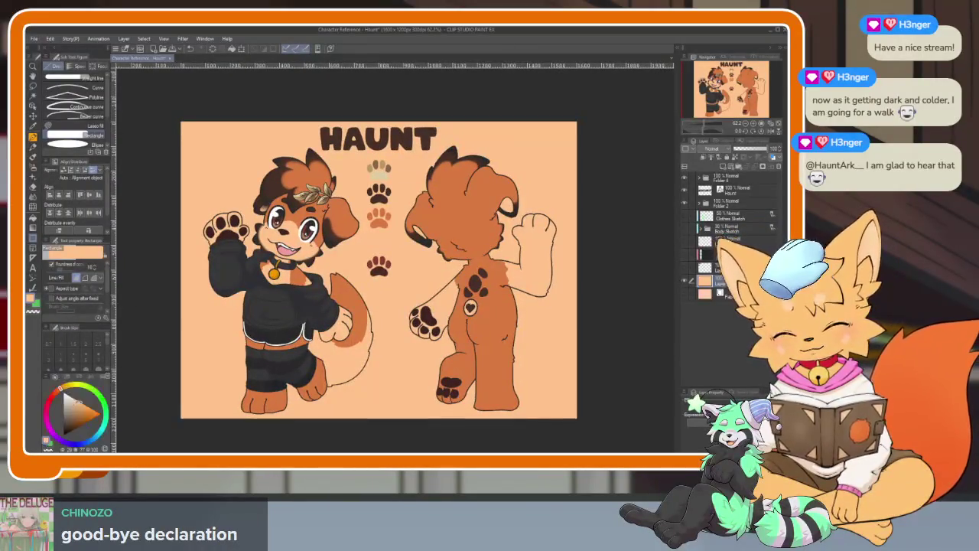
pyautogui.scroll(-2, 335, 335)
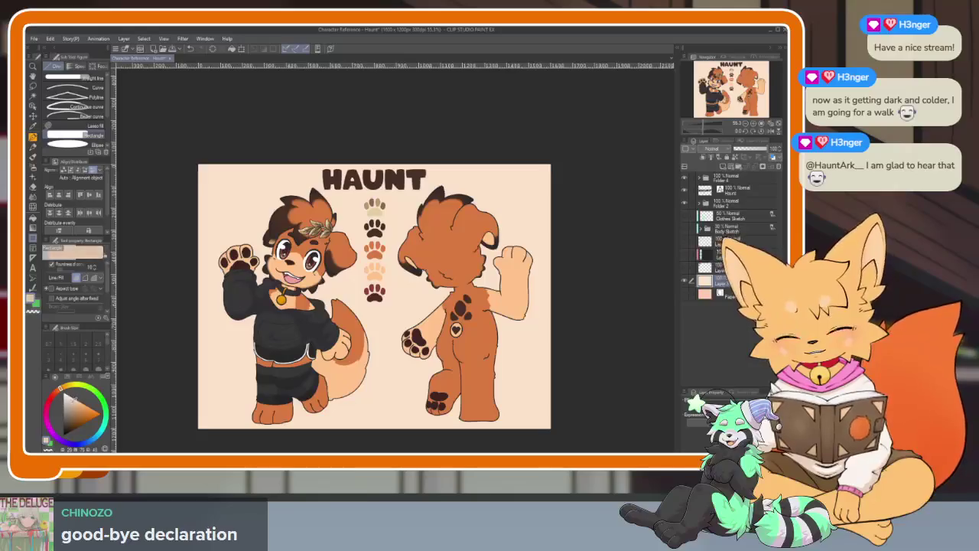
pyautogui.click(723, 167)
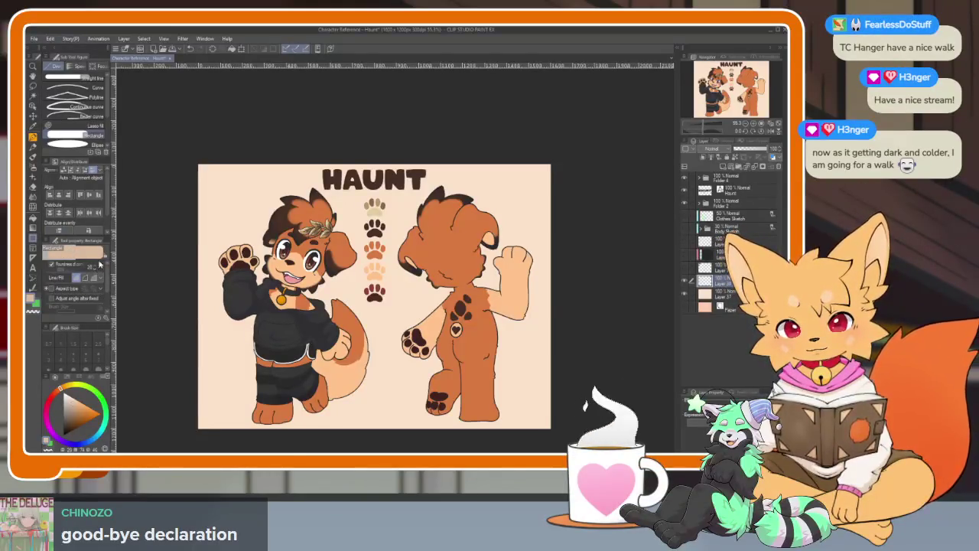
pyautogui.moveTo(213, 178); pyautogui.dragTo(540, 420)
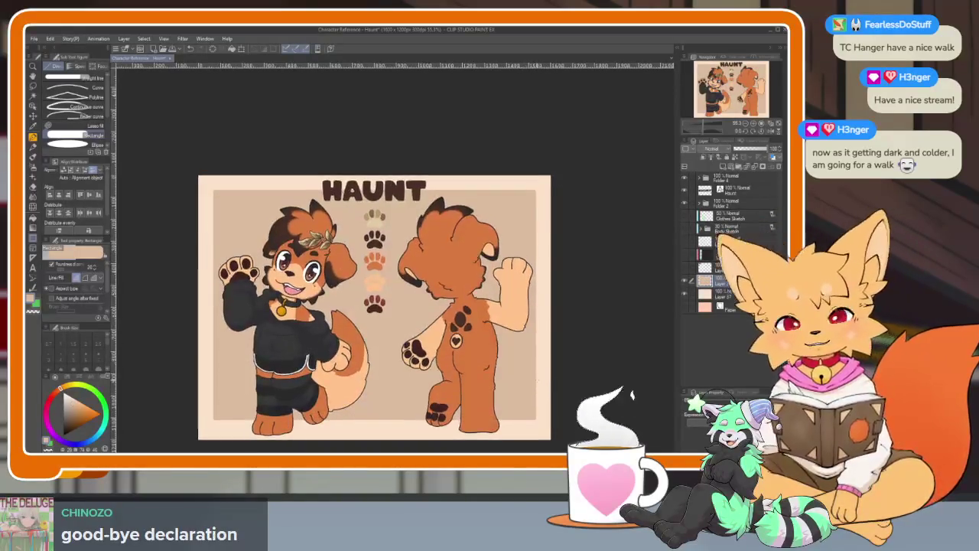
pyautogui.click(50, 39)
pyautogui.moveTo(79, 259)
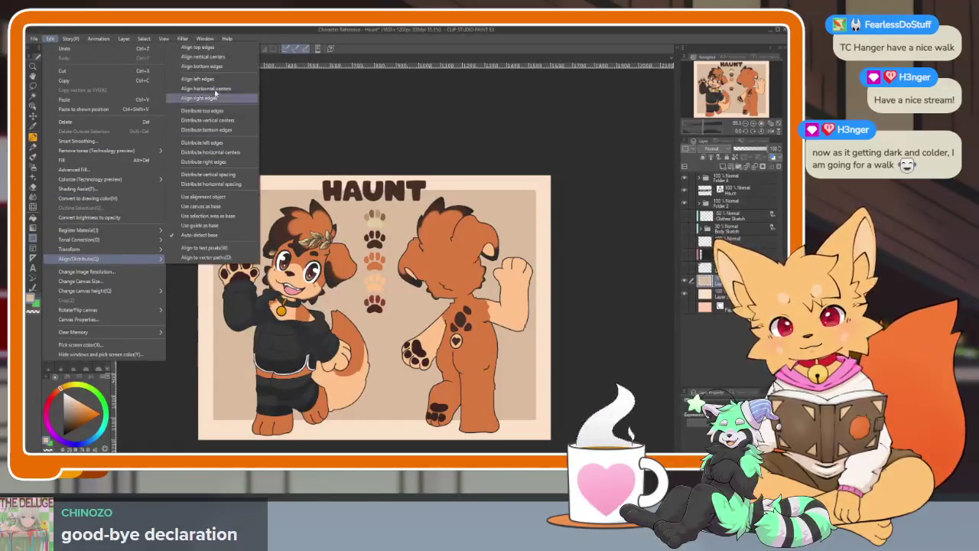
pyautogui.click(219, 90)
pyautogui.click(50, 39)
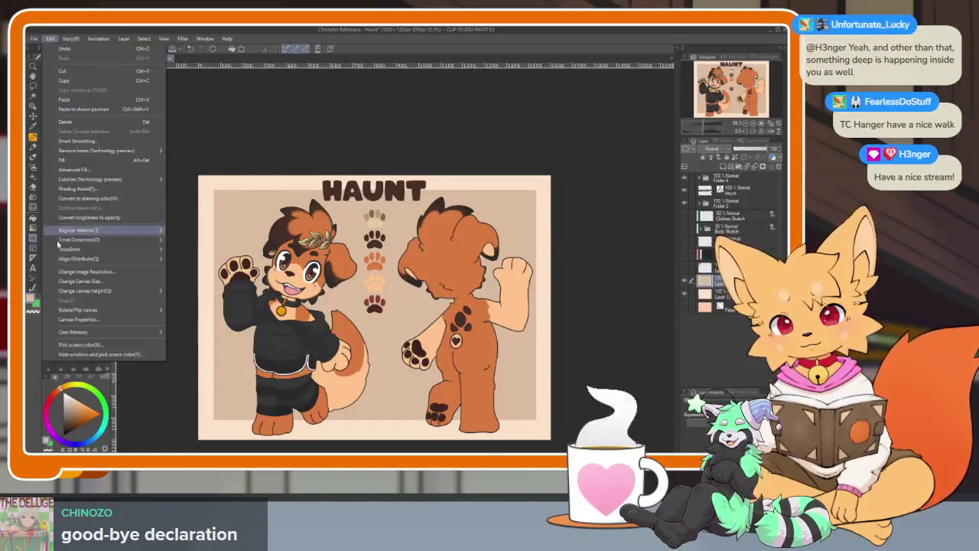
pyautogui.click(345, 33)
pyautogui.press('k')
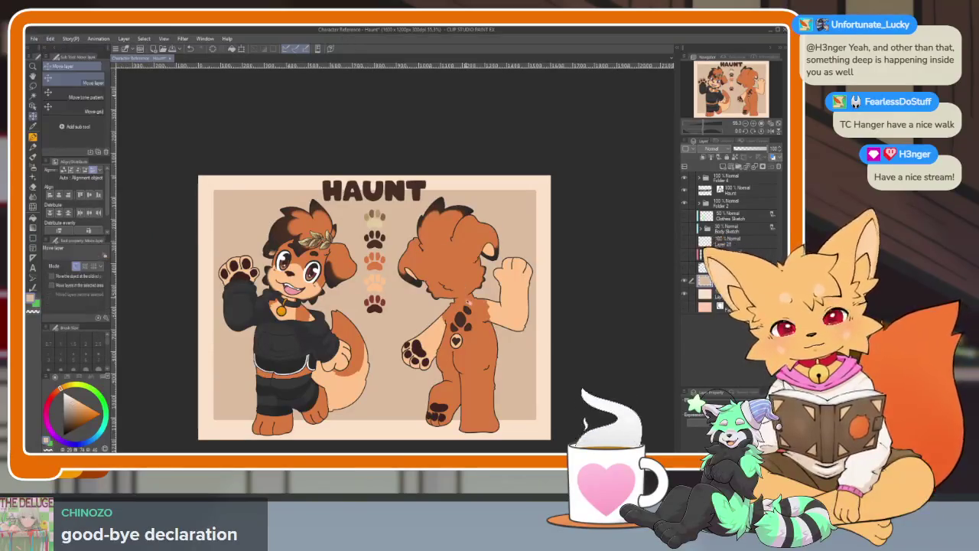
pyautogui.moveTo(474, 307); pyautogui.dragTo(474, 317)
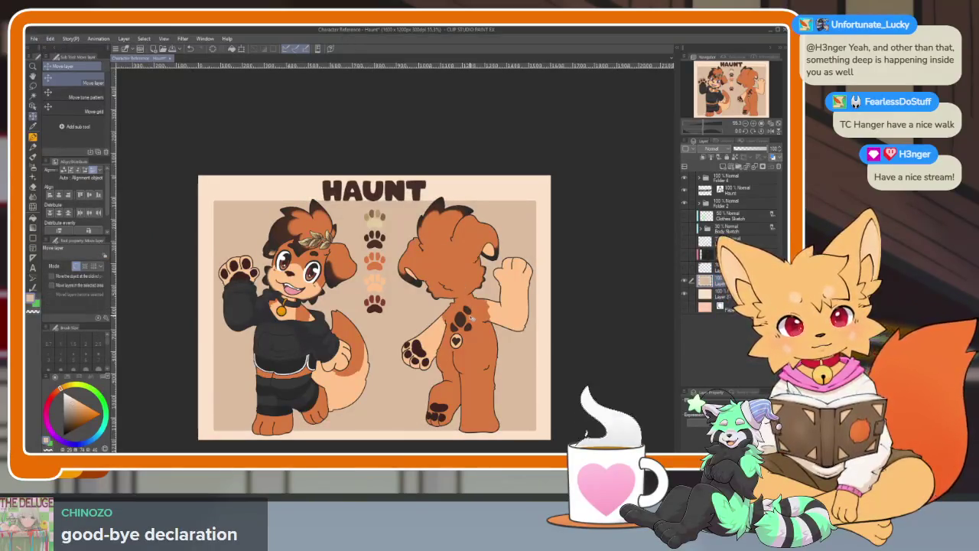
pyautogui.scroll(3, 456, 345)
pyautogui.click(740, 188)
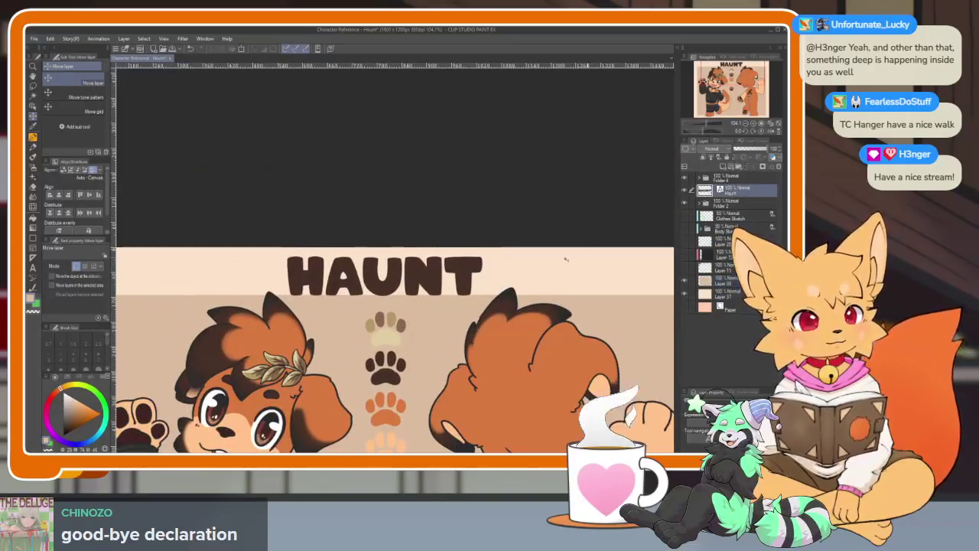
pyautogui.hotkey('ctrl', 't')
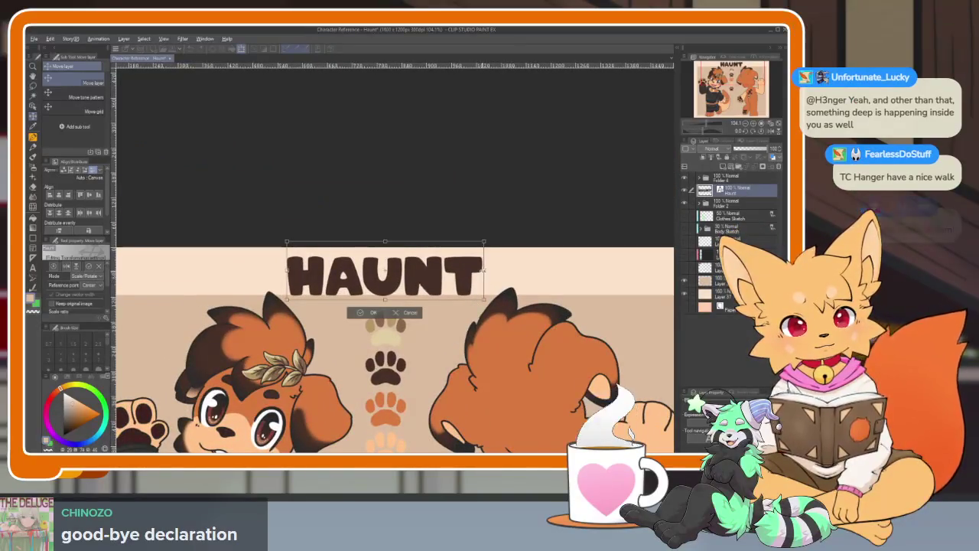
pyautogui.moveTo(484, 270); pyautogui.dragTo(474, 269)
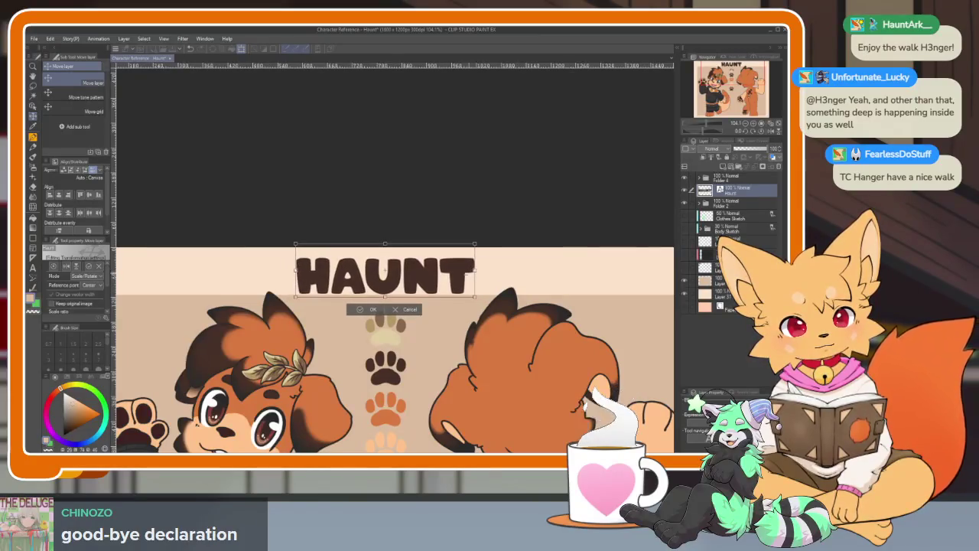
pyautogui.click(375, 311)
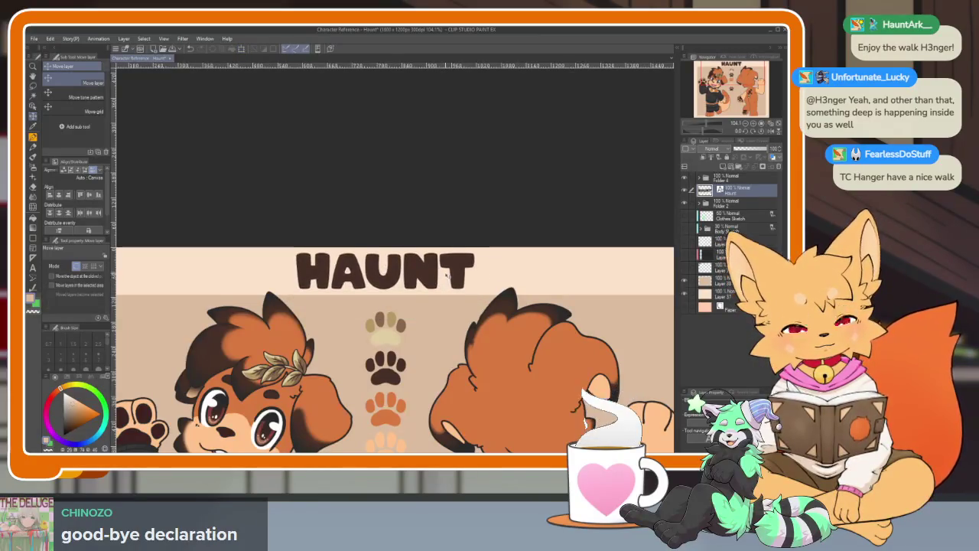
pyautogui.scroll(-5, 580, 312)
pyautogui.scroll(3, 481, 338)
pyautogui.scroll(1, 480, 338)
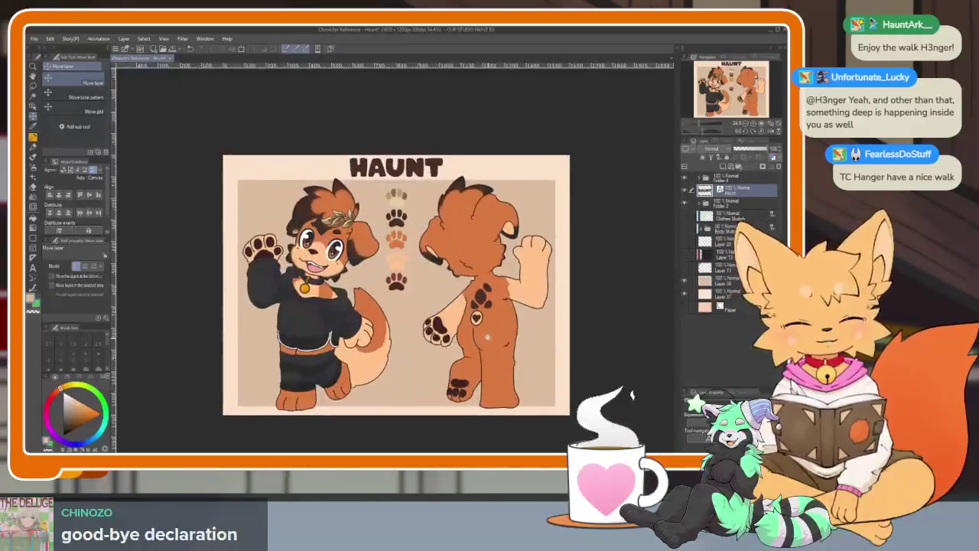
pyautogui.scroll(1, 480, 337)
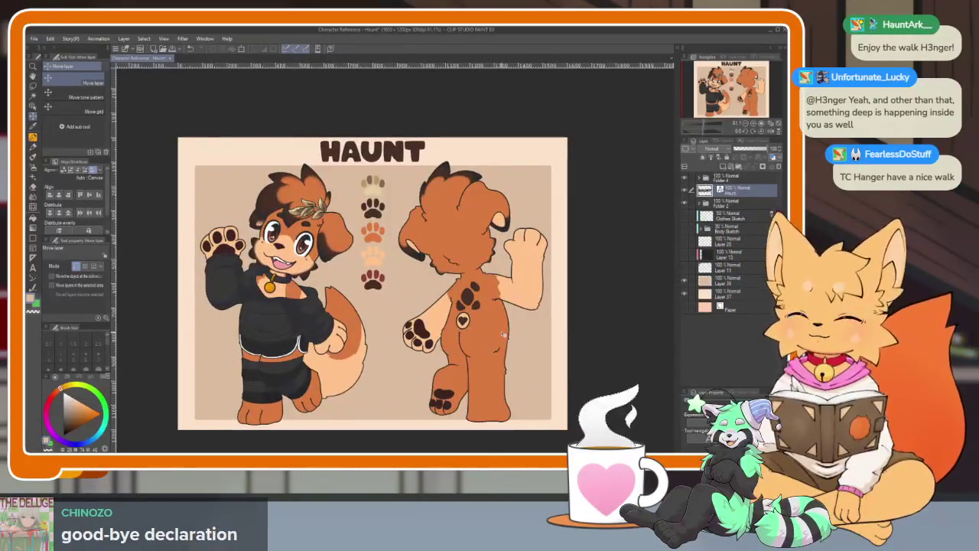
pyautogui.scroll(-1, 503, 334)
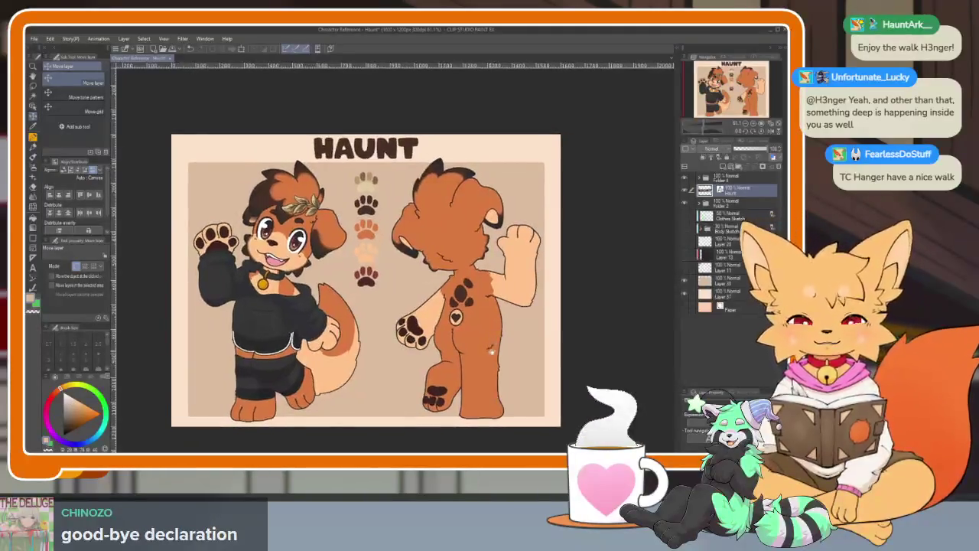
pyautogui.scroll(-2, 501, 334)
pyautogui.scroll(1, 500, 336)
pyautogui.scroll(1, 505, 335)
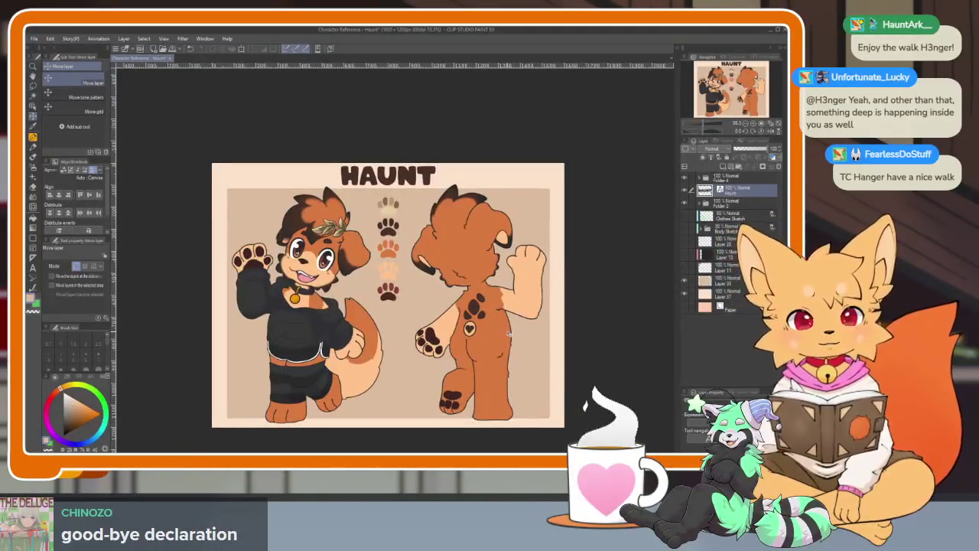
pyautogui.click(743, 205)
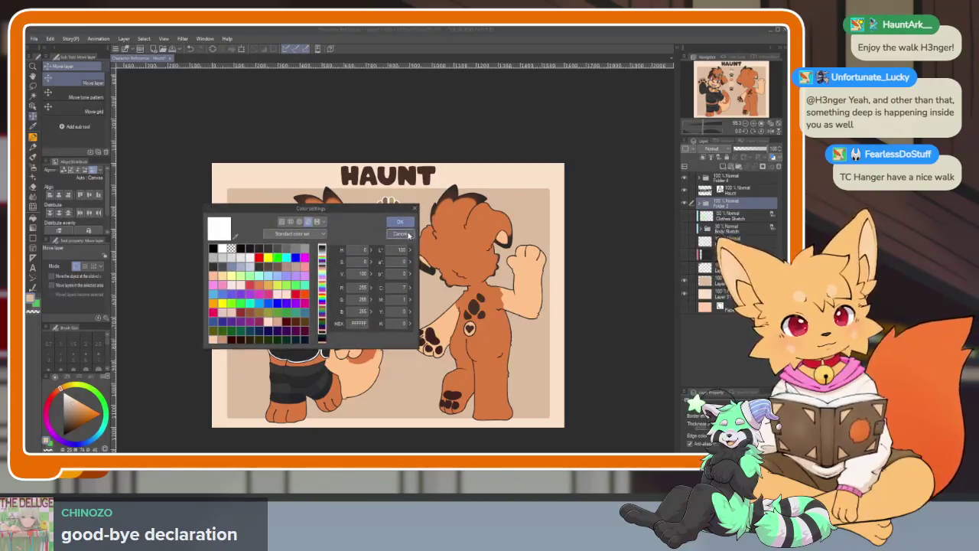
# Step: Dismiss the colour settings, zoom onto the paws and expand Folder 2 to show its paw layers
pyautogui.click(408, 234)
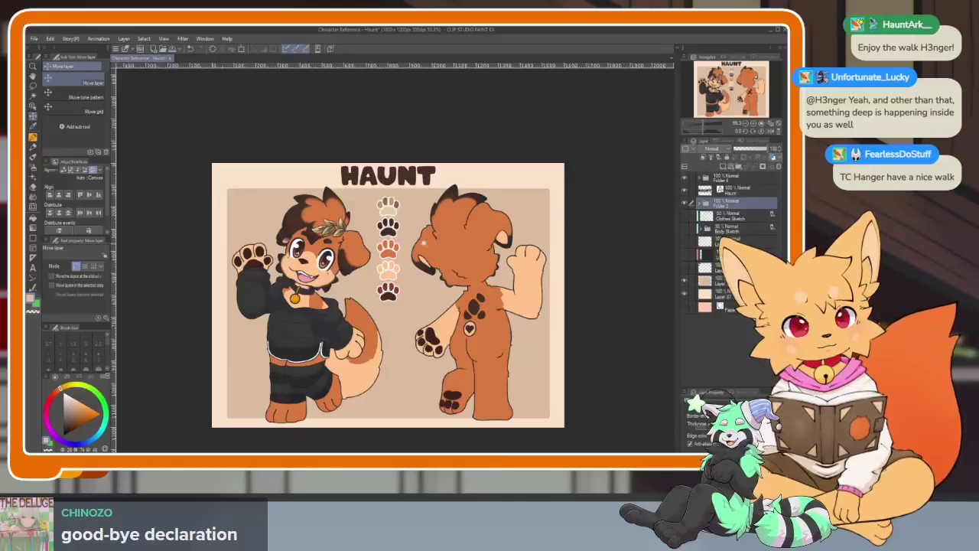
pyautogui.scroll(5, 426, 242)
pyautogui.scroll(5, 416, 262)
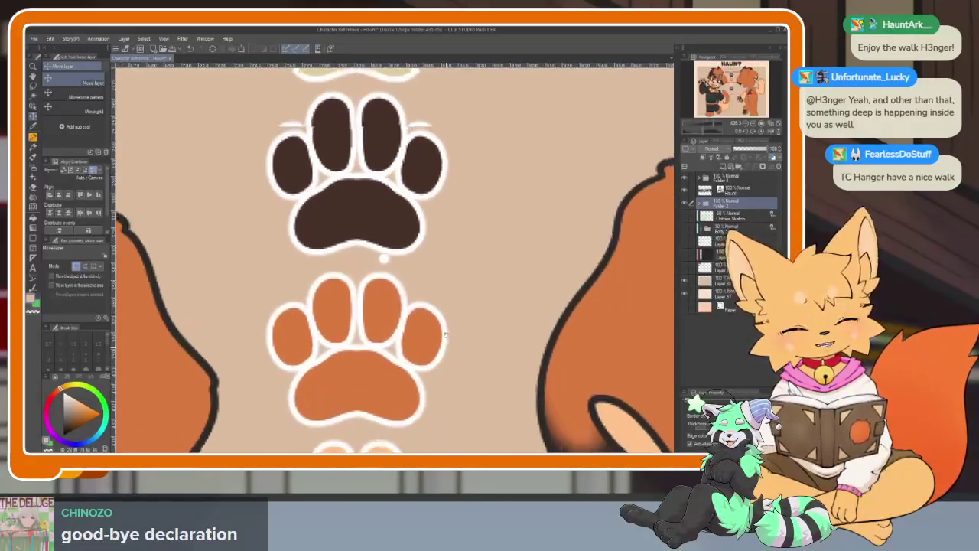
pyautogui.scroll(-3, 459, 306)
pyautogui.scroll(-2, 476, 329)
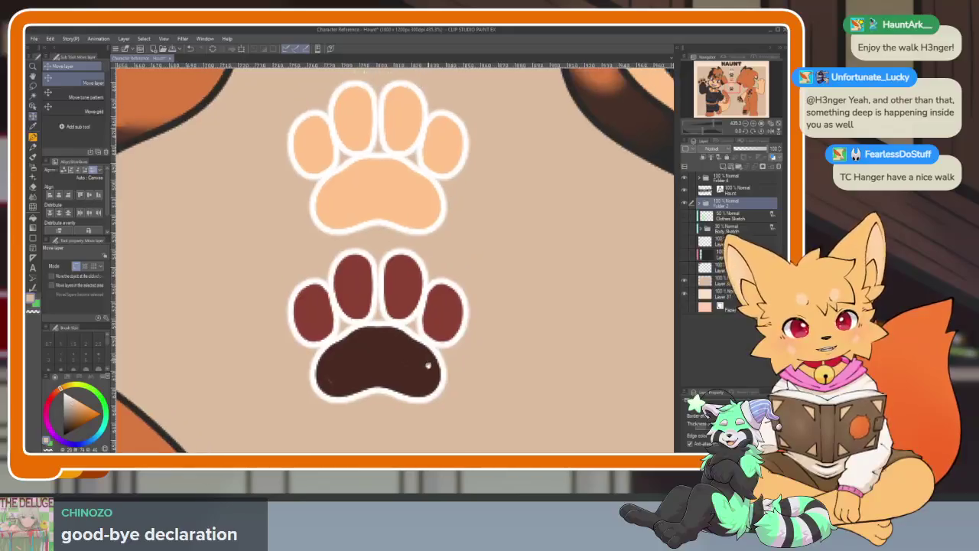
pyautogui.scroll(3, 428, 367)
pyautogui.scroll(3, 420, 319)
pyautogui.scroll(2, 428, 321)
pyautogui.scroll(3, 456, 326)
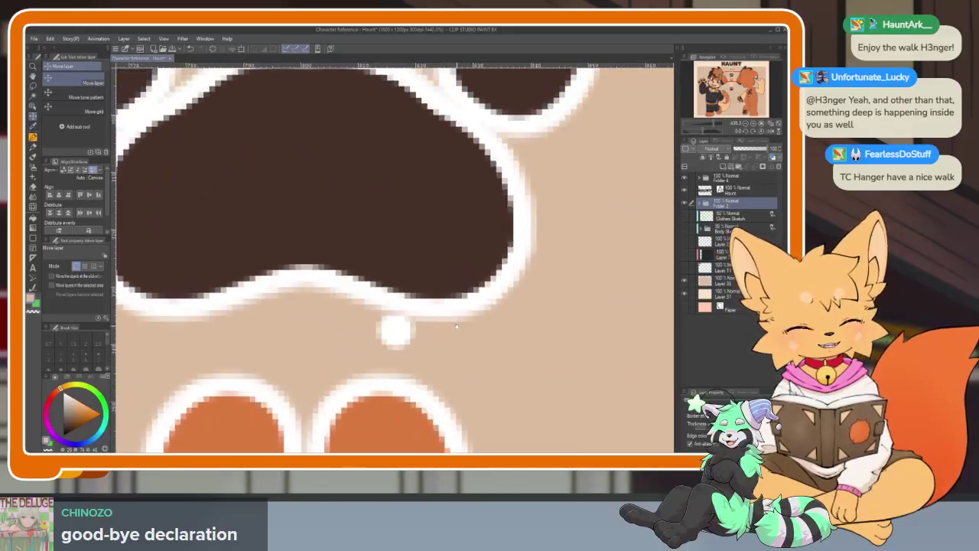
pyautogui.click(700, 204)
pyautogui.click(685, 229)
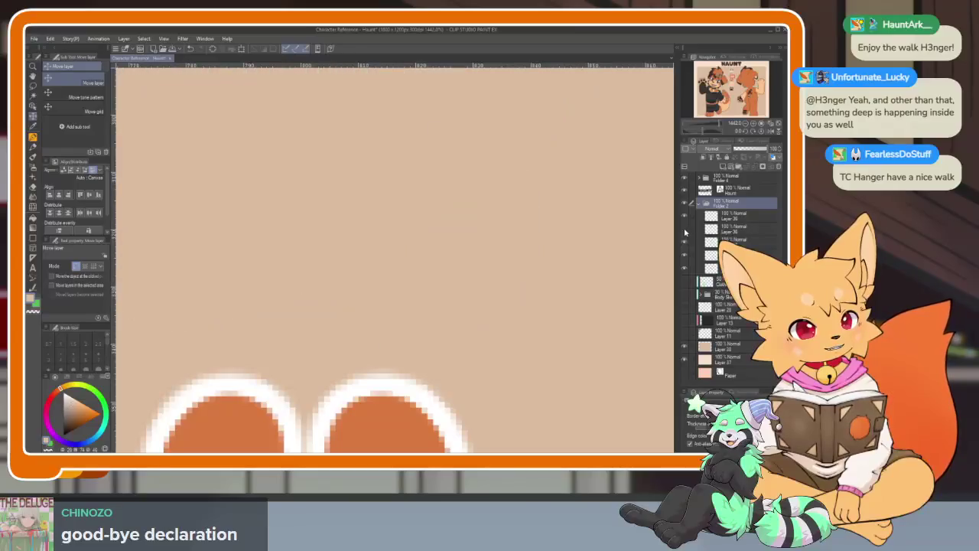
# Step: Erase the stray white specks on the dark-brown paw swatch layer
pyautogui.click(735, 228)
pyautogui.press('e')
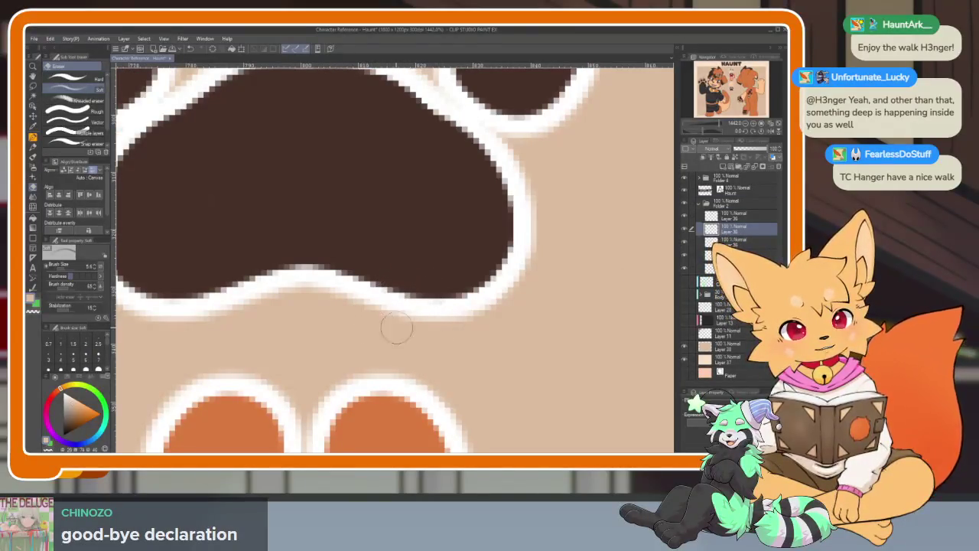
pyautogui.scroll(-5, 502, 348)
pyautogui.scroll(4, 437, 335)
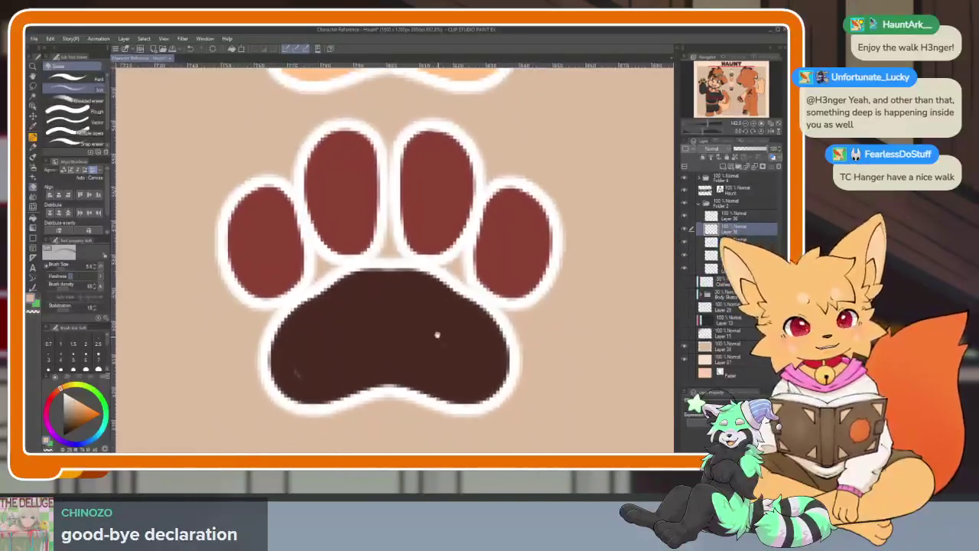
pyautogui.click(685, 272)
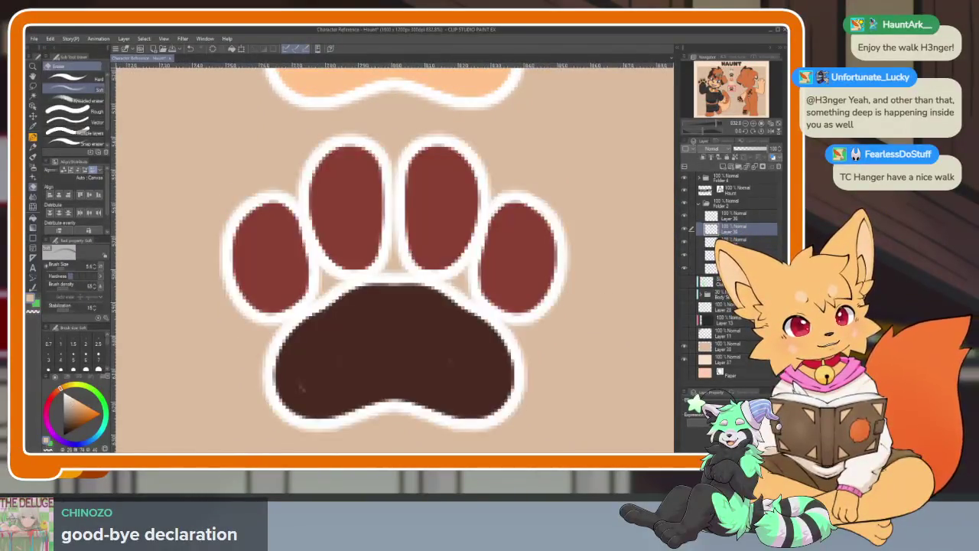
pyautogui.press('p')
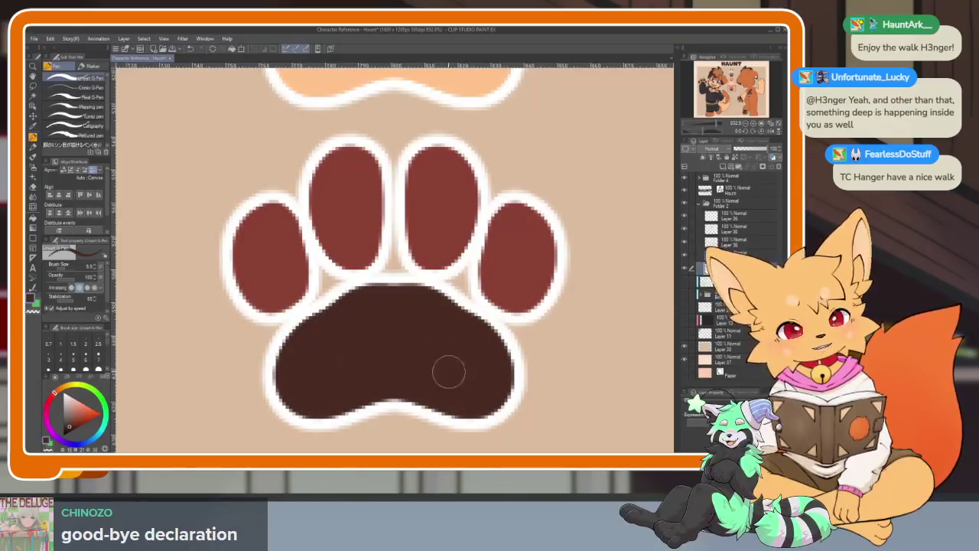
pyautogui.scroll(3, 448, 372)
pyautogui.scroll(2, 459, 376)
pyautogui.scroll(3, 482, 383)
pyautogui.scroll(5, 508, 393)
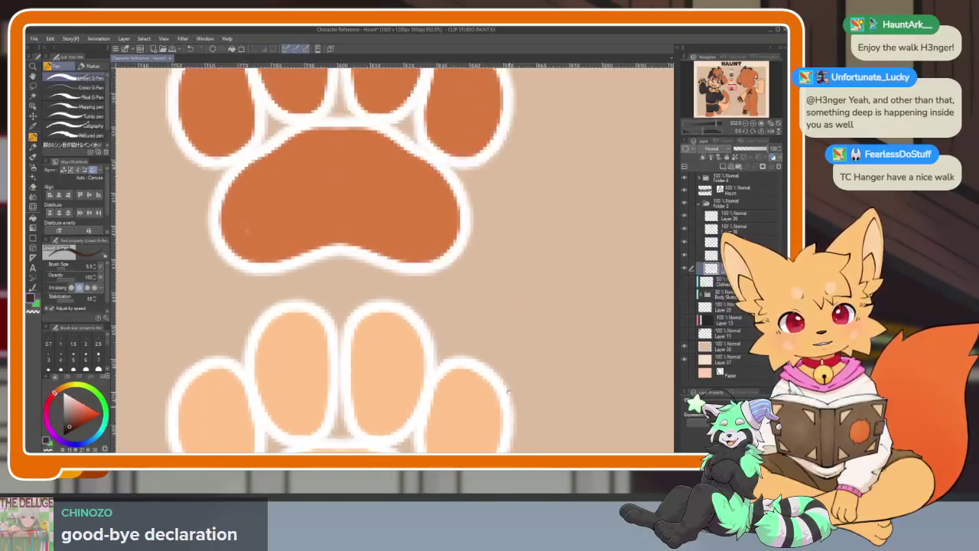
pyautogui.scroll(5, 508, 392)
# Step: Clean up the white specks on the orange paw swatch layer
pyautogui.click(731, 229)
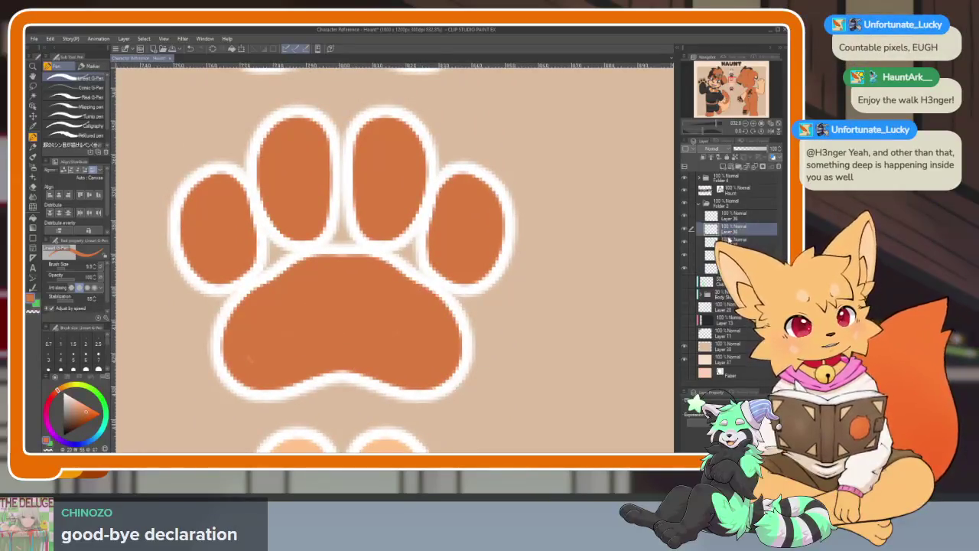
pyautogui.click(691, 241)
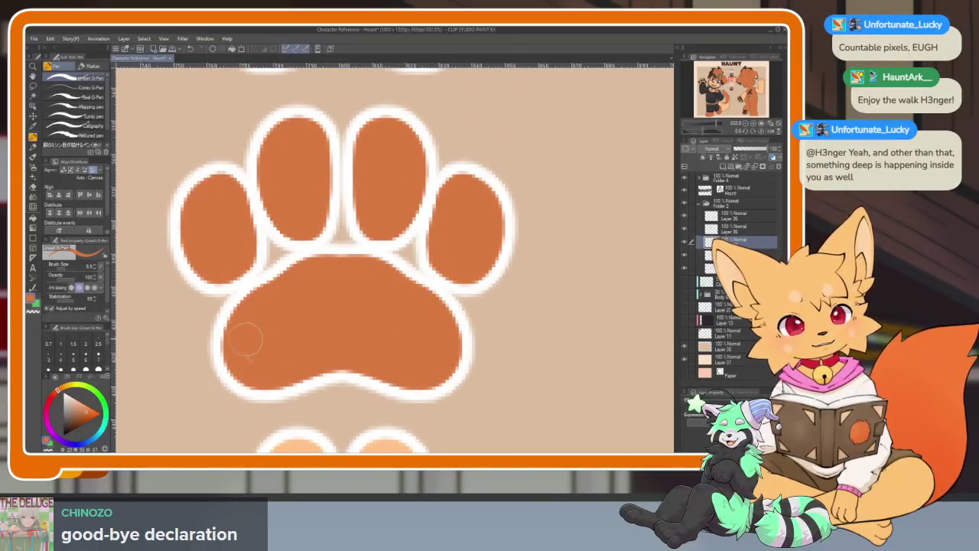
pyautogui.scroll(2, 426, 333)
pyautogui.scroll(3, 520, 324)
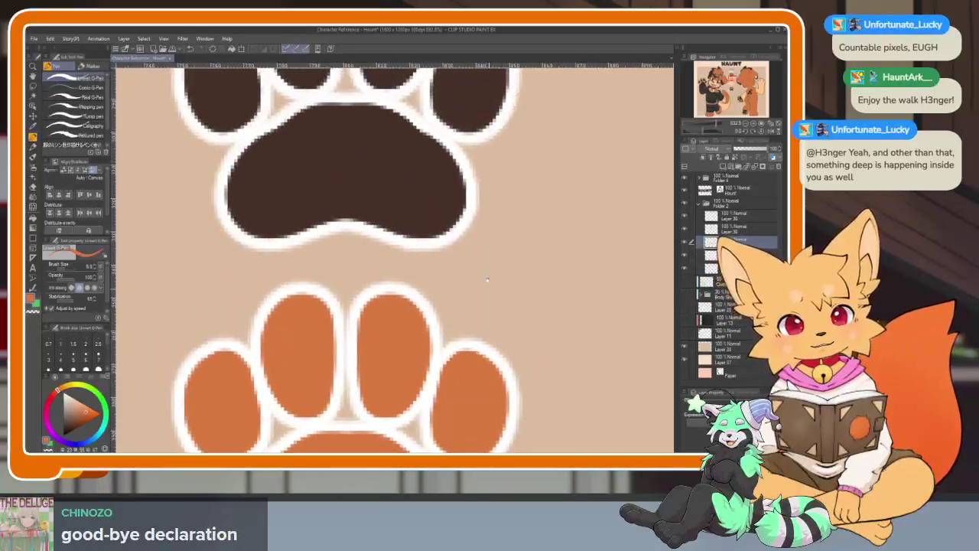
pyautogui.scroll(4, 485, 280)
pyautogui.scroll(3, 500, 408)
pyautogui.scroll(3, 501, 407)
pyautogui.scroll(3, 509, 367)
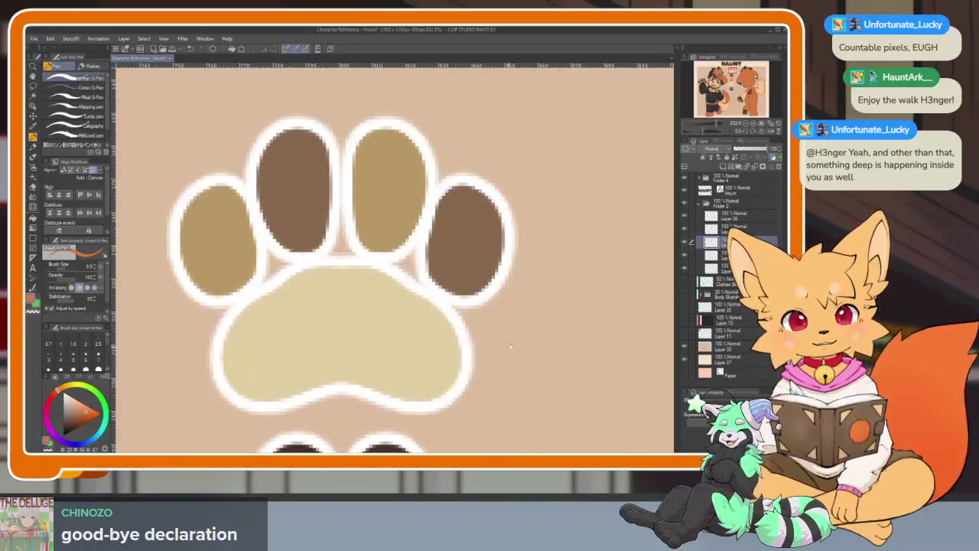
pyautogui.scroll(-5, 516, 329)
pyautogui.scroll(-2, 526, 294)
pyautogui.scroll(-3, 525, 294)
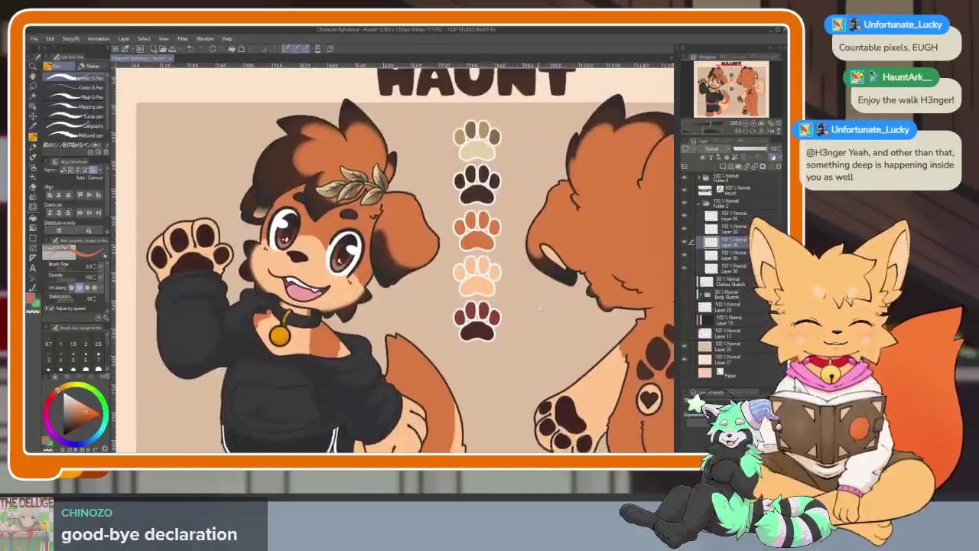
pyautogui.scroll(-1, 526, 294)
pyautogui.scroll(-1, 525, 294)
pyautogui.scroll(2, 562, 300)
pyautogui.scroll(-1, 313, 359)
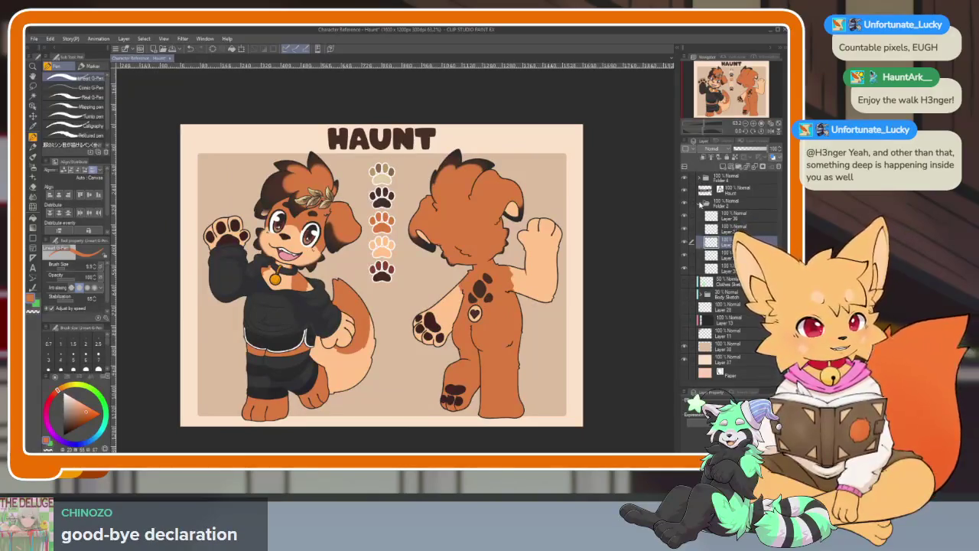
# Step: Turn on the Border effect for Folder 4 to outline both characters
pyautogui.click(699, 181)
pyautogui.click(697, 240)
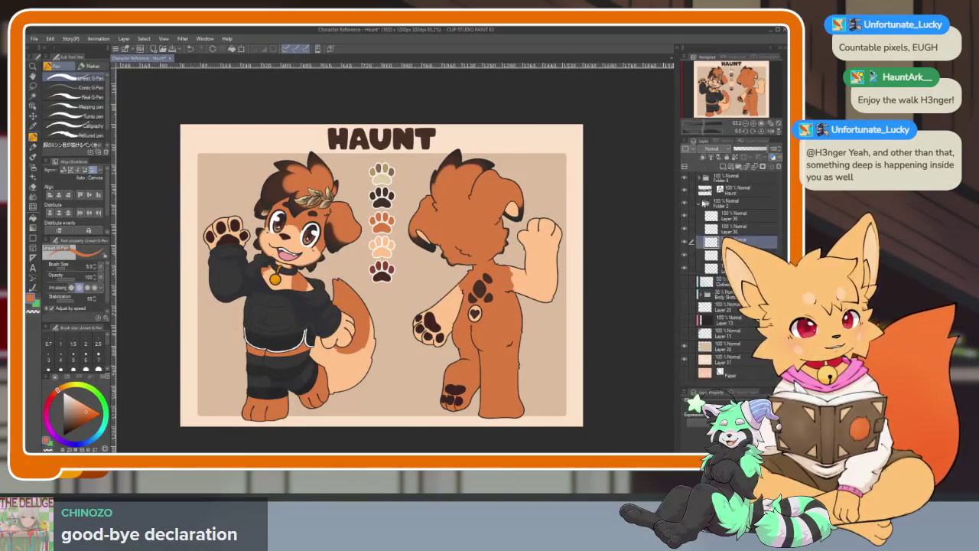
pyautogui.click(700, 180)
pyautogui.click(693, 398)
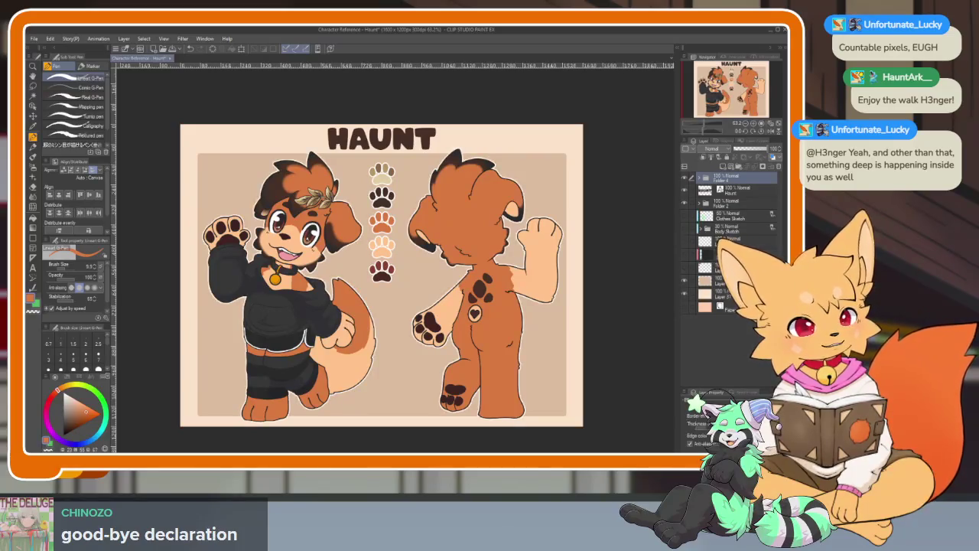
pyautogui.scroll(1, 478, 354)
pyautogui.scroll(4, 398, 368)
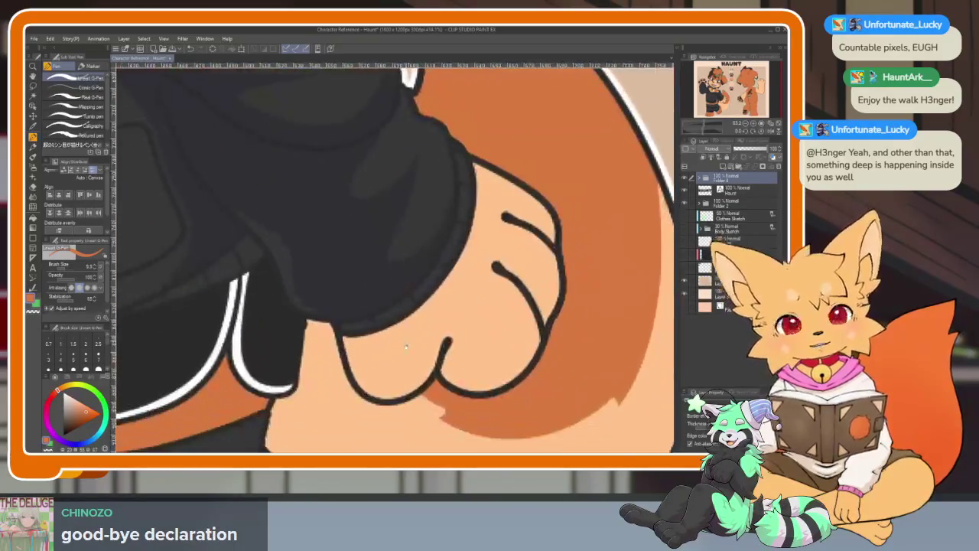
pyautogui.scroll(2, 397, 368)
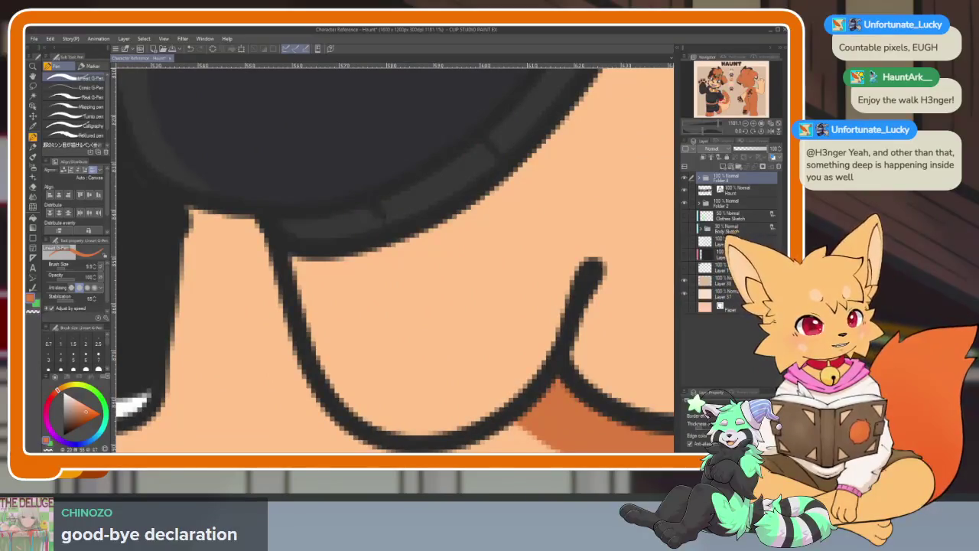
# Step: Set the border edge colour to dark grey 2A2A2A, sampled from the line art
pyautogui.click(731, 434)
pyautogui.click(321, 387)
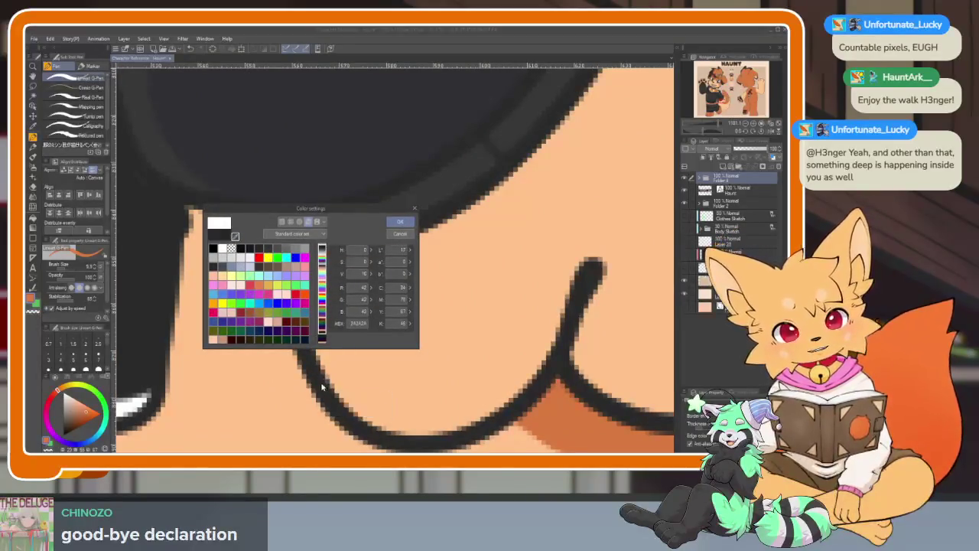
pyautogui.click(401, 225)
pyautogui.scroll(-3, 468, 247)
pyautogui.scroll(-1, 467, 247)
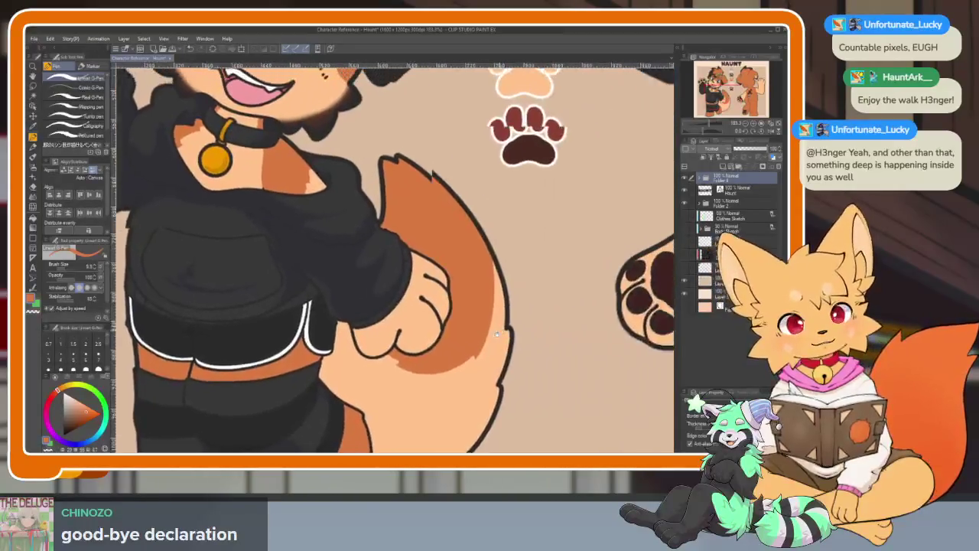
pyautogui.scroll(-3, 467, 247)
pyautogui.scroll(1, 531, 348)
pyautogui.scroll(2, 531, 348)
pyautogui.scroll(-1, 531, 349)
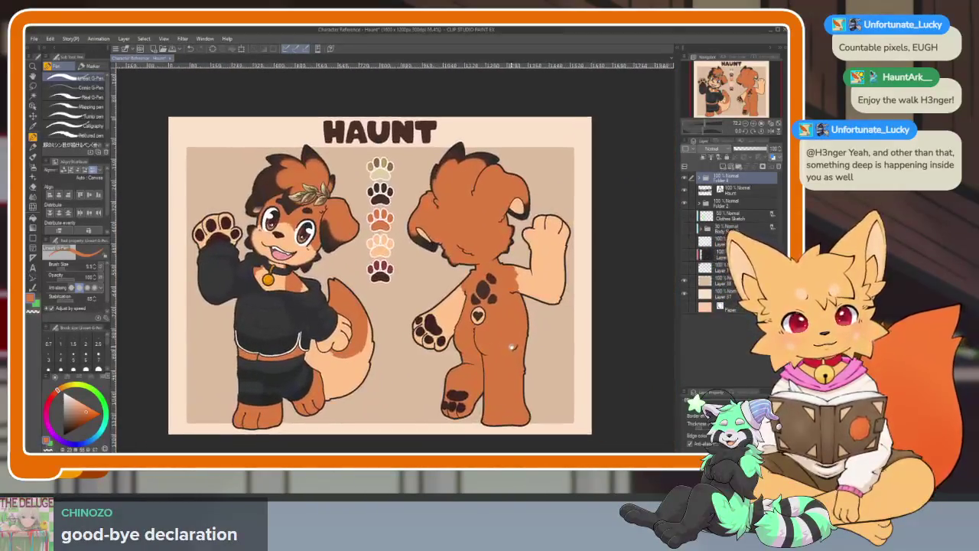
pyautogui.scroll(-1, 531, 348)
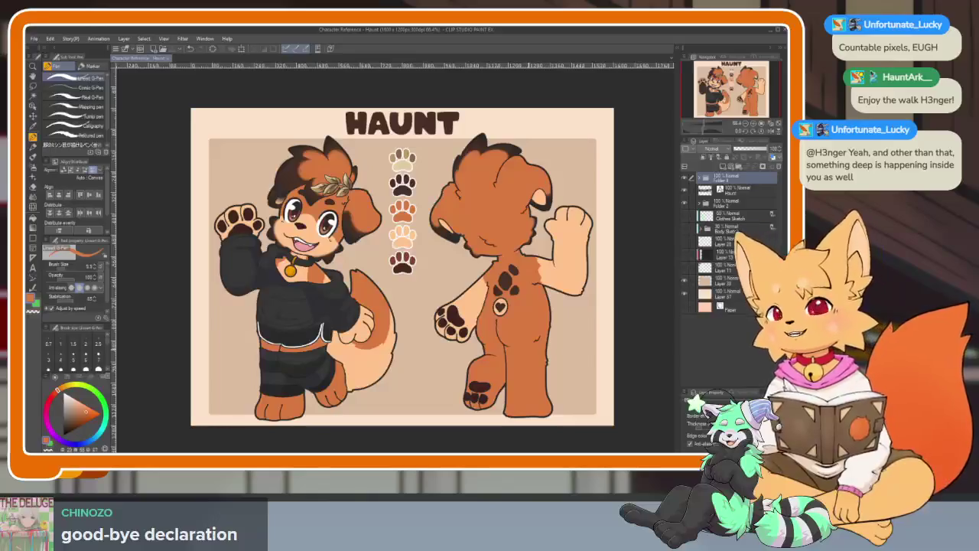
pyautogui.click(730, 196)
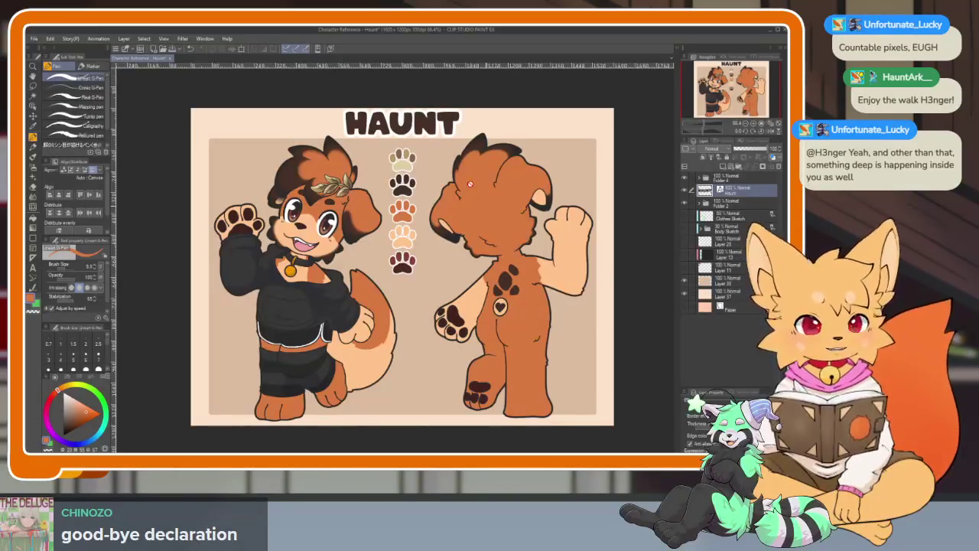
pyautogui.scroll(5, 470, 184)
pyautogui.scroll(-4, 556, 350)
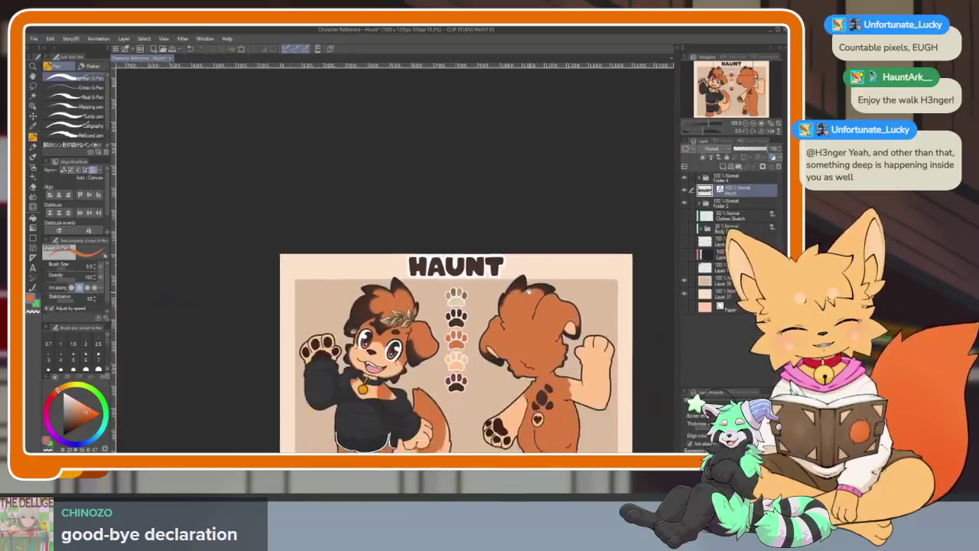
pyautogui.scroll(-1, 520, 306)
pyautogui.scroll(-1, 475, 260)
pyautogui.scroll(5, 443, 232)
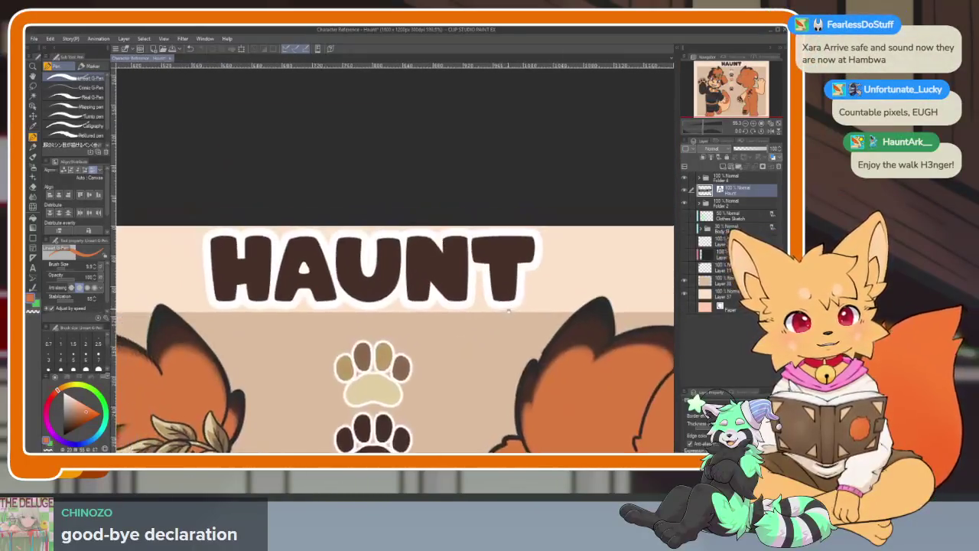
pyautogui.click(30, 295)
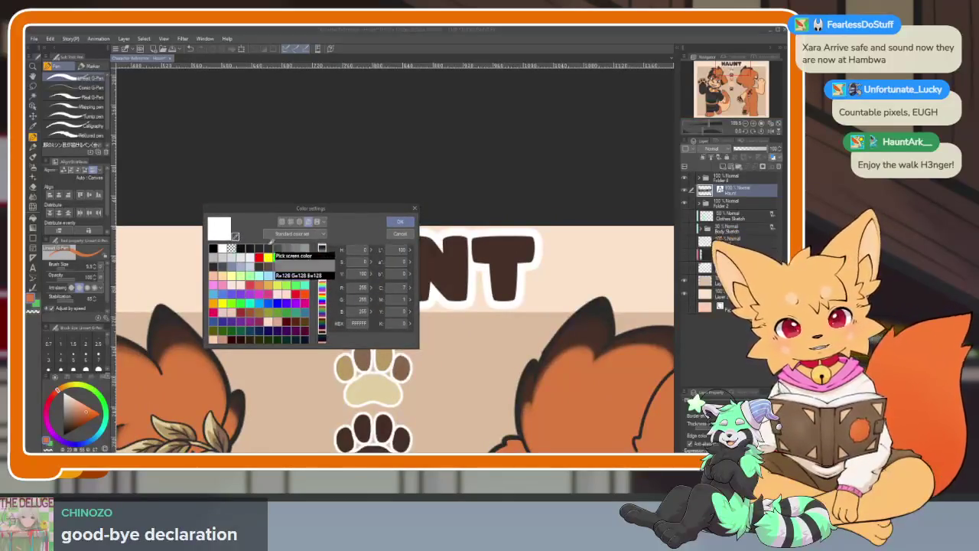
pyautogui.press('Escape')
pyautogui.scroll(-4, 497, 322)
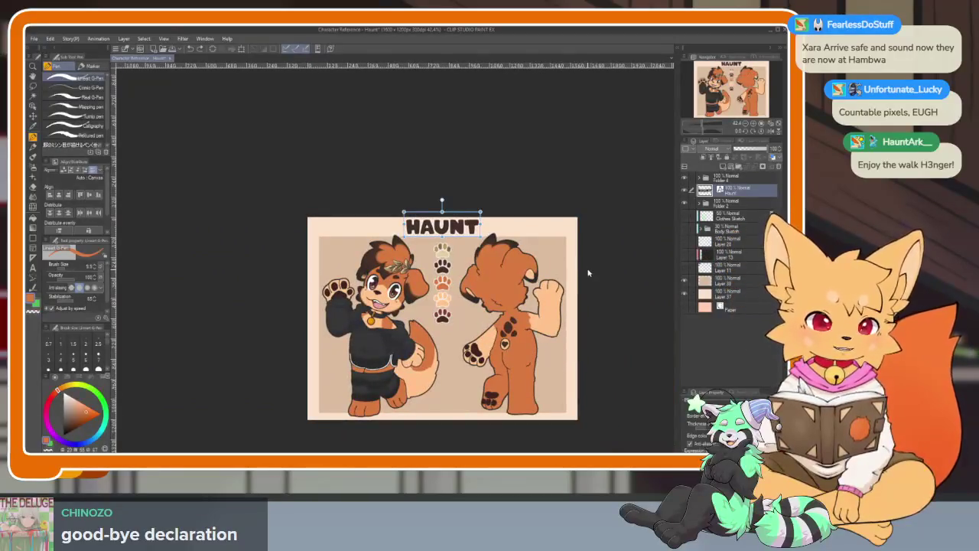
pyautogui.scroll(5, 584, 266)
pyautogui.scroll(-1, 567, 317)
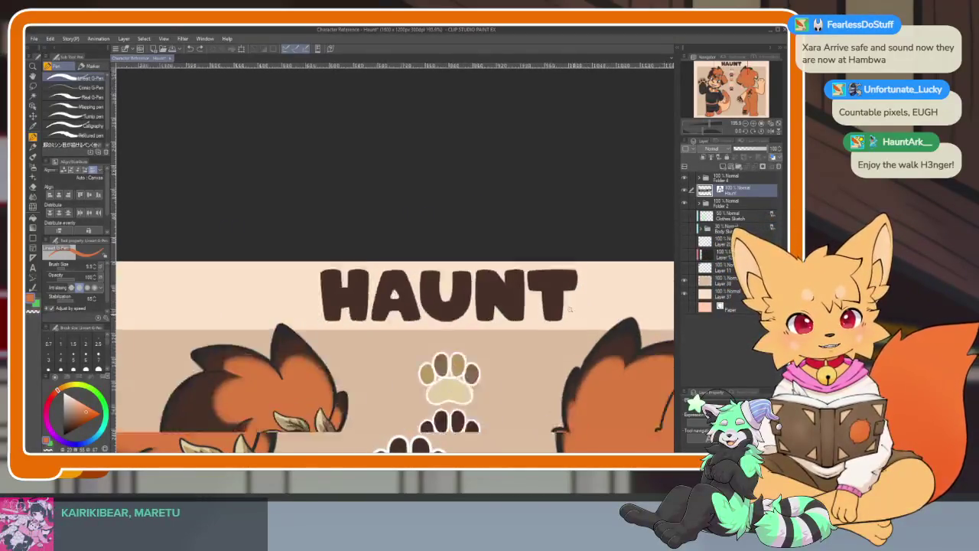
pyautogui.scroll(-2, 567, 317)
pyautogui.scroll(-2, 547, 316)
pyautogui.scroll(-1, 546, 316)
pyautogui.scroll(1, 546, 316)
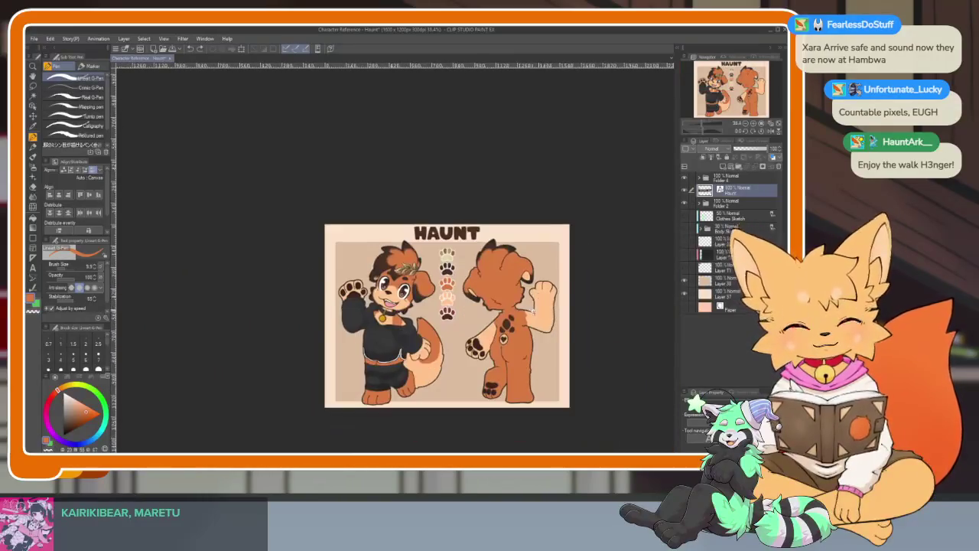
pyautogui.scroll(-1, 547, 316)
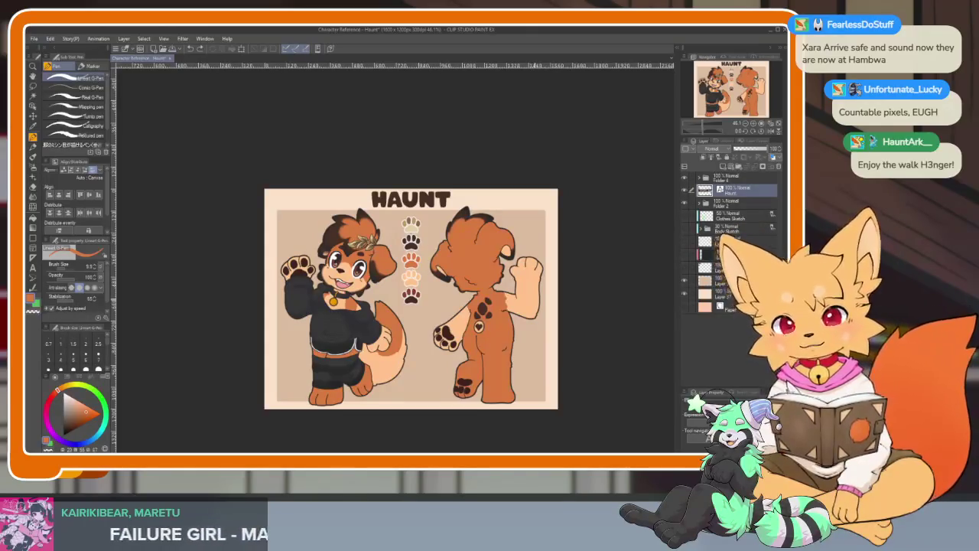
pyautogui.press('k')
pyautogui.scroll(2, 340, 202)
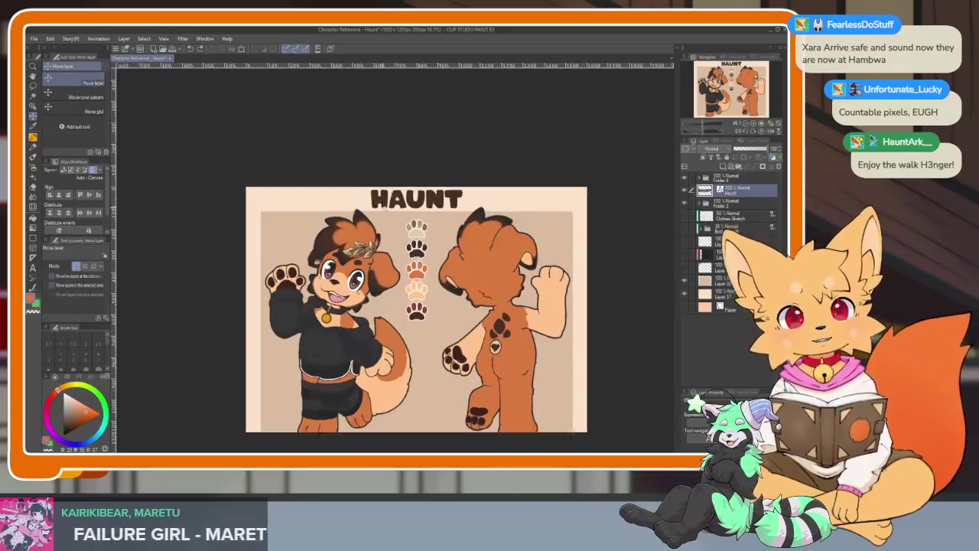
# Step: Duplicate the HAUNT title and drag the copy above the right-hand character
pyautogui.moveTo(401, 209); pyautogui.dragTo(442, 287)
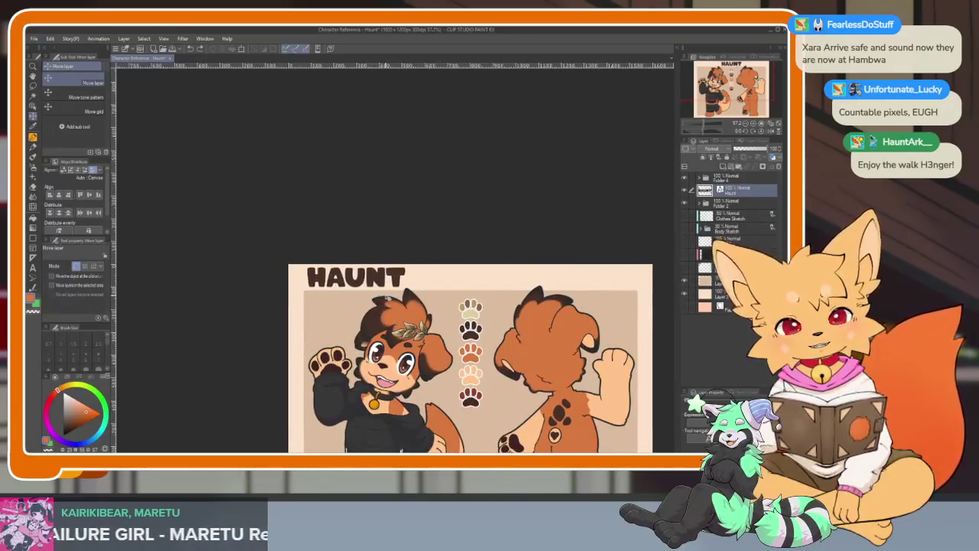
pyautogui.scroll(-3, 549, 315)
pyautogui.scroll(2, 509, 298)
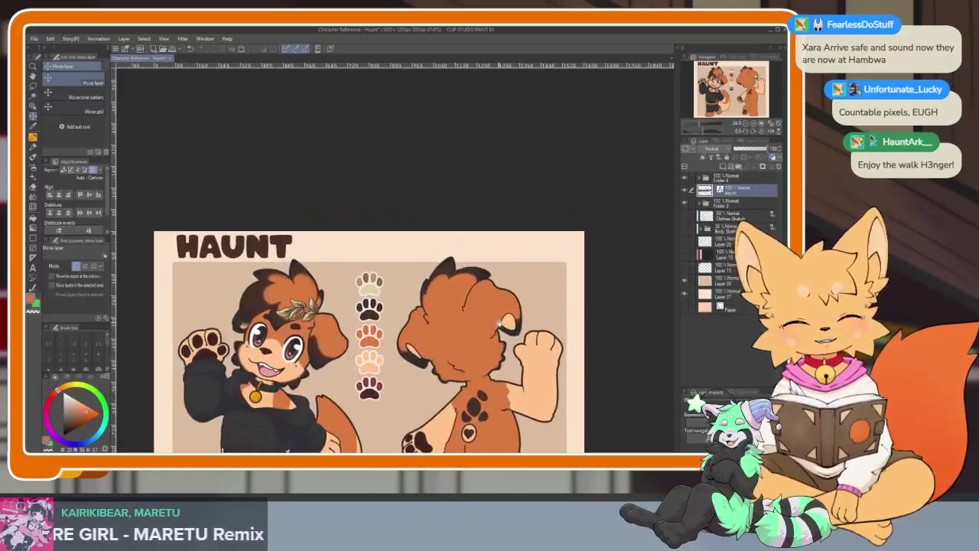
pyautogui.scroll(1, 508, 299)
pyautogui.scroll(1, 509, 299)
pyautogui.hotkey('ctrl', 'c')
pyautogui.hotkey('ctrl', 'v')
pyautogui.moveTo(224, 282); pyautogui.dragTo(556, 284)
# Step: Retype the copied title as DOG and place it at the top right beside HAUNT
pyautogui.press('t')
pyautogui.doubleClick(542, 272)
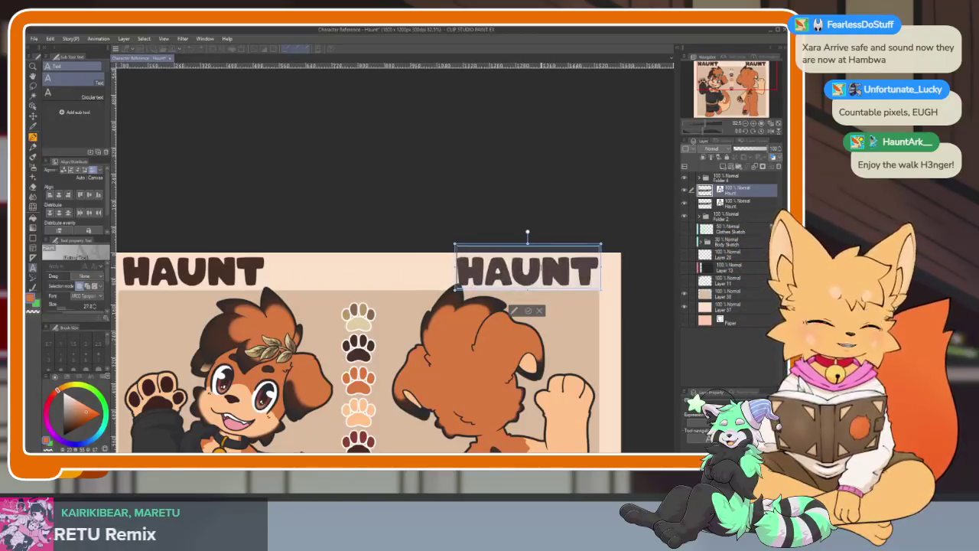
pyautogui.write('DOG')
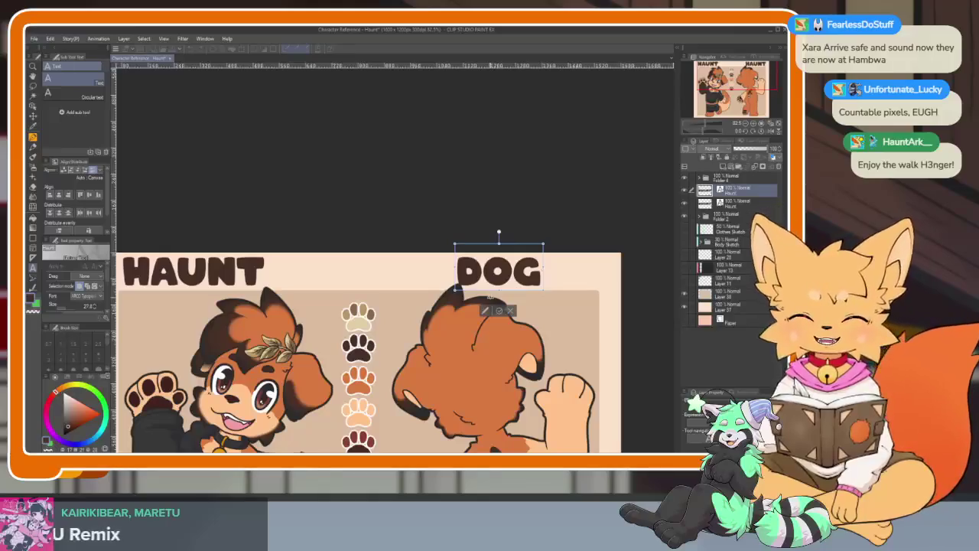
pyautogui.write('k')
pyautogui.moveTo(501, 313); pyautogui.dragTo(542, 350)
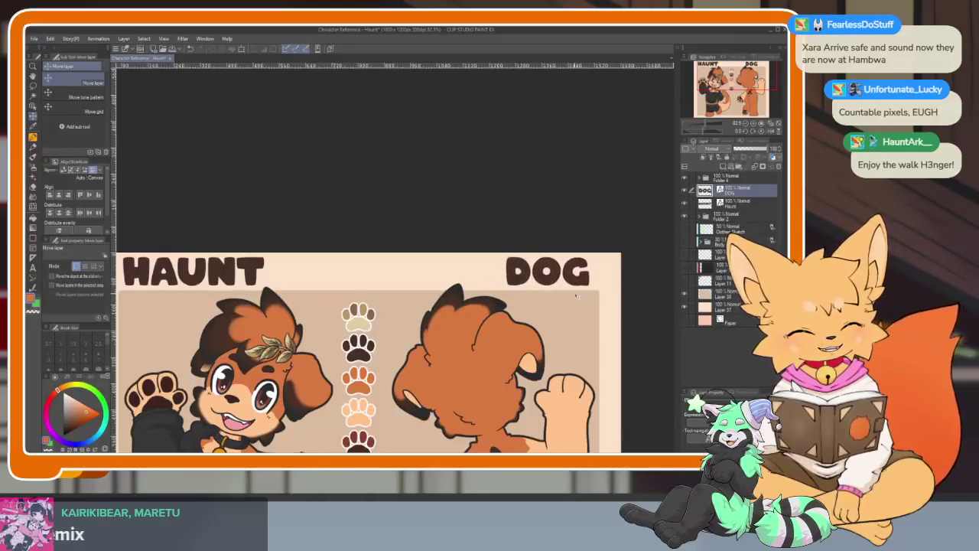
pyautogui.moveTo(580, 299); pyautogui.dragTo(584, 290)
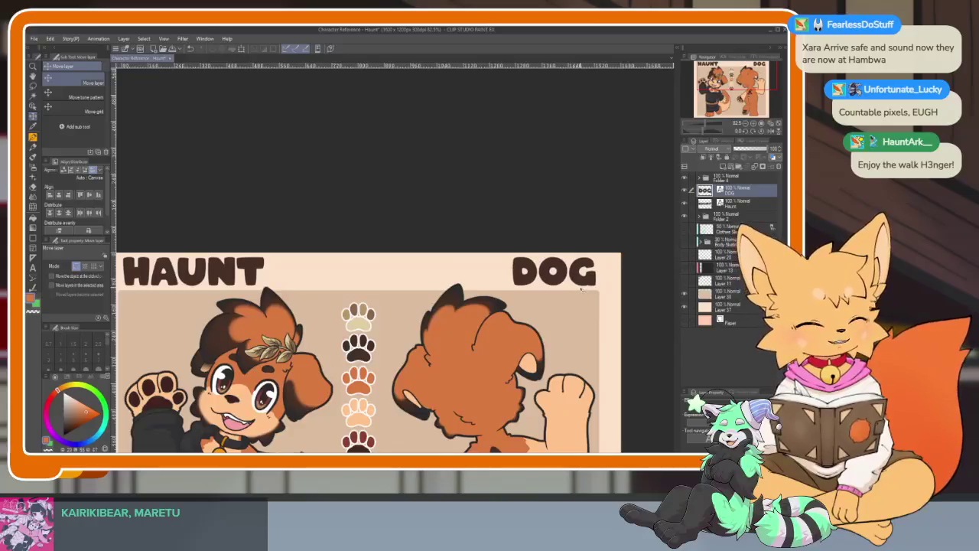
pyautogui.scroll(-5, 559, 331)
pyautogui.scroll(3, 543, 329)
pyautogui.scroll(3, 531, 329)
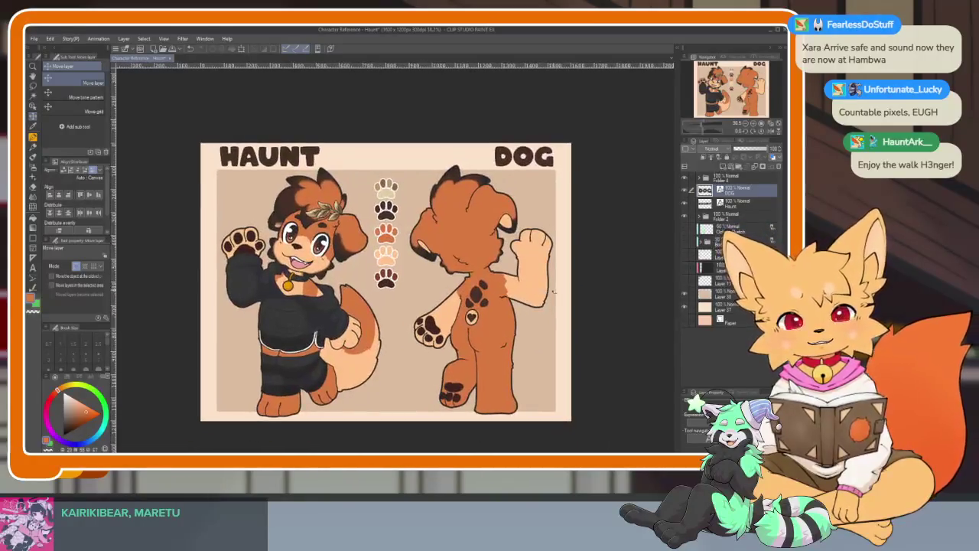
pyautogui.press('b')
pyautogui.scroll(-1, 527, 328)
pyautogui.scroll(2, 527, 328)
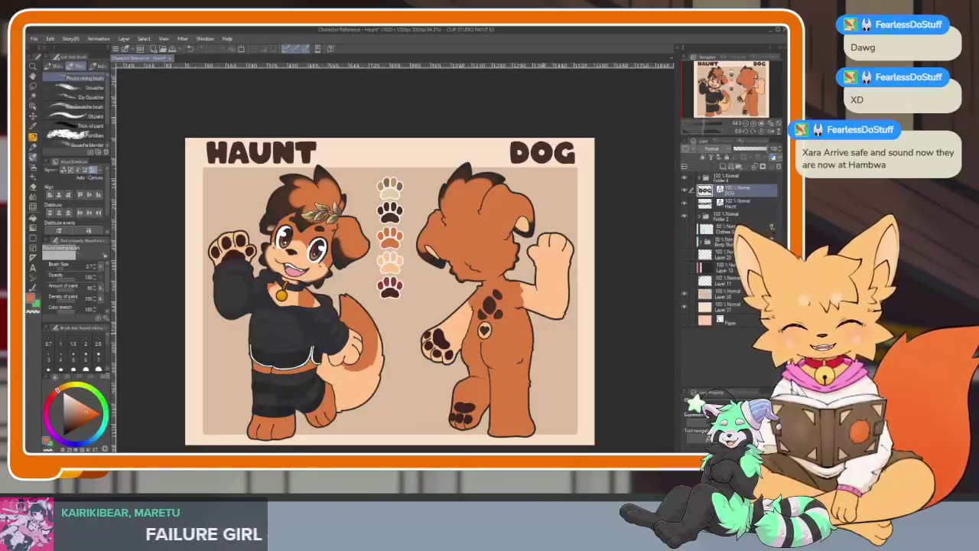
# Step: Extend the title to DOGGY, nudge it into place, and shift HAUNT slightly left
pyautogui.press('t')
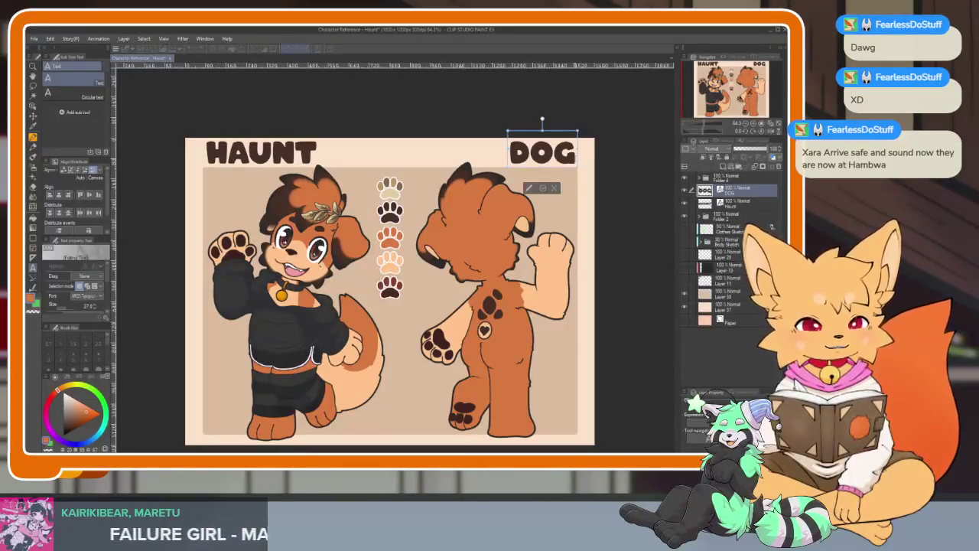
pyautogui.write('G')
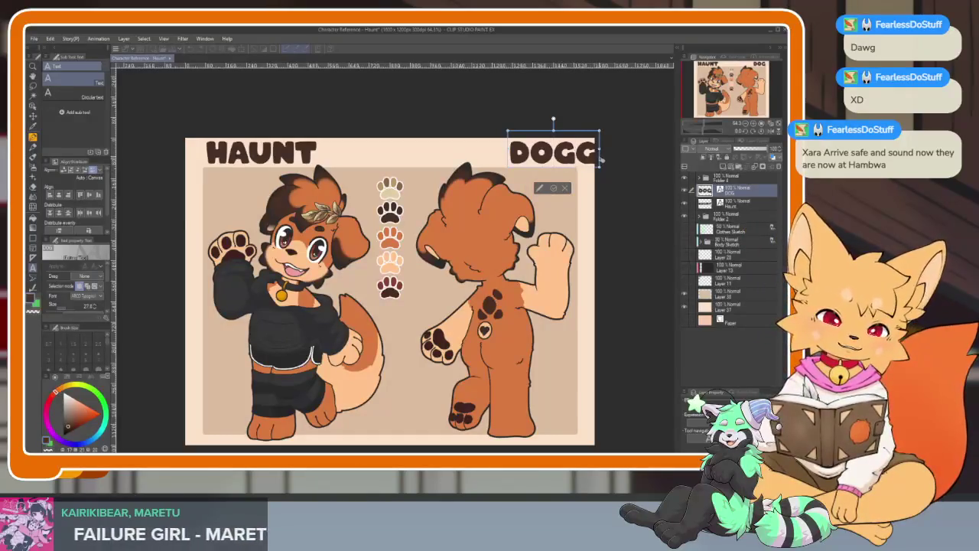
pyautogui.write('Y')
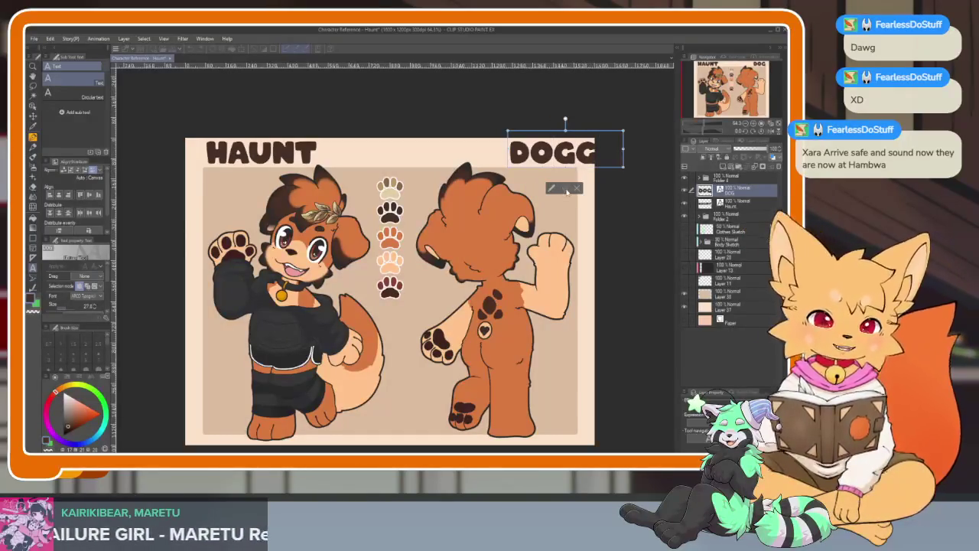
pyautogui.write('k')
pyautogui.press('Left')
pyautogui.press('Left')
pyautogui.press('Left')
pyautogui.press('Left')
pyautogui.press('Left')
pyautogui.press('Left')
pyautogui.press('Left')
pyautogui.press('Left')
pyautogui.press('Left')
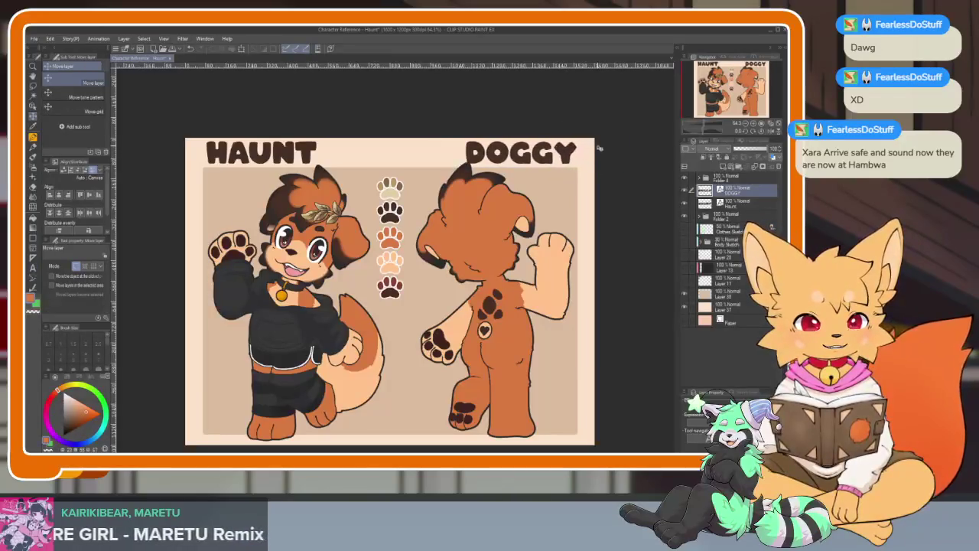
pyautogui.moveTo(569, 153); pyautogui.dragTo(573, 153)
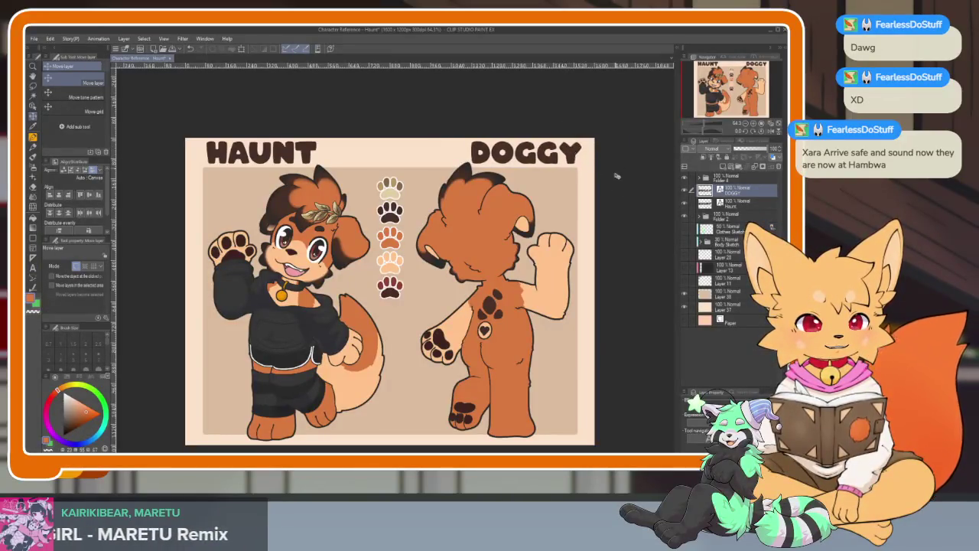
pyautogui.scroll(-5, 616, 176)
pyautogui.scroll(4, 616, 176)
pyautogui.click(725, 202)
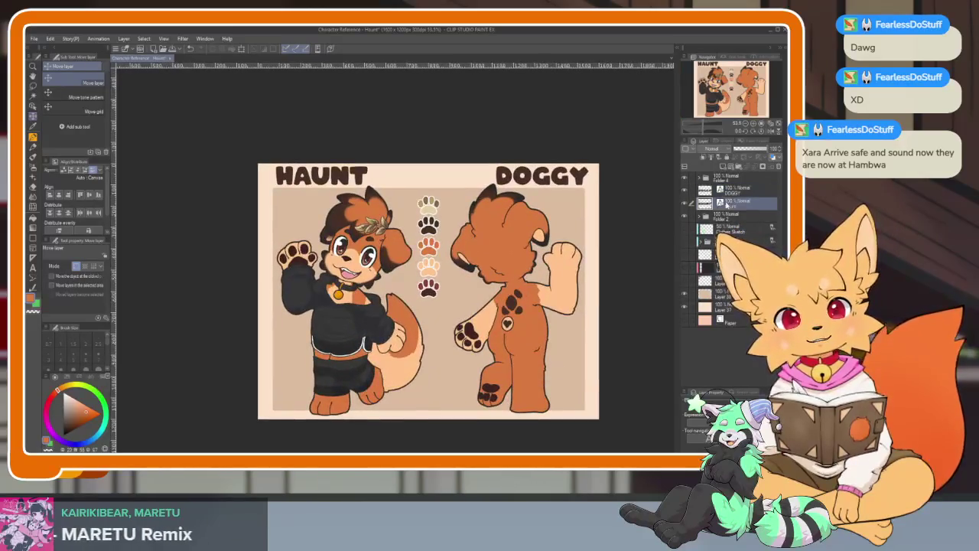
pyautogui.press('Left')
pyautogui.press('Left')
pyautogui.press('Left')
pyautogui.press('Left')
pyautogui.press('Left')
pyautogui.press('Left')
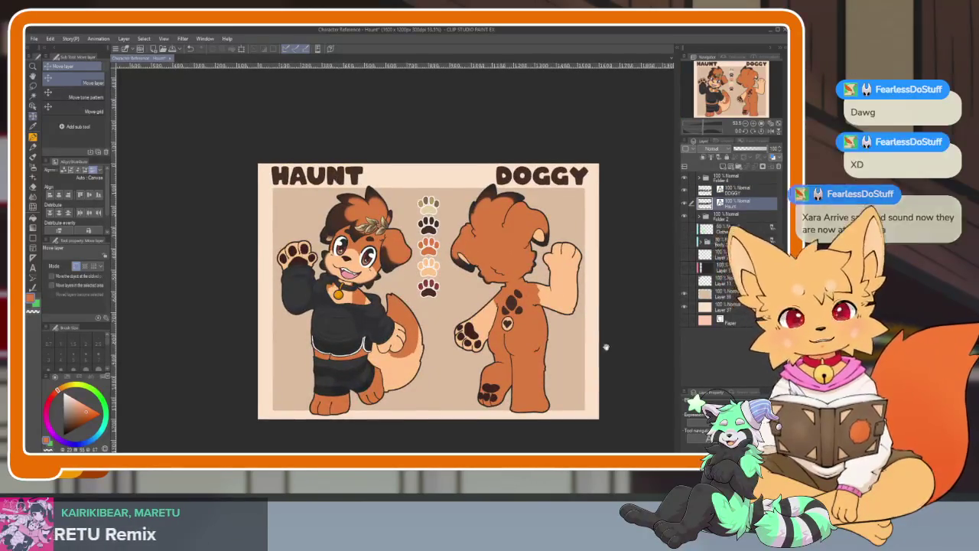
pyautogui.scroll(1, 589, 356)
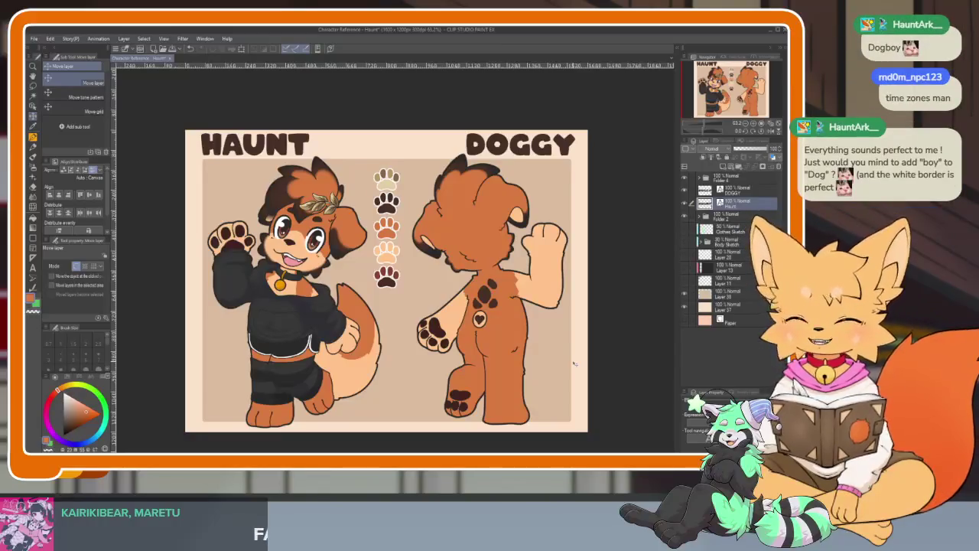
pyautogui.press('t')
pyautogui.click(521, 148)
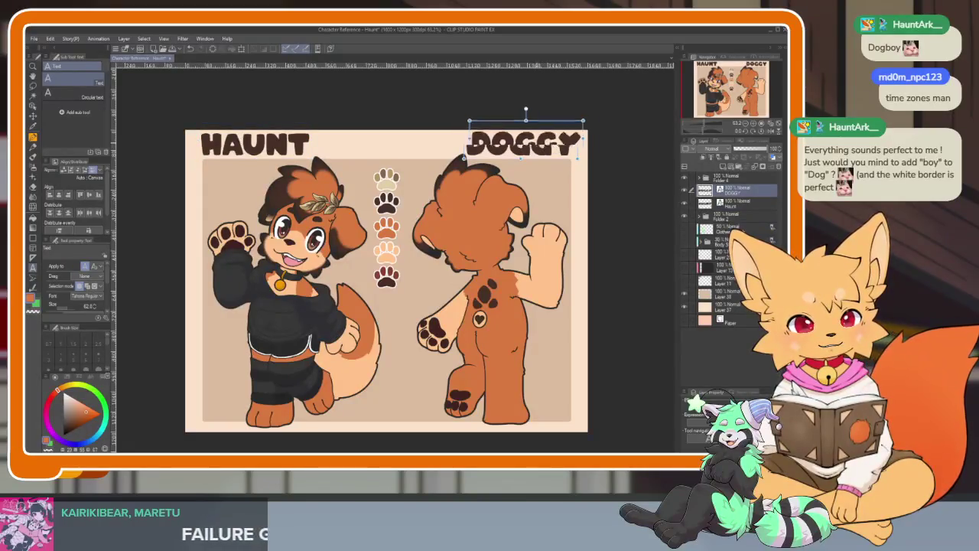
pyautogui.moveTo(505, 149); pyautogui.dragTo(521, 141)
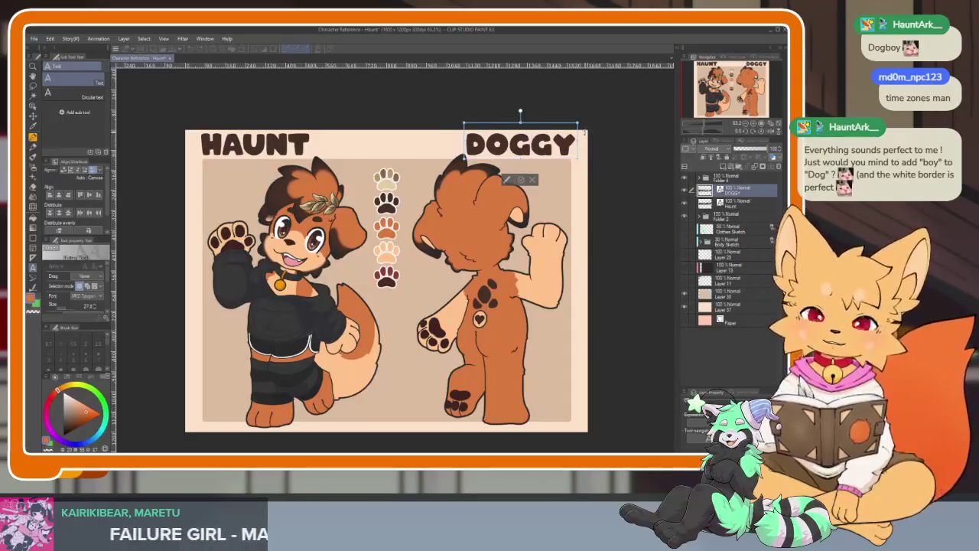
pyautogui.press('BackSpace')
pyautogui.press('BackSpace')
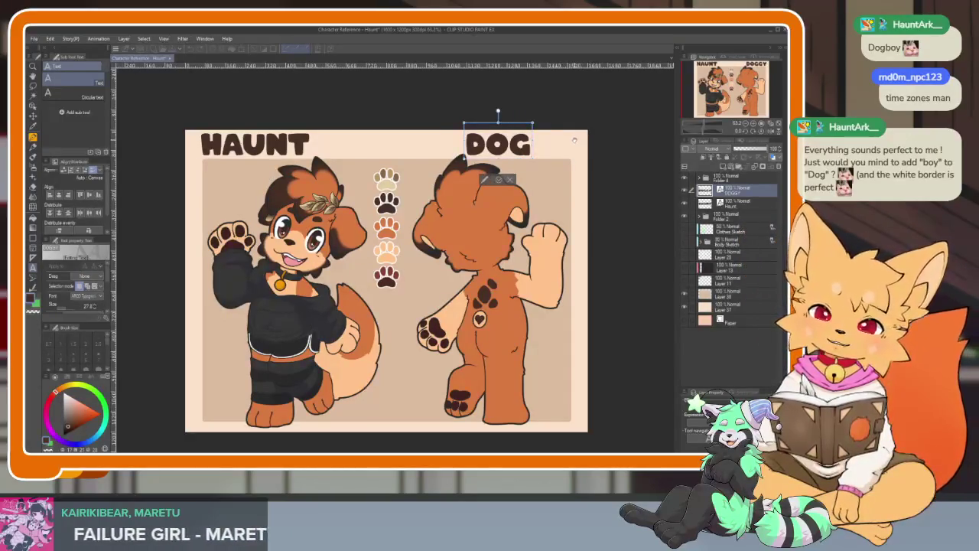
pyautogui.write('BOY')
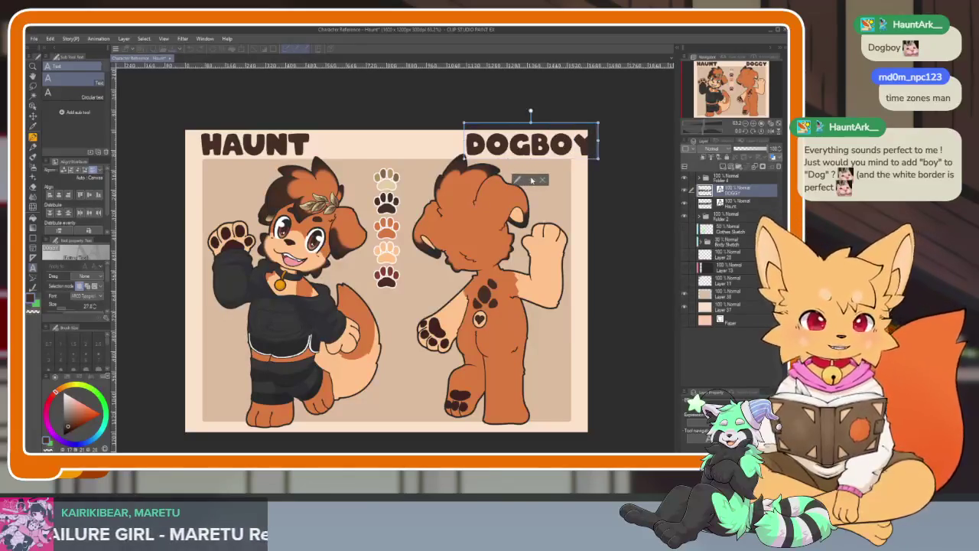
pyautogui.write('k')
pyautogui.moveTo(576, 138); pyautogui.dragTo(552, 139)
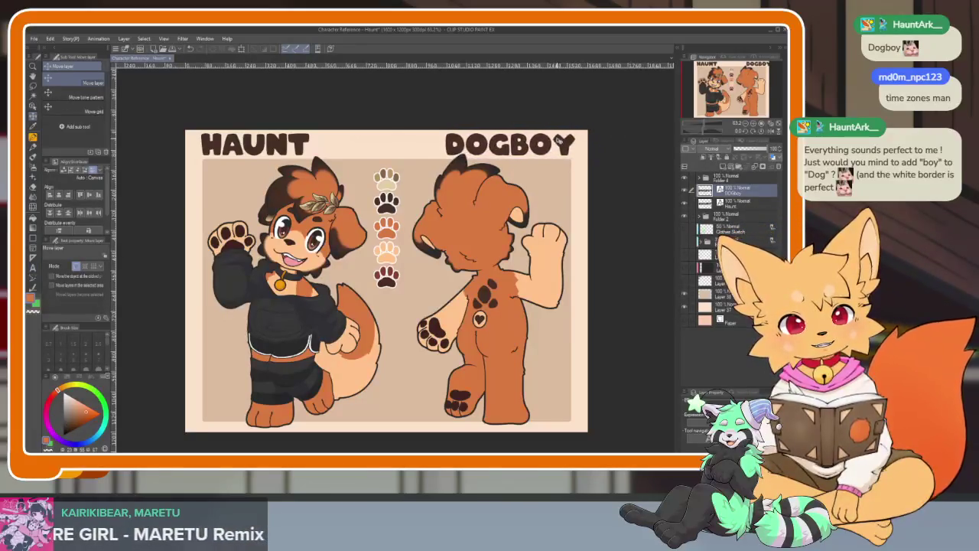
pyautogui.scroll(-1, 612, 201)
pyautogui.scroll(1, 555, 295)
pyautogui.scroll(1, 555, 295)
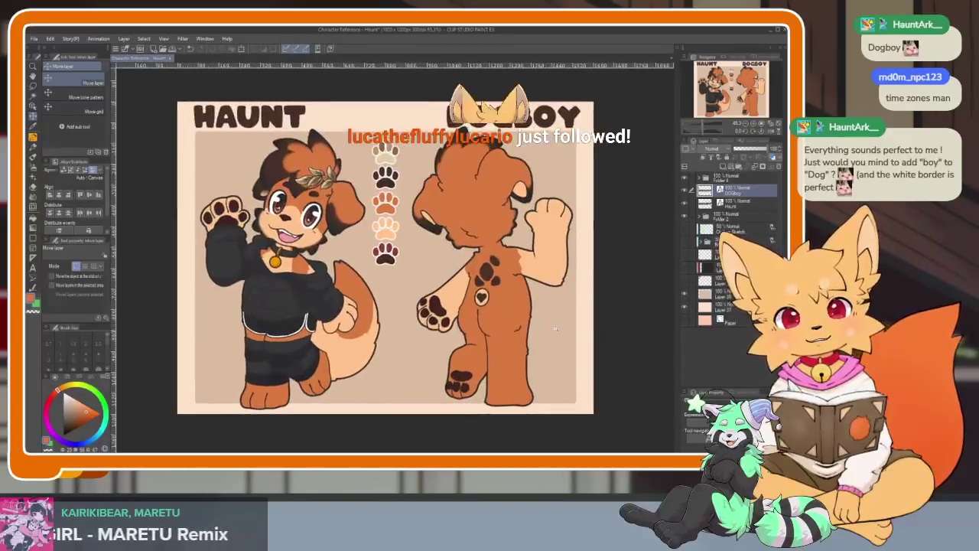
pyautogui.scroll(-1, 553, 321)
pyautogui.press('b')
pyautogui.scroll(1, 553, 342)
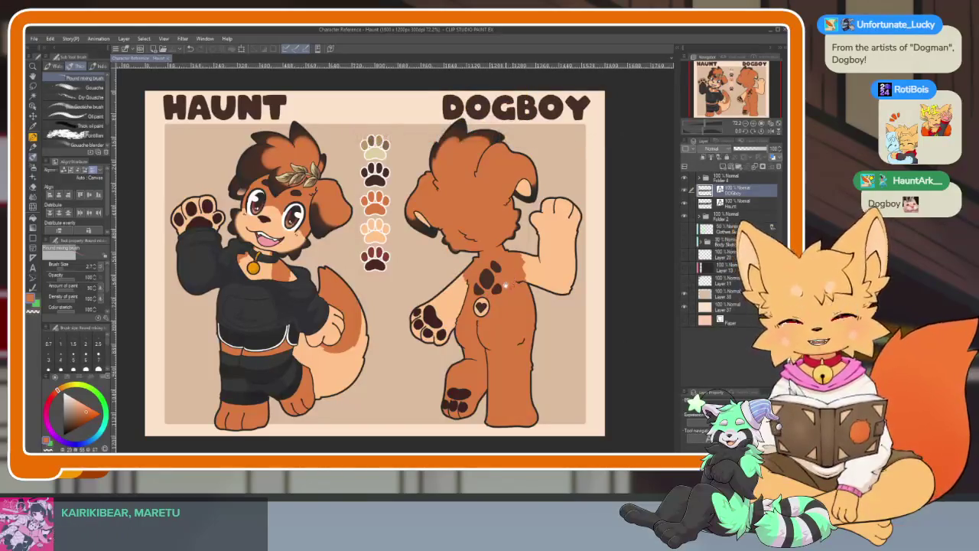
pyautogui.moveTo(520, 281); pyautogui.dragTo(515, 292)
pyautogui.hotkey('ctrl', 'z')
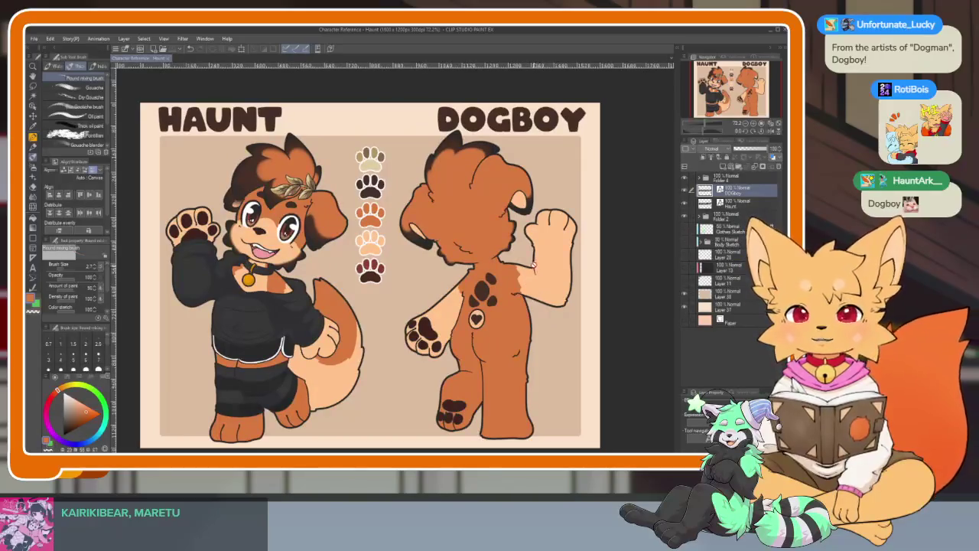
pyautogui.moveTo(344, 229); pyautogui.dragTo(287, 373)
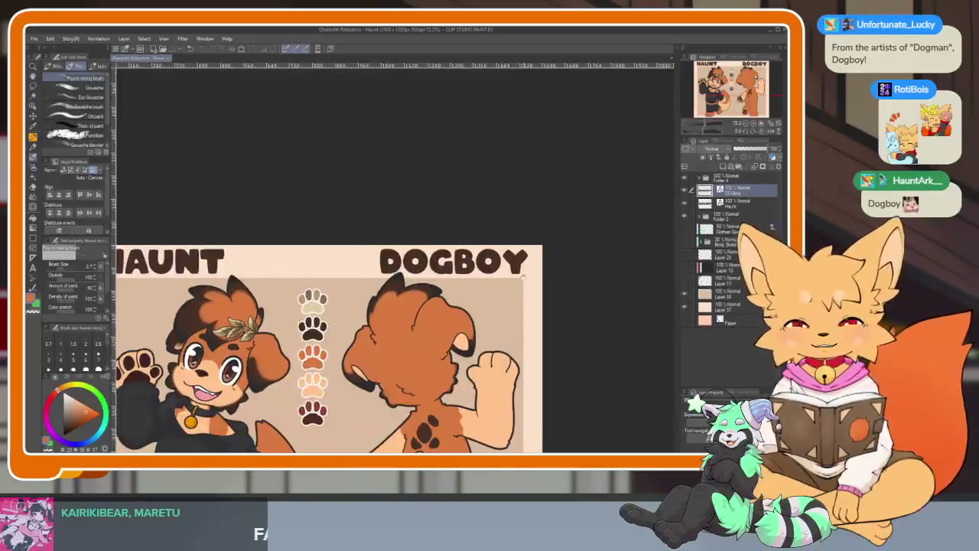
pyautogui.scroll(2, 523, 277)
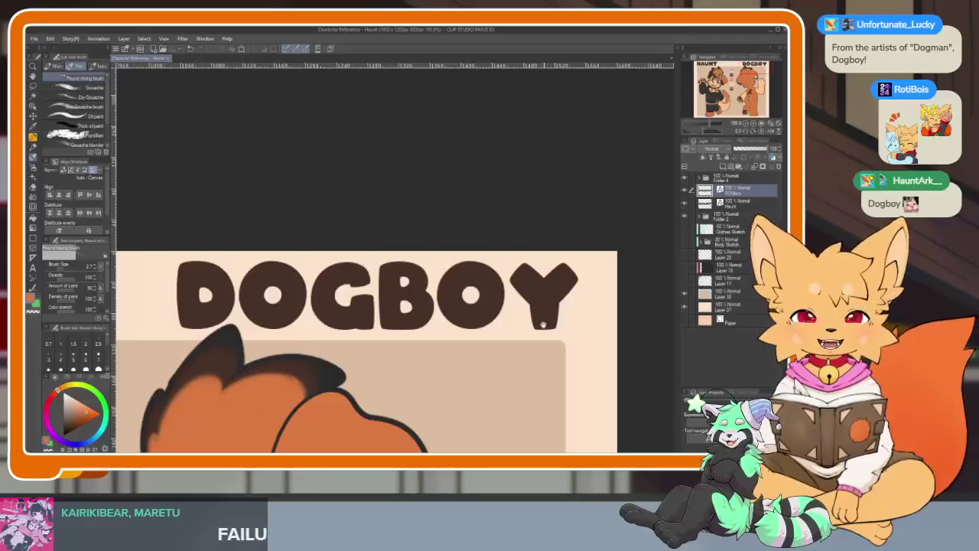
pyautogui.moveTo(543, 325); pyautogui.dragTo(554, 299)
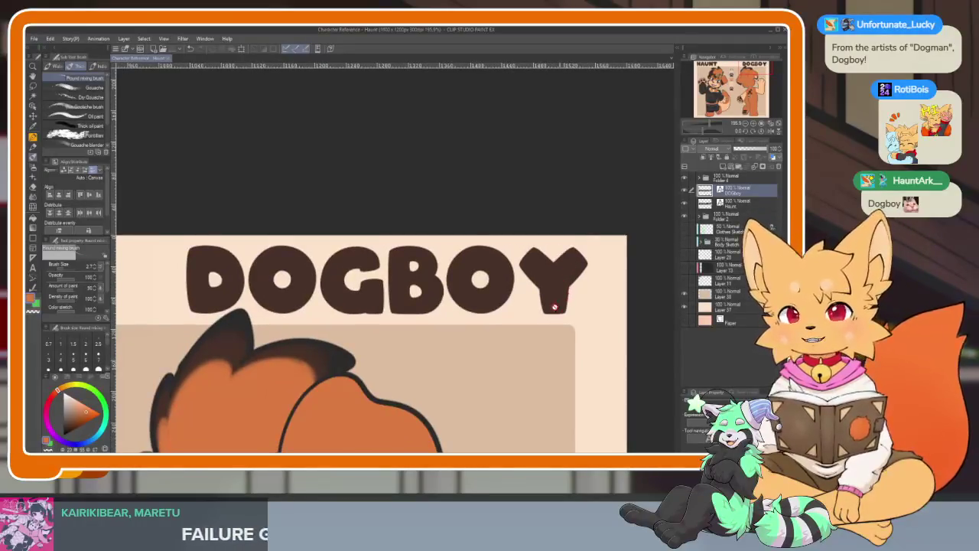
pyautogui.scroll(-3, 555, 307)
pyautogui.scroll(-2, 537, 319)
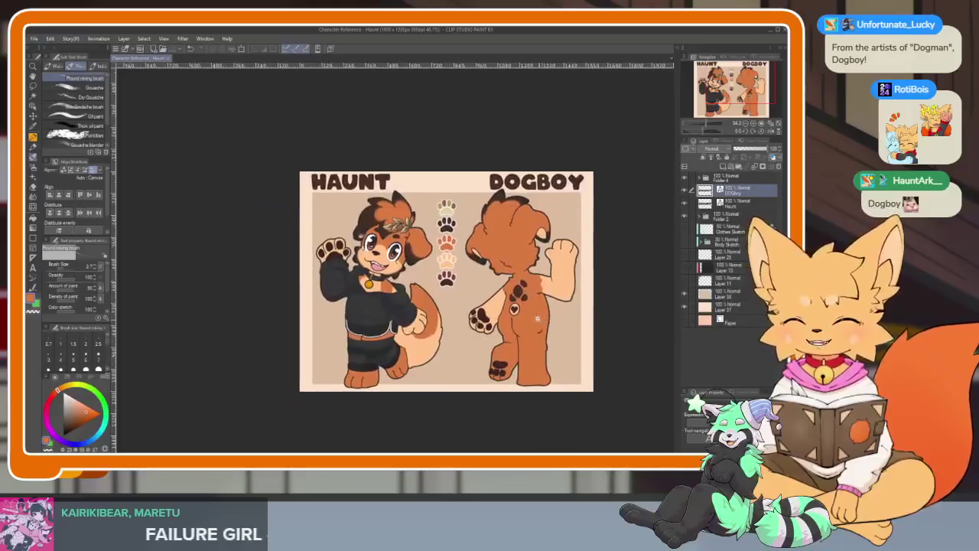
pyautogui.scroll(2, 537, 319)
pyautogui.scroll(1, 539, 315)
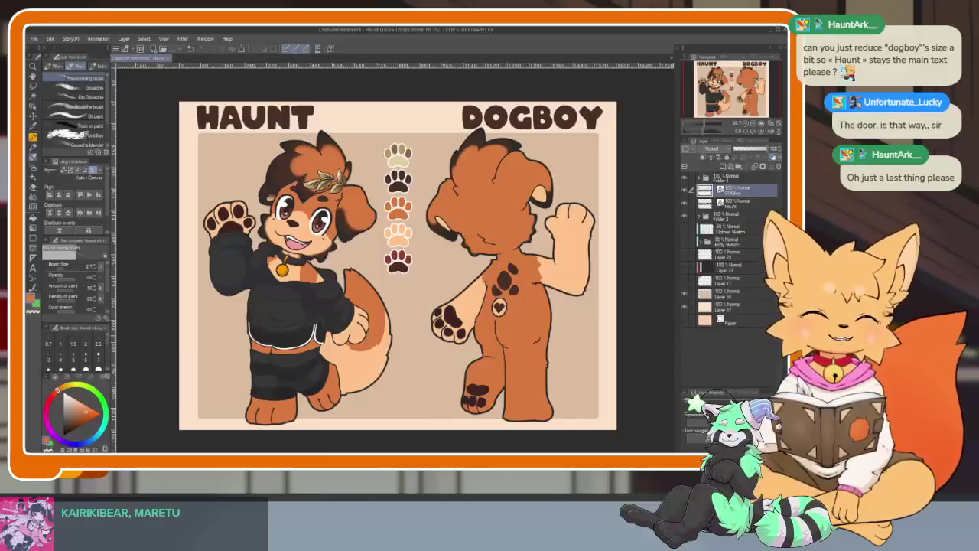
pyautogui.scroll(3, 550, 234)
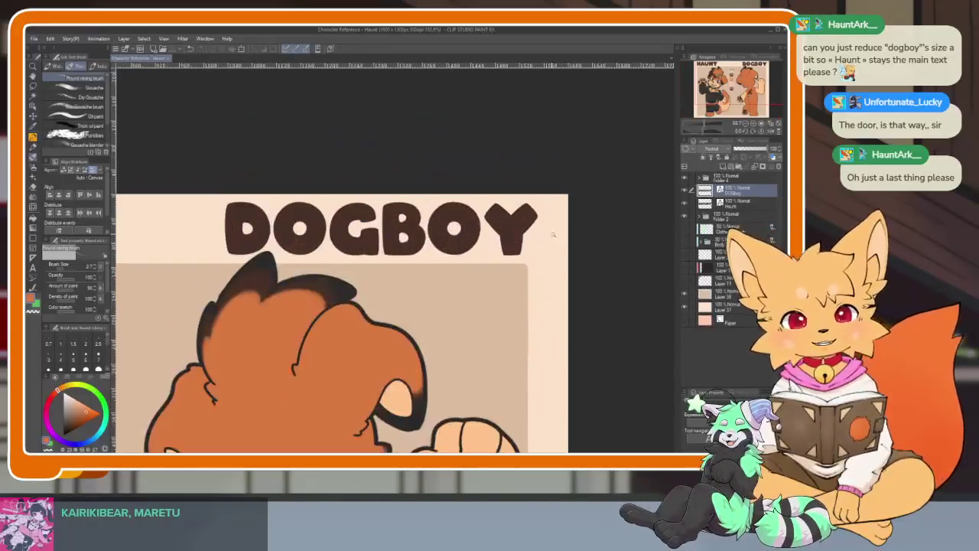
# Step: Shrink the DOGBOY title evenly with a free transform
pyautogui.hotkey('ctrl', 't')
pyautogui.moveTo(551, 227); pyautogui.dragTo(532, 227)
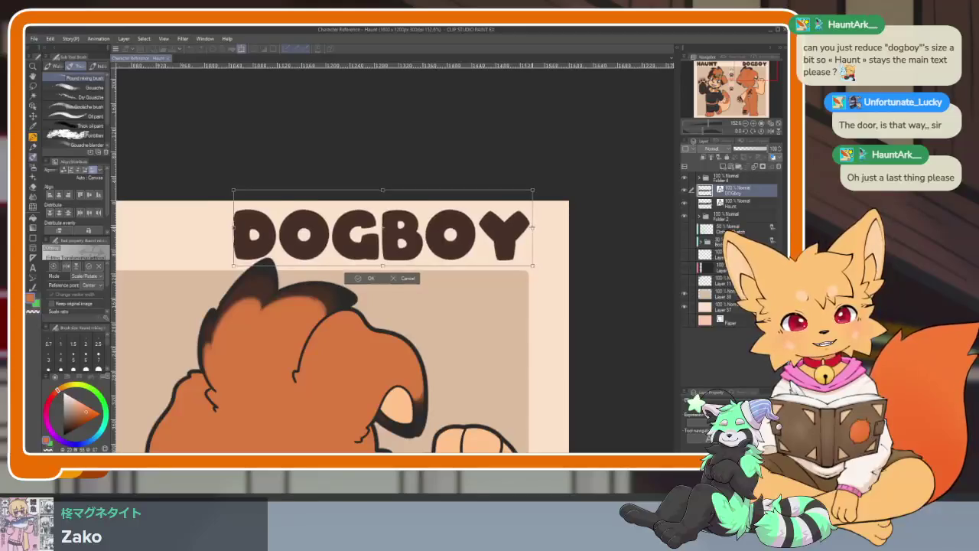
pyautogui.moveTo(532, 266); pyautogui.dragTo(500, 256)
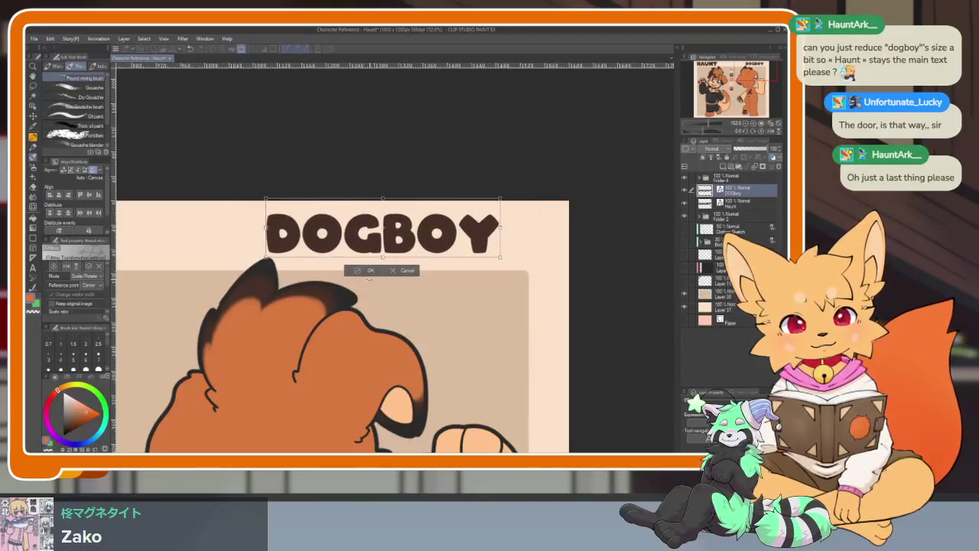
pyautogui.click(369, 271)
pyautogui.scroll(-5, 470, 267)
pyautogui.scroll(4, 489, 306)
# Step: Shift the DOGBOY title slightly right and down
pyautogui.press('k')
pyautogui.moveTo(518, 262); pyautogui.dragTo(534, 268)
pyautogui.scroll(-3, 535, 267)
pyautogui.scroll(1, 540, 306)
pyautogui.scroll(1, 543, 306)
pyautogui.scroll(-2, 545, 305)
pyautogui.scroll(1, 559, 300)
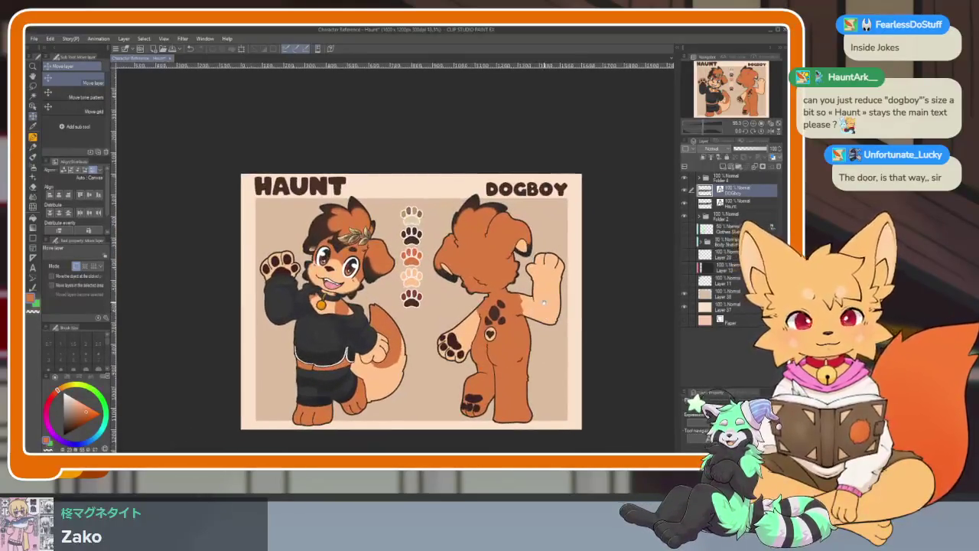
pyautogui.press('b')
pyautogui.scroll(1, 574, 296)
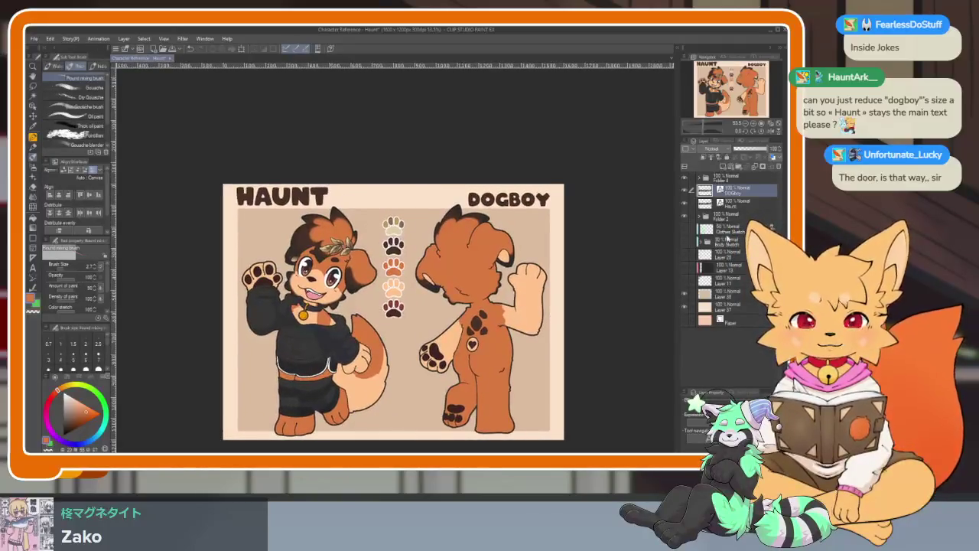
# Step: Move the Haunt title layer right so HAUNT sits beside DOGBOY
pyautogui.press('k')
pyautogui.click(365, 194)
pyautogui.moveTo(316, 197); pyautogui.dragTo(429, 198)
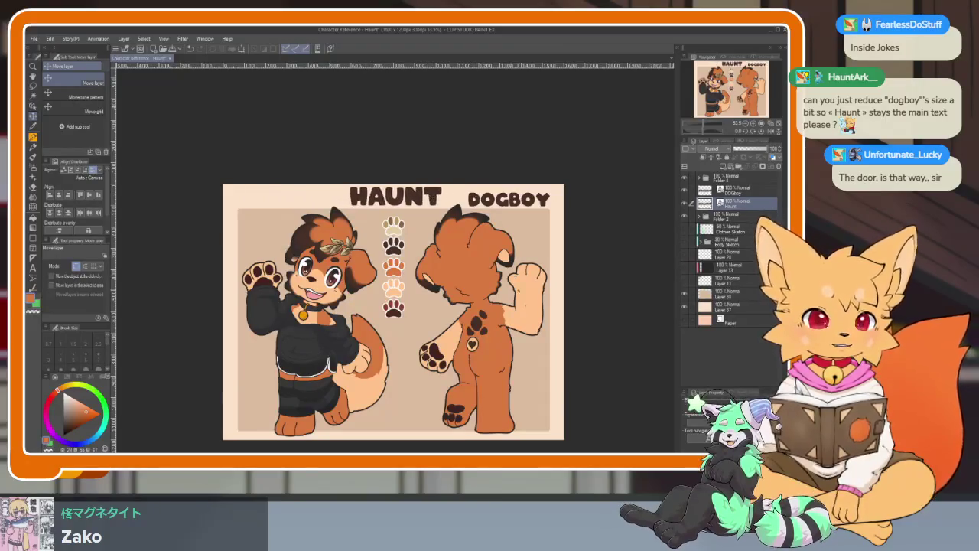
pyautogui.scroll(-1, 430, 197)
pyautogui.scroll(1, 459, 306)
pyautogui.scroll(1, 459, 306)
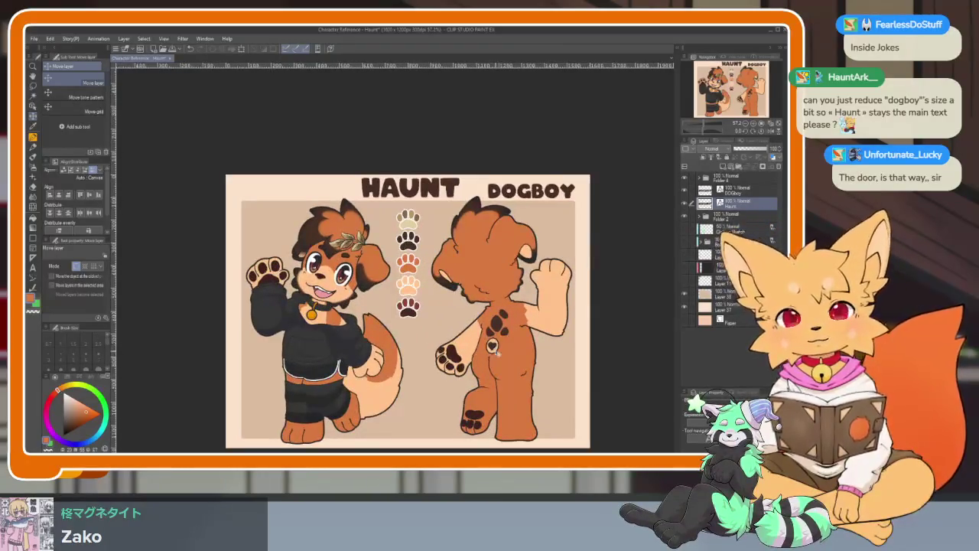
pyautogui.moveTo(558, 390); pyautogui.dragTo(542, 355)
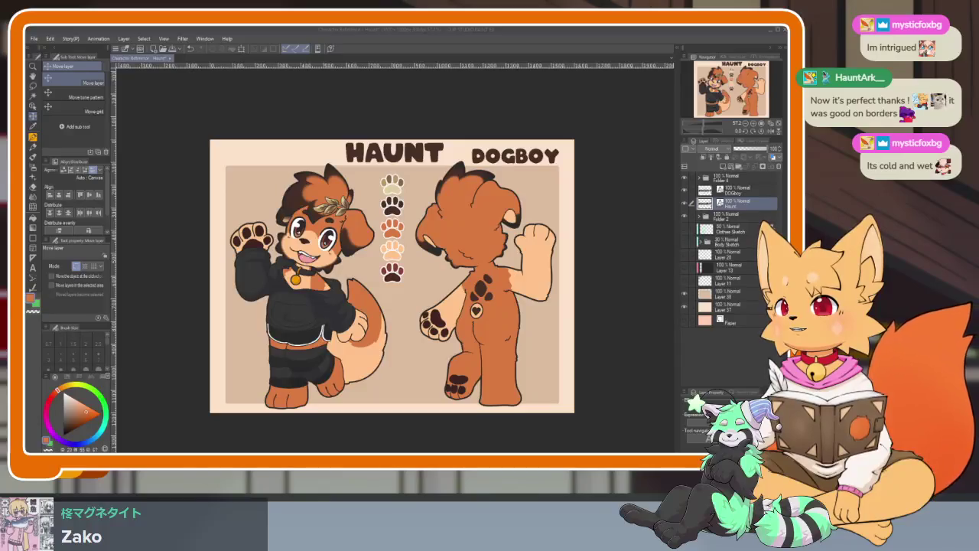
pyautogui.hotkey('alt', 'Tab')
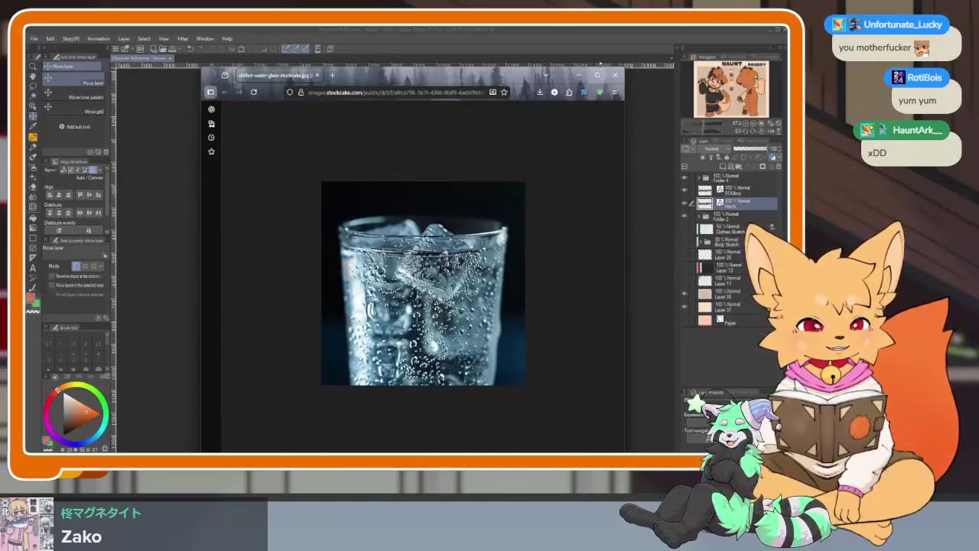
pyautogui.click(614, 75)
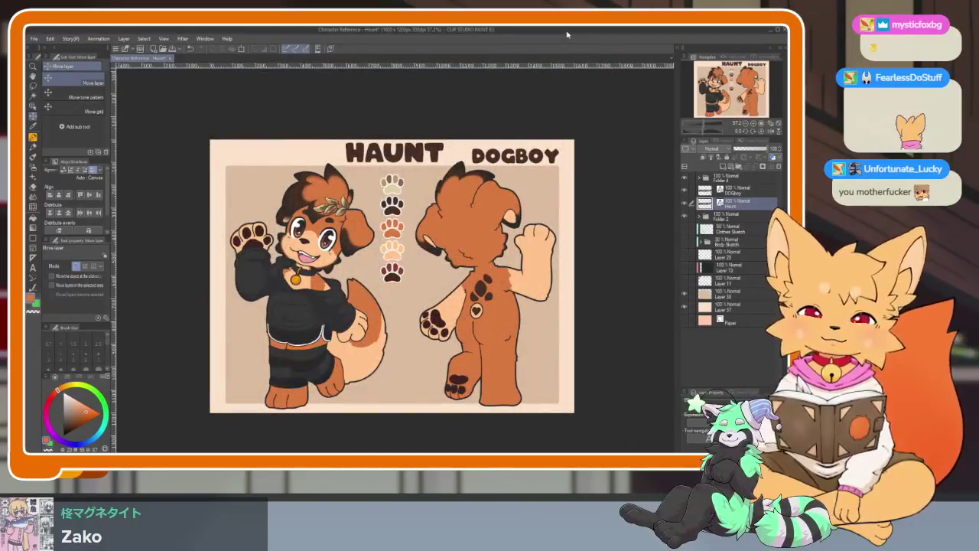
# Step: Undo the HAUNT title move and zoom in on the character sheet
pyautogui.hotkey('ctrl', 'z')
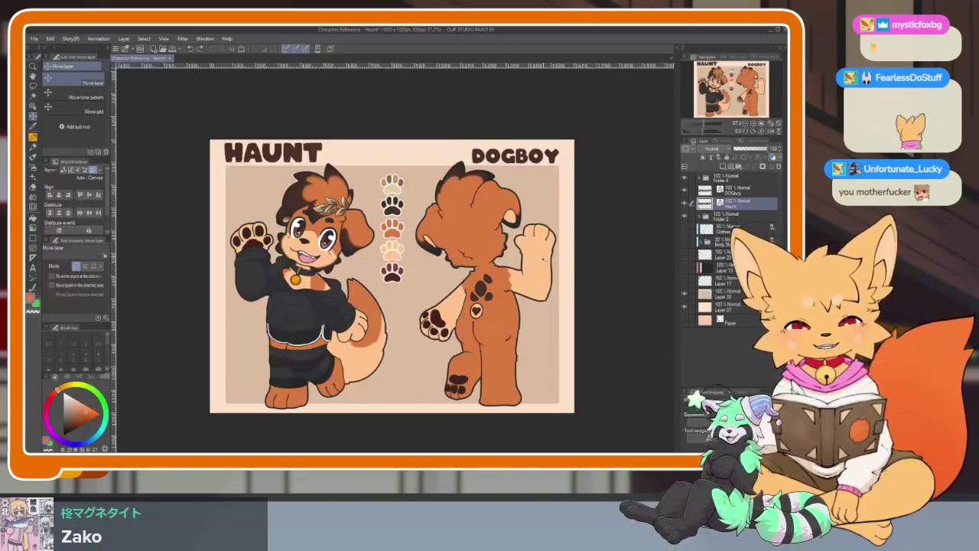
pyautogui.hotkey('ctrl', '-')
pyautogui.hotkey('ctrl', '+')
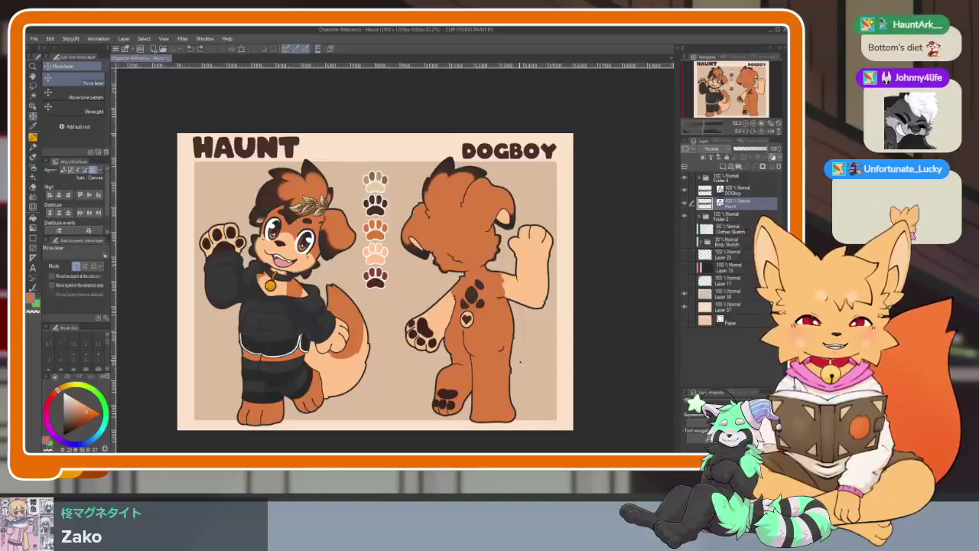
# Step: Open the FemmeDiary Logo image and reduce its resolution to scale 0.05
pyautogui.click(35, 39)
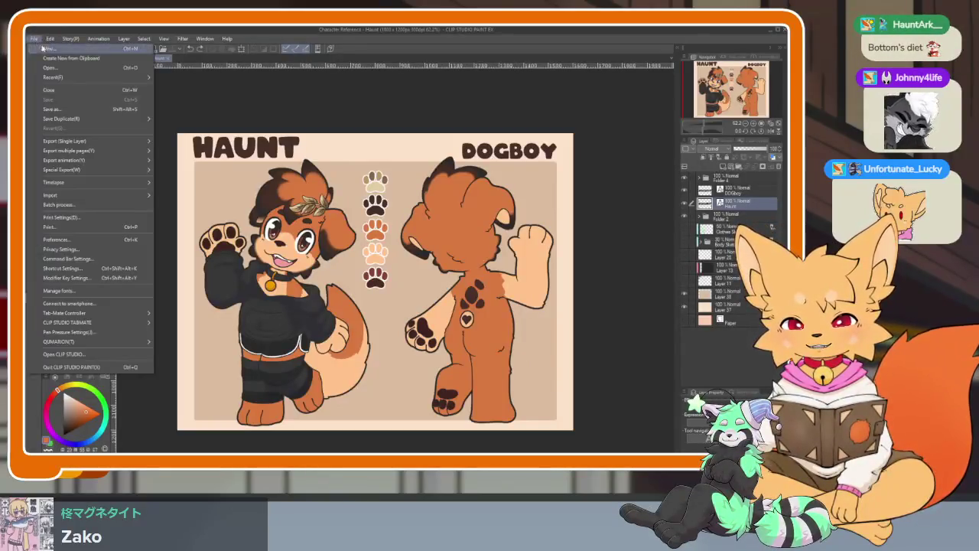
pyautogui.click(71, 70)
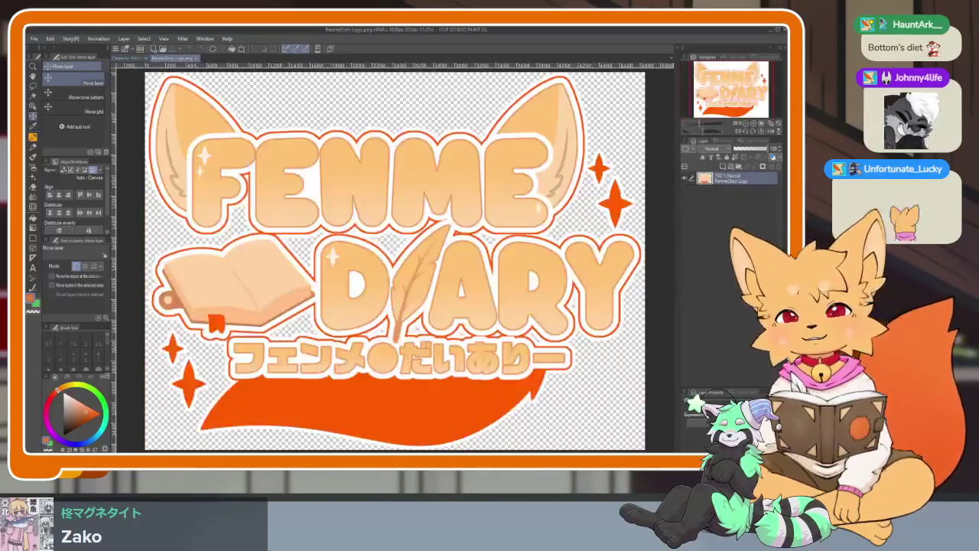
pyautogui.click(34, 38)
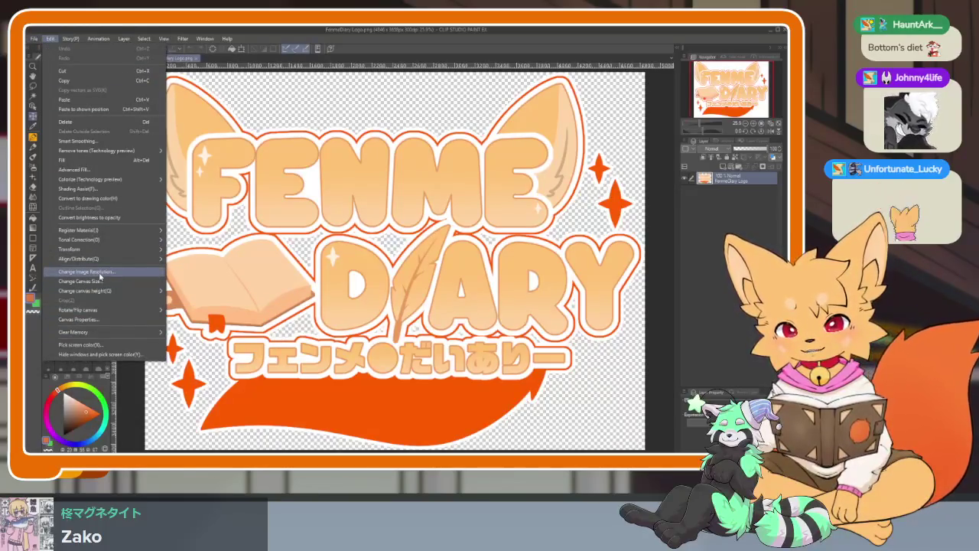
pyautogui.click(99, 273)
pyautogui.write('0.05')
pyautogui.press('Return')
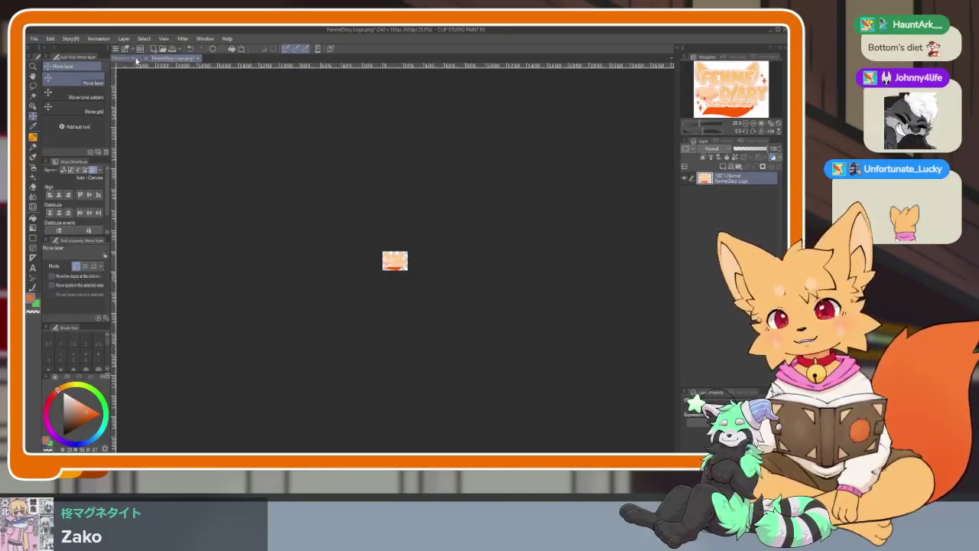
pyautogui.click(136, 60)
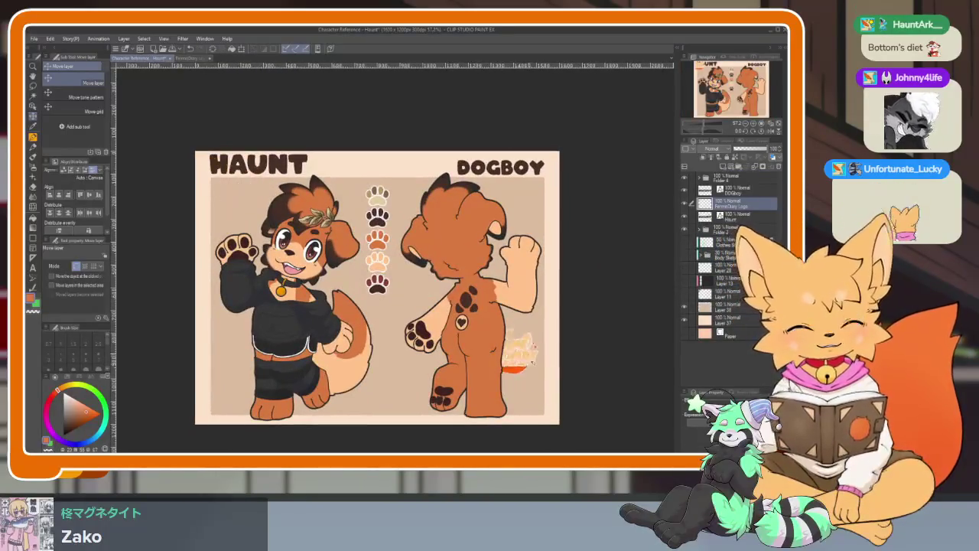
# Step: Nudge the FemmeDiary logo into the lower-right corner and confirm its size
pyautogui.scroll(3, 547, 409)
pyautogui.scroll(2, 547, 409)
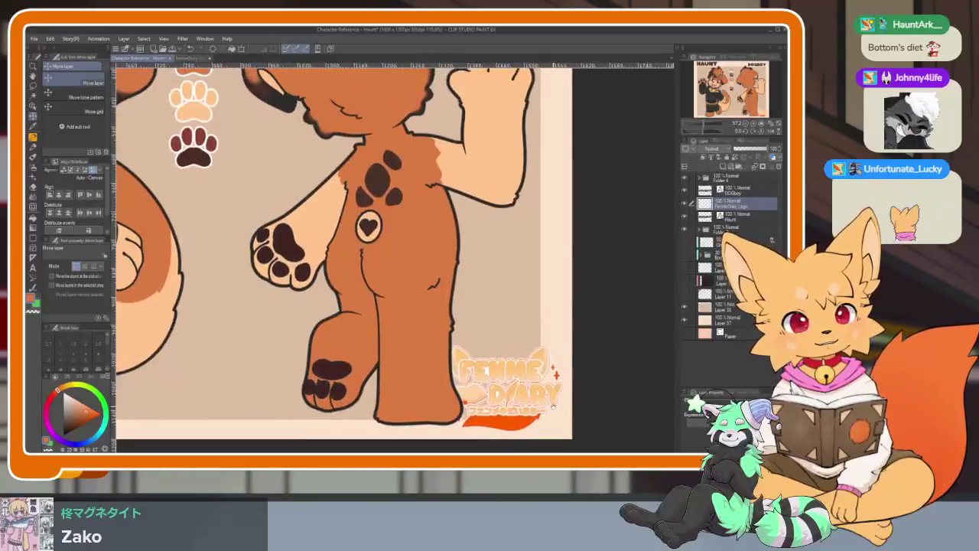
pyautogui.moveTo(509, 390); pyautogui.dragTo(515, 393)
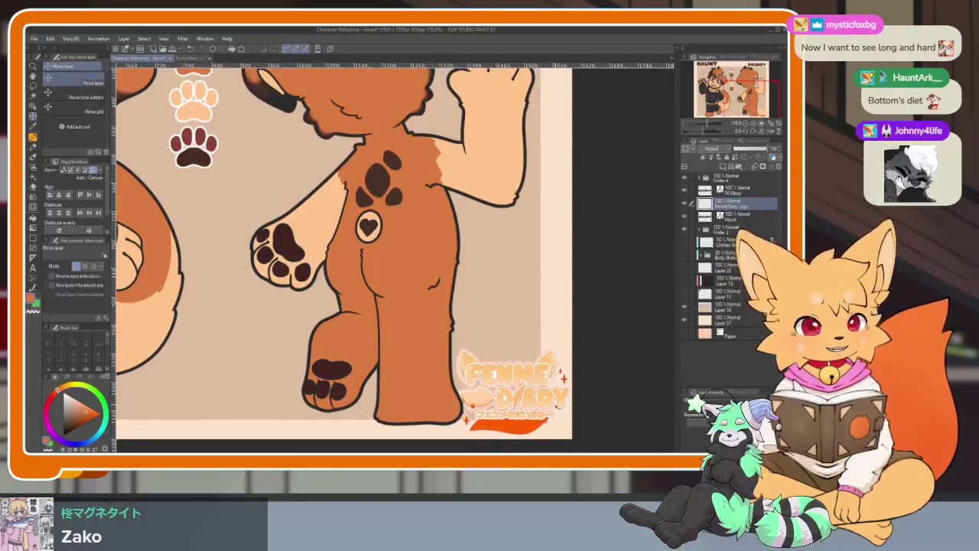
pyautogui.scroll(2, 561, 420)
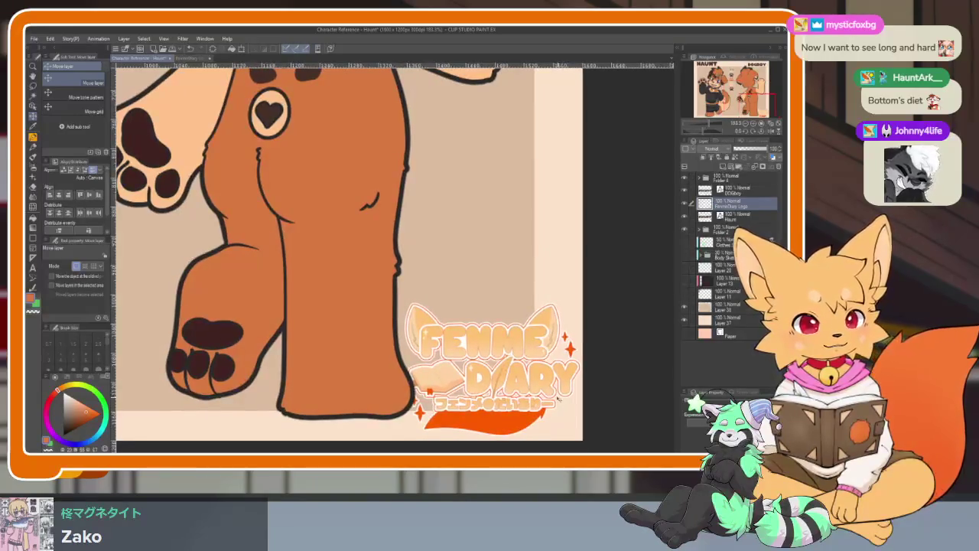
pyautogui.hotkey('ctrl', 't')
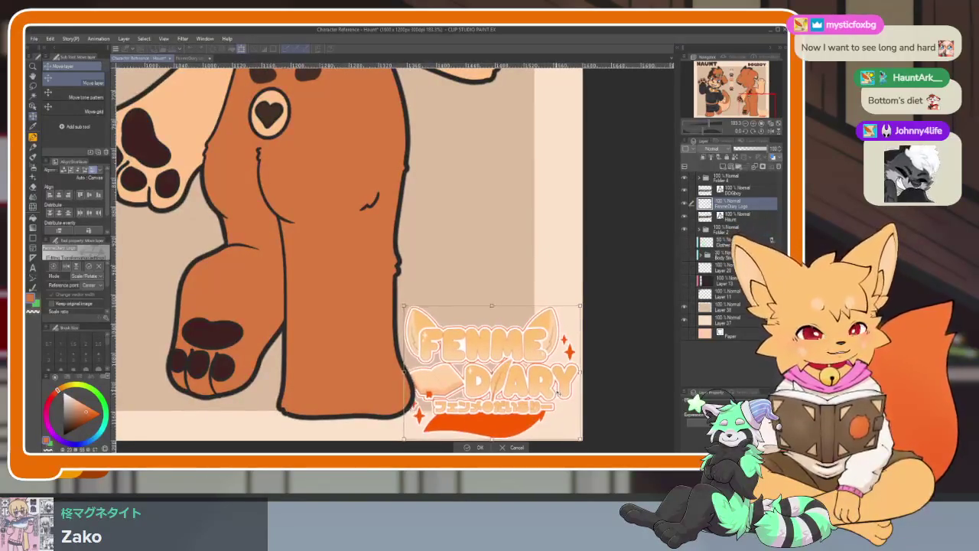
pyautogui.click(480, 447)
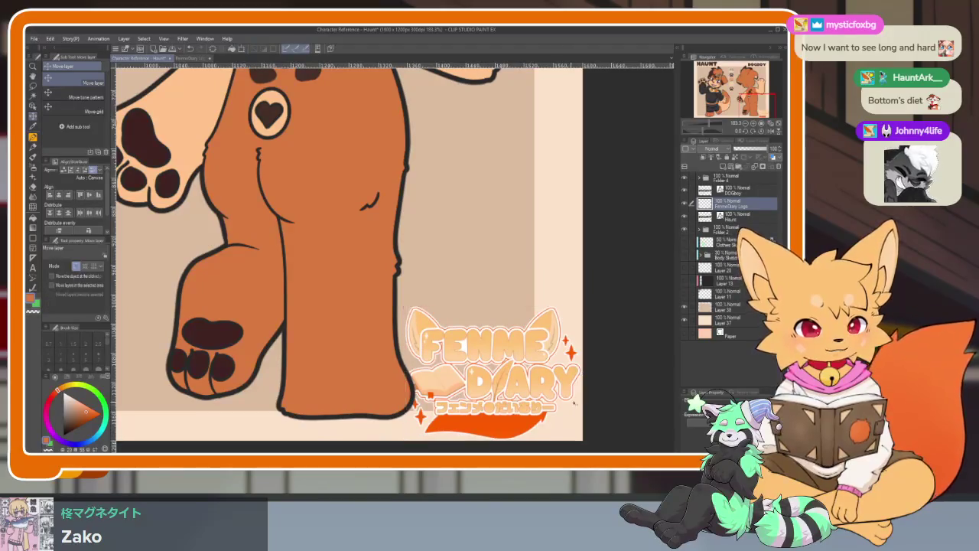
pyautogui.scroll(-5, 536, 397)
pyautogui.scroll(2, 566, 386)
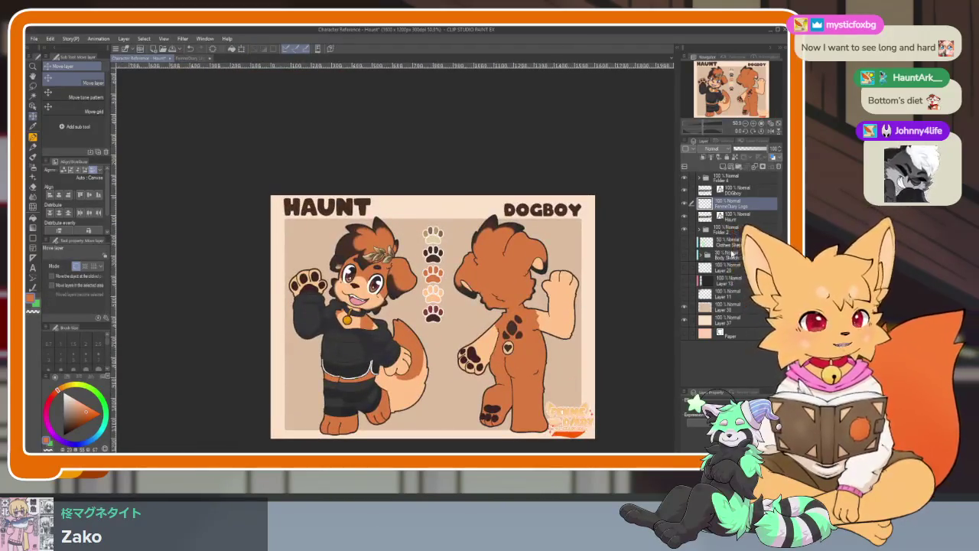
# Step: Move the FemmeDiary Logo layer above Folder 4 to the top of the stack
pyautogui.moveTo(740, 209)
pyautogui.mouseDown()
pyautogui.moveTo(744, 178)
pyautogui.moveTo(696, 188)
pyautogui.mouseUp()
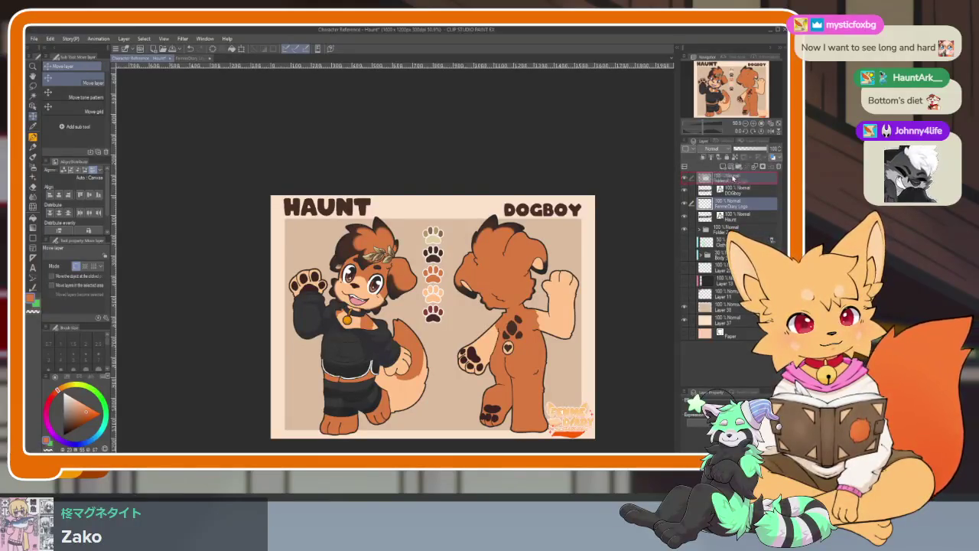
pyautogui.moveTo(733, 178); pyautogui.dragTo(736, 179)
pyautogui.scroll(1, 631, 245)
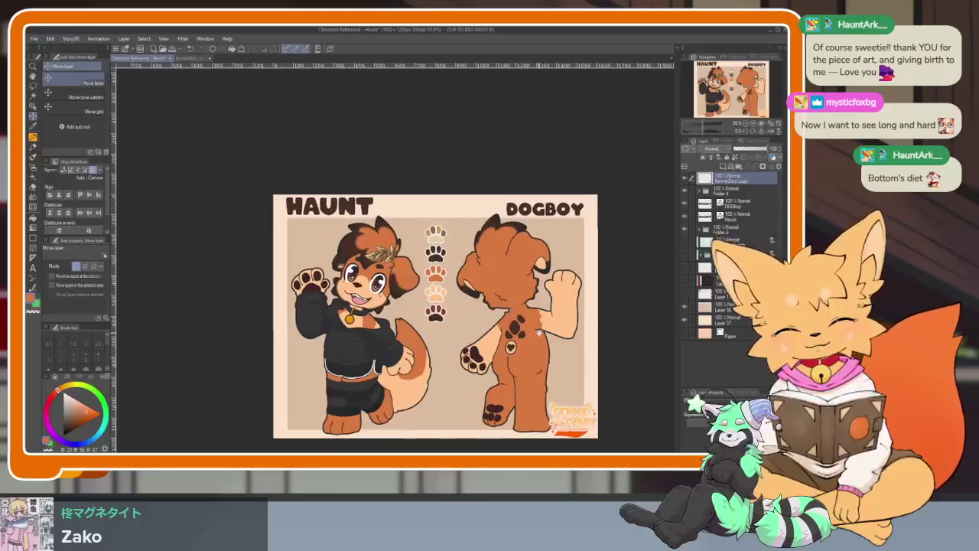
pyautogui.scroll(1, 597, 268)
pyautogui.scroll(1, 551, 307)
pyautogui.scroll(1, 503, 342)
pyautogui.scroll(-1, 503, 342)
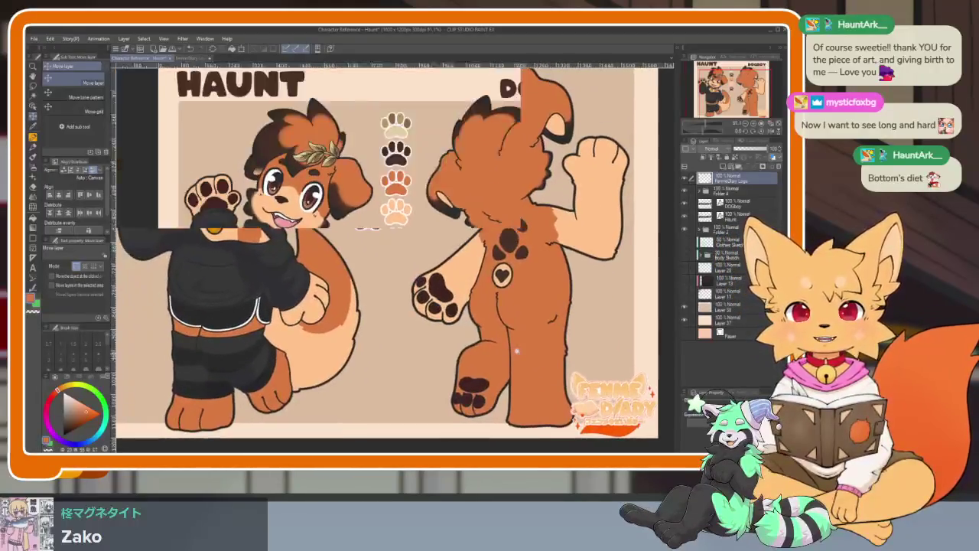
pyautogui.scroll(-1, 512, 344)
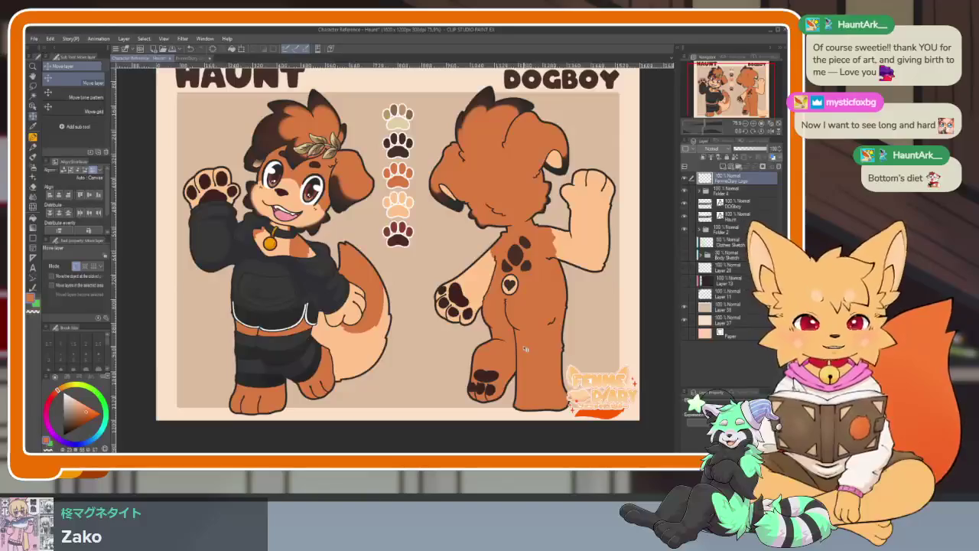
pyautogui.scroll(1, 525, 349)
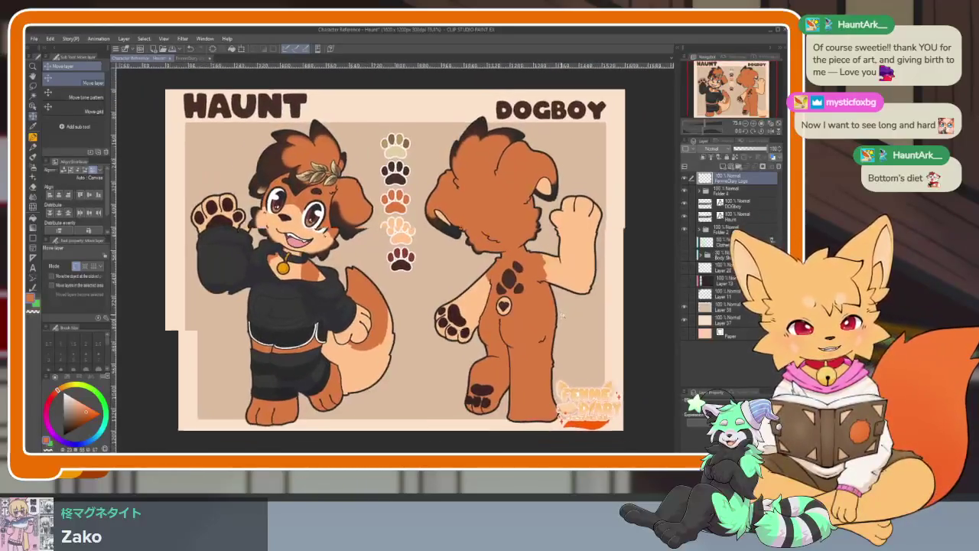
pyautogui.scroll(-1, 565, 322)
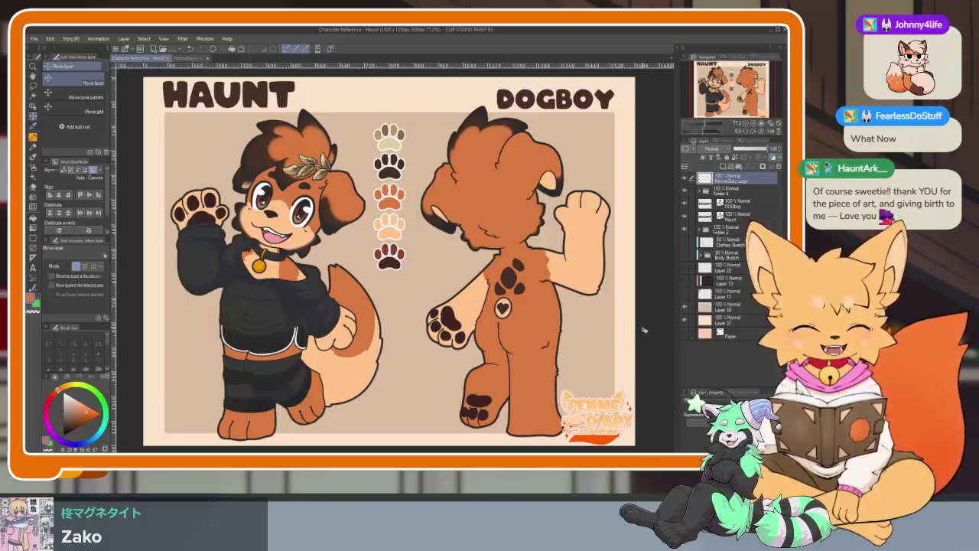
pyautogui.scroll(-1, 613, 345)
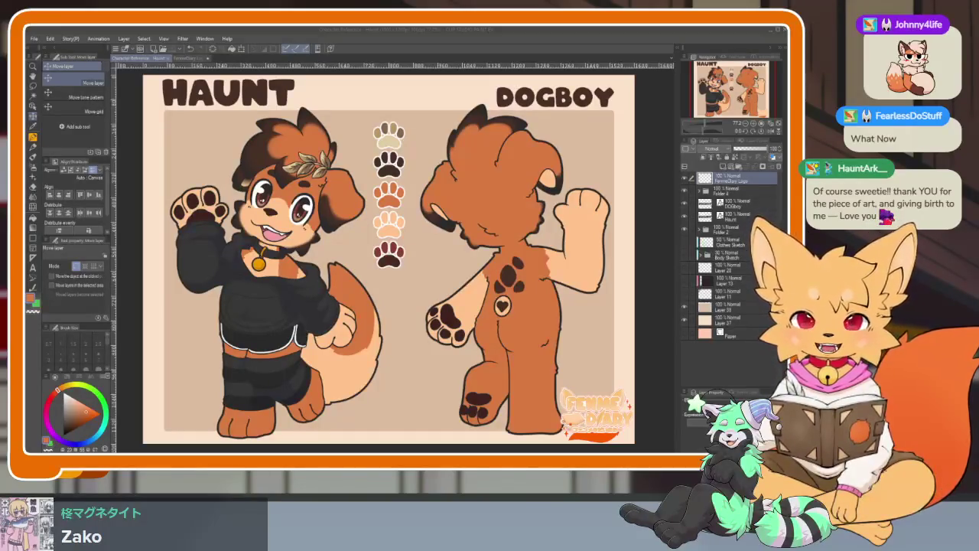
pyautogui.click(440, 34)
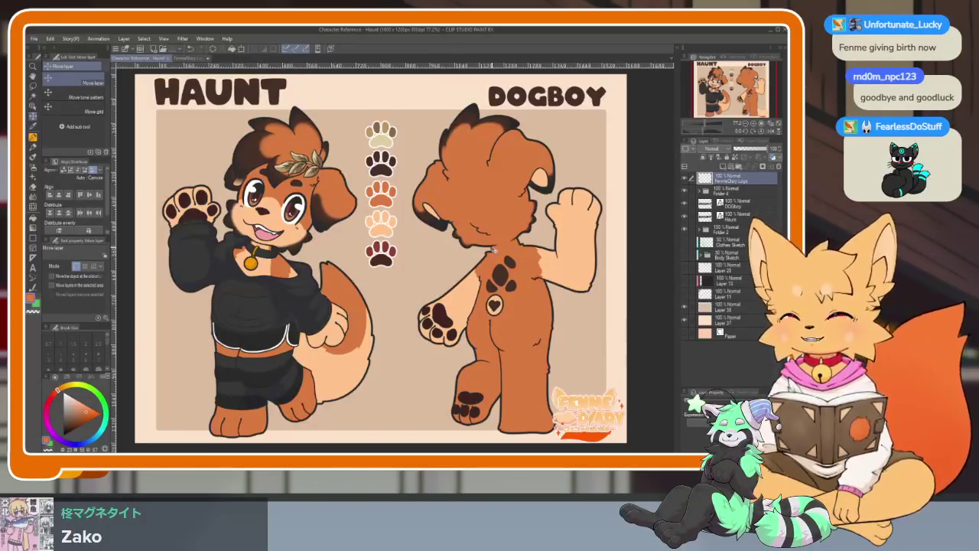
# Step: Look over the export options, then close the FemmeDiary Logo document via the save prompt
pyautogui.click(34, 38)
pyautogui.moveTo(67, 141)
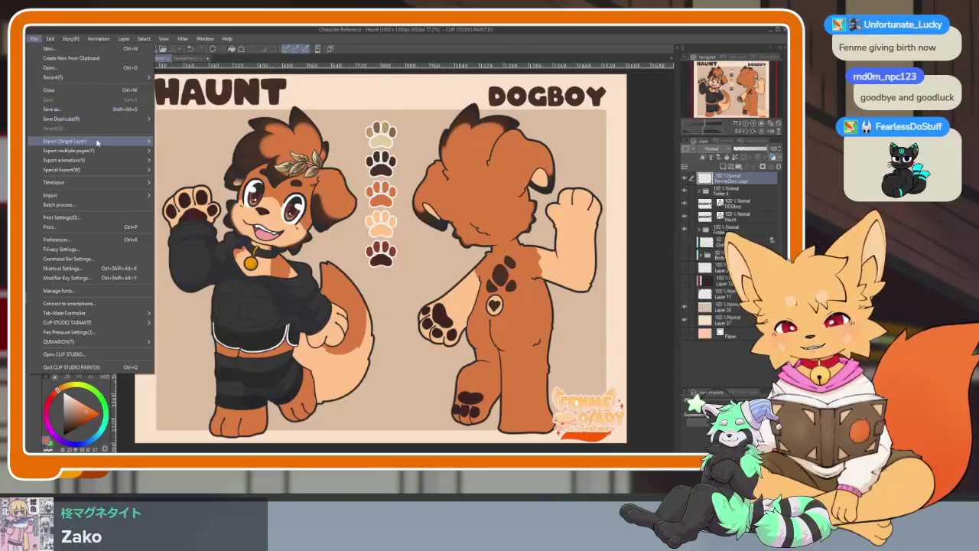
pyautogui.press('Escape')
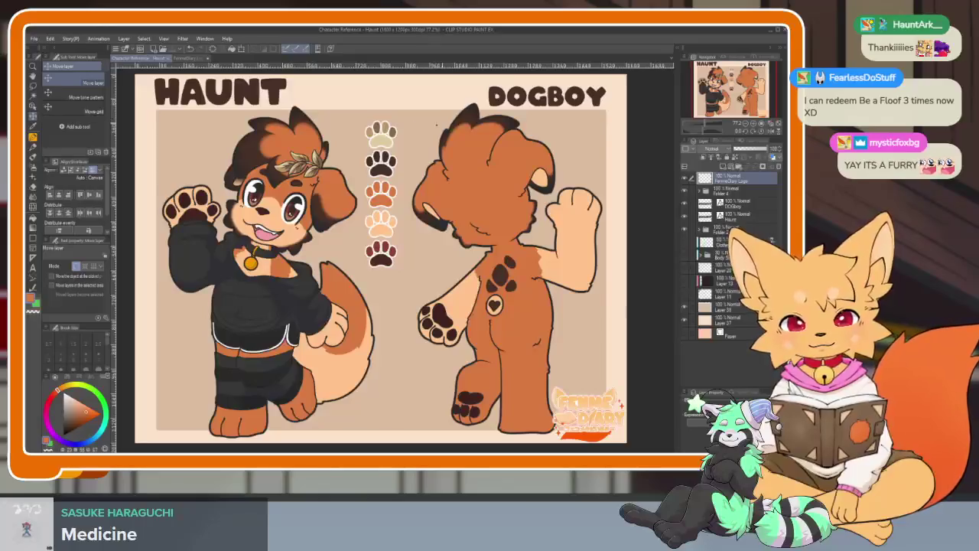
pyautogui.click(184, 58)
pyautogui.click(197, 59)
pyautogui.click(426, 188)
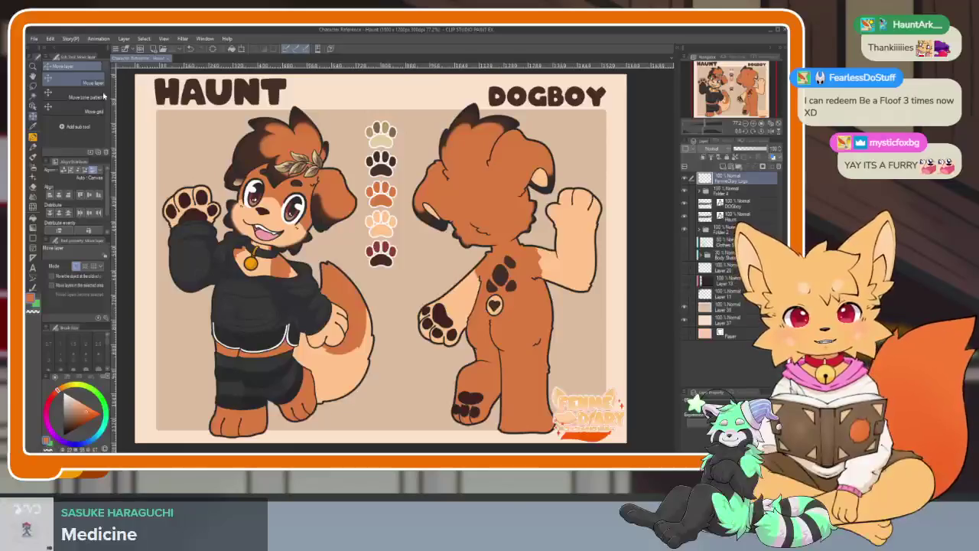
pyautogui.click(34, 39)
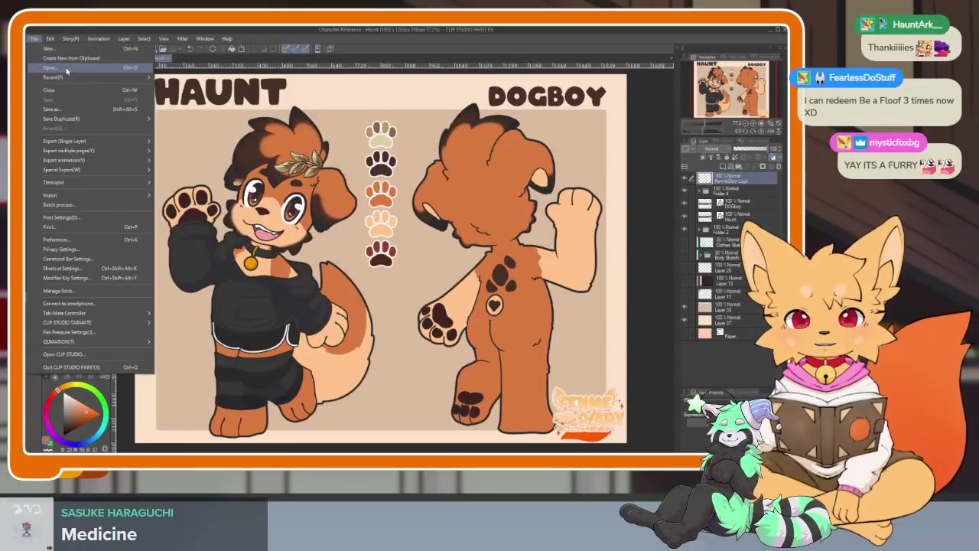
# Step: Open Emote Sketches and hide the T1 set so the T2 sketches show
pyautogui.click(67, 70)
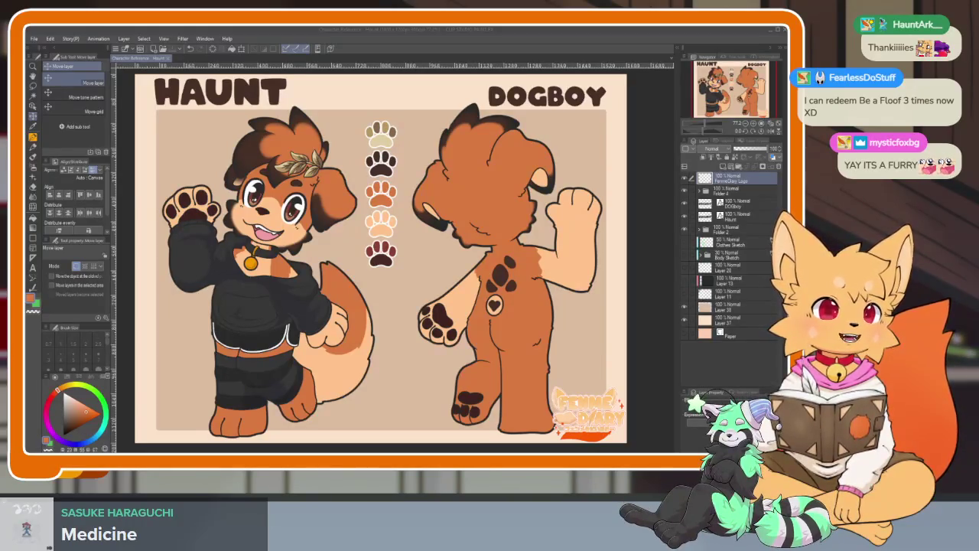
pyautogui.hotkey('ctrl', 'Tab')
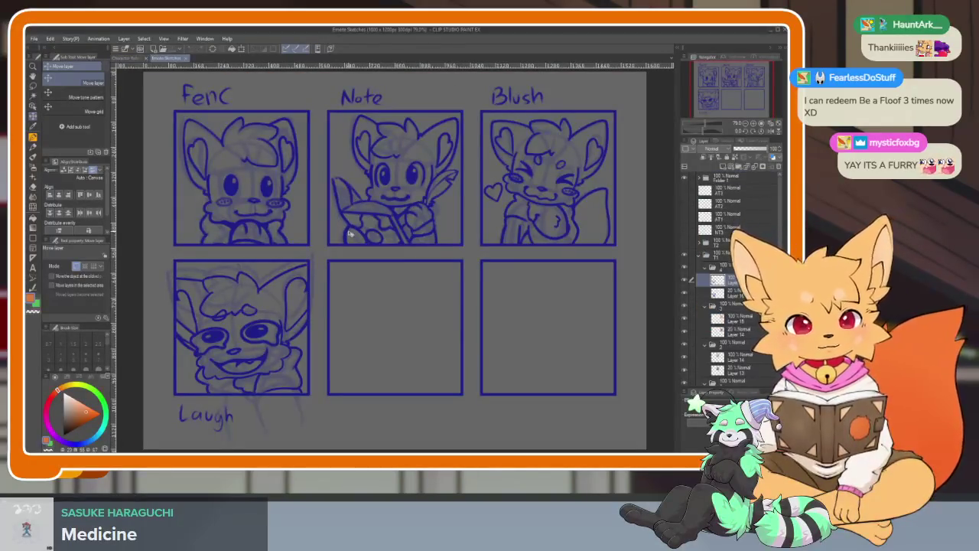
pyautogui.click(685, 247)
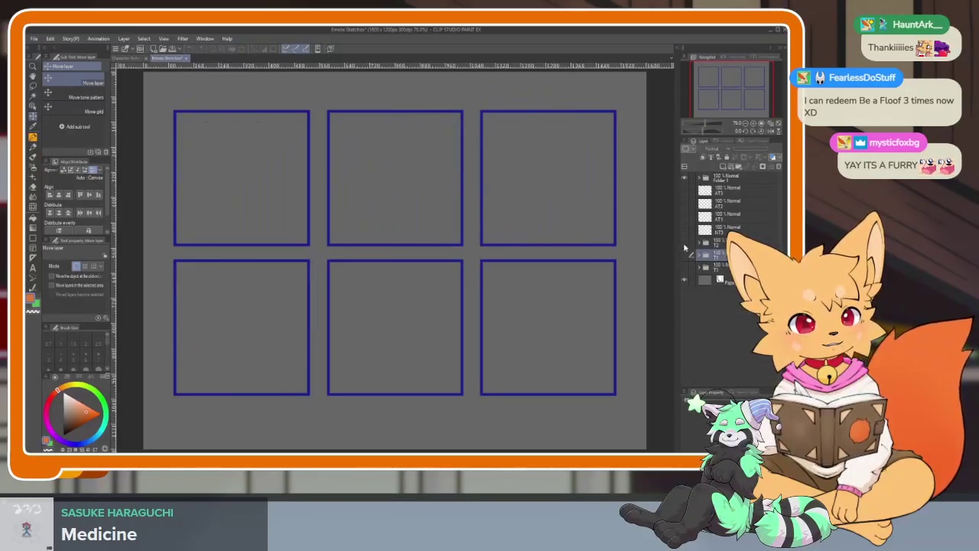
pyautogui.scroll(1, 494, 334)
pyautogui.scroll(1, 503, 340)
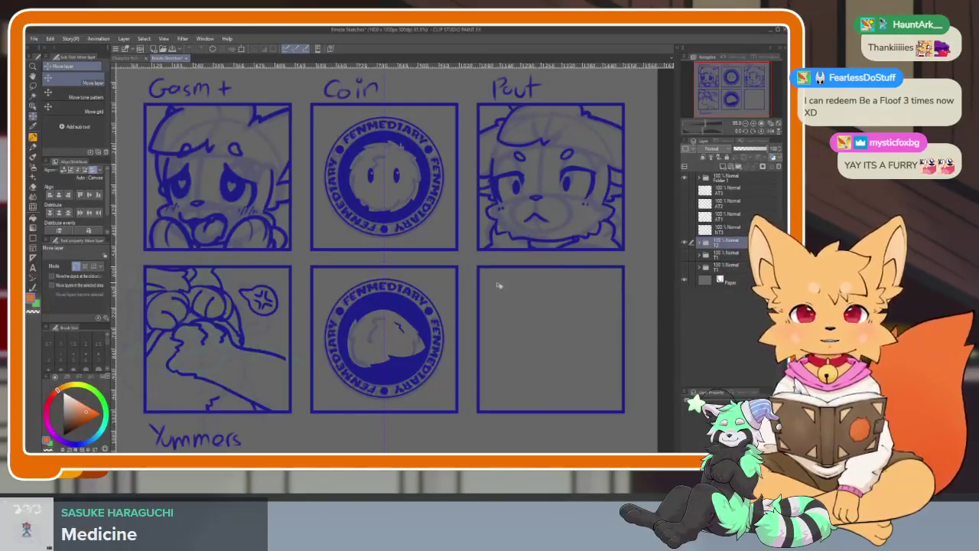
pyautogui.click(34, 39)
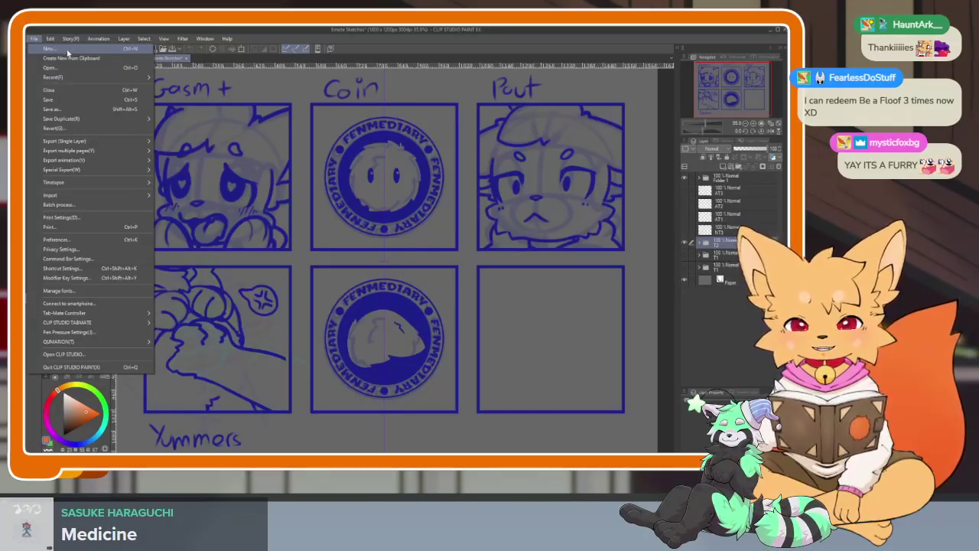
# Step: Dismiss the File menu
pyautogui.press('Escape')
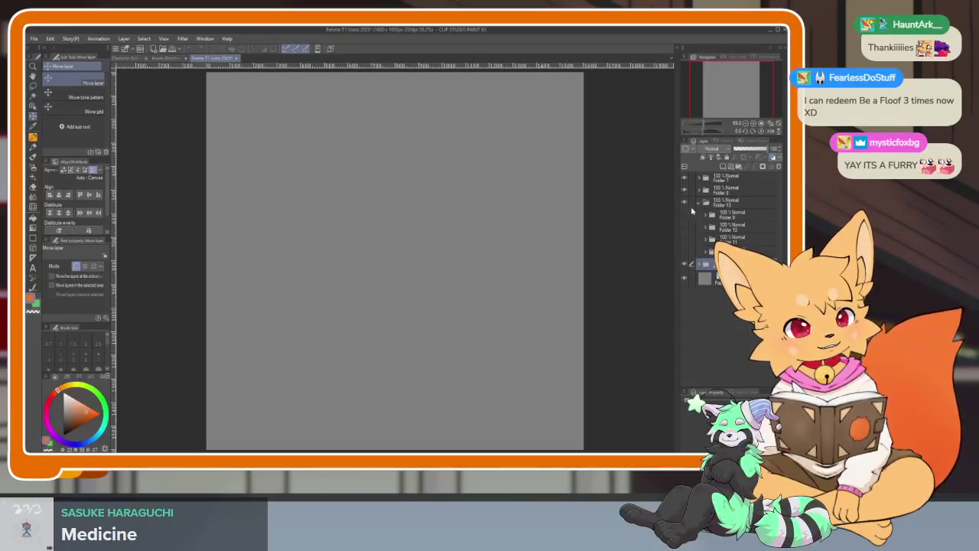
# Step: Check Folders 13 and 14, then add Folder 15 above the Paper layer
pyautogui.click(700, 203)
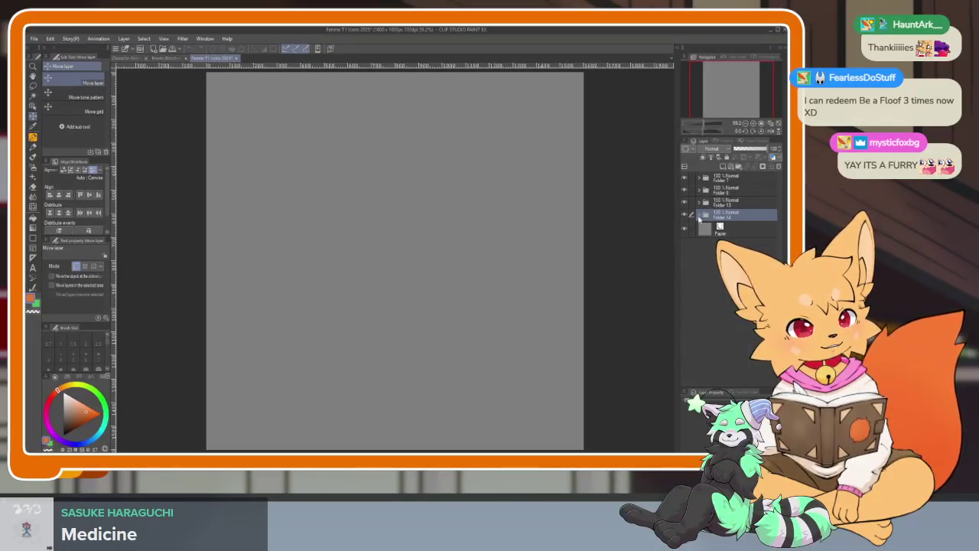
pyautogui.click(700, 216)
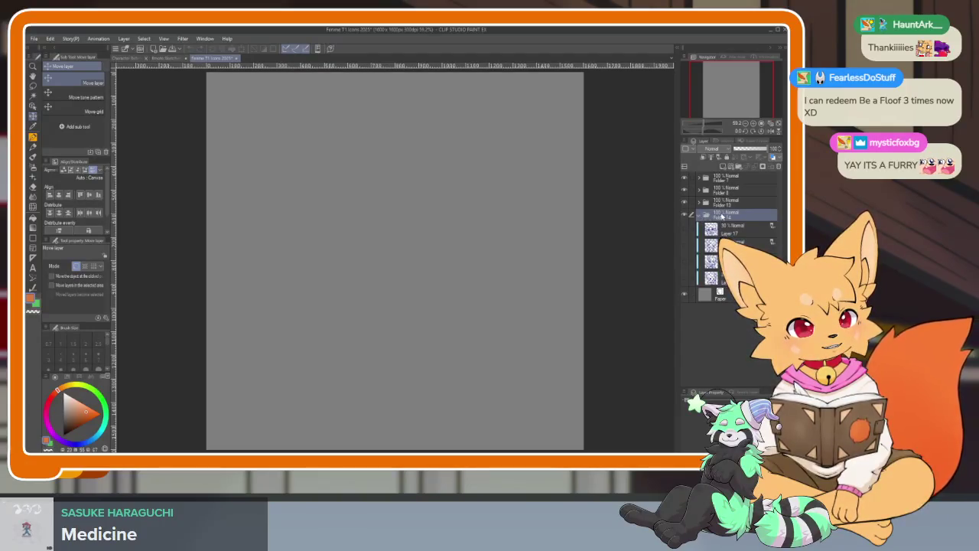
pyautogui.click(699, 216)
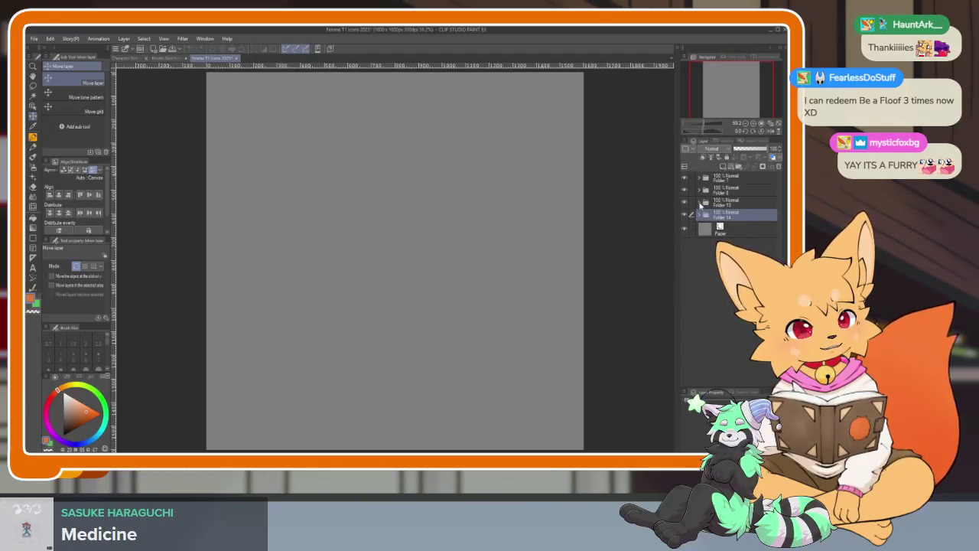
pyautogui.click(701, 203)
pyautogui.click(700, 203)
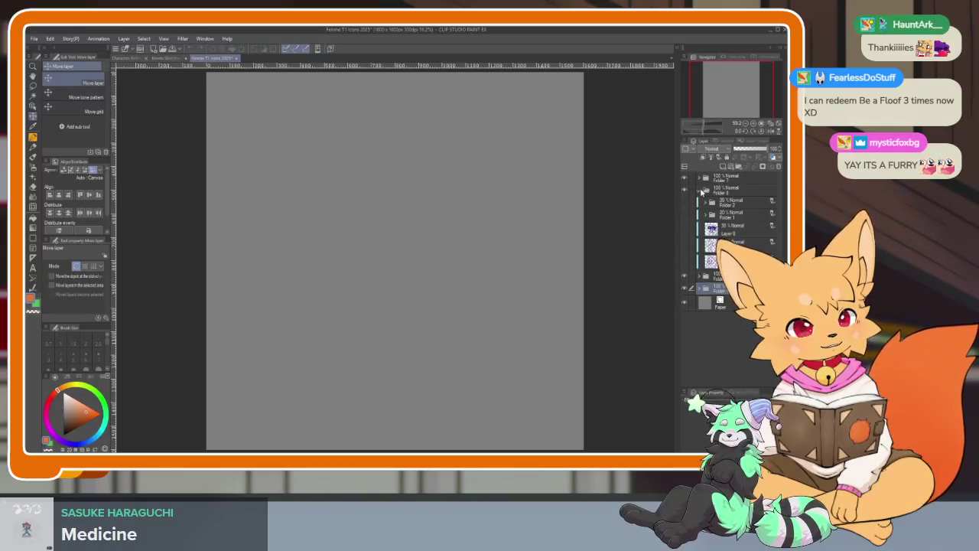
pyautogui.click(736, 226)
pyautogui.click(738, 168)
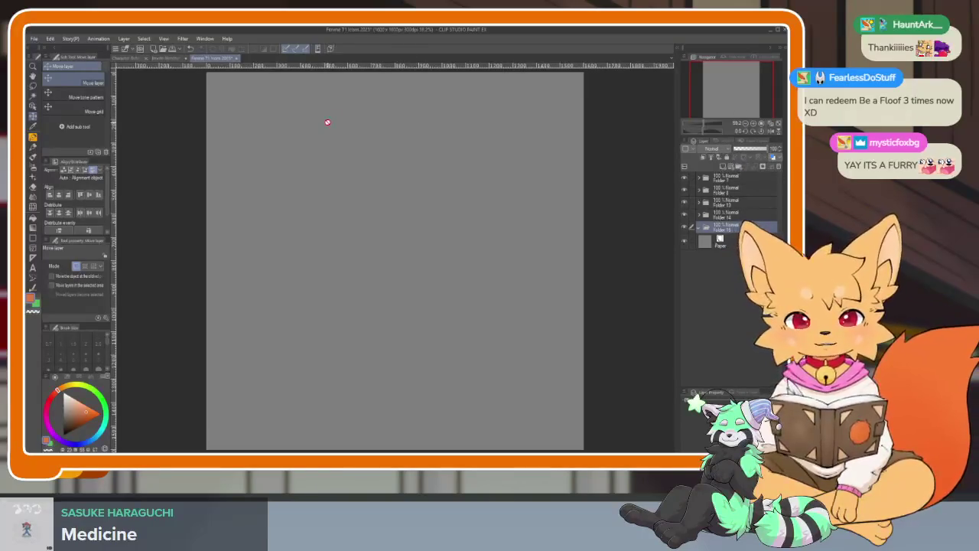
# Step: Merge the two Gasm+ sketch layers in the emote sketches document
pyautogui.click(168, 58)
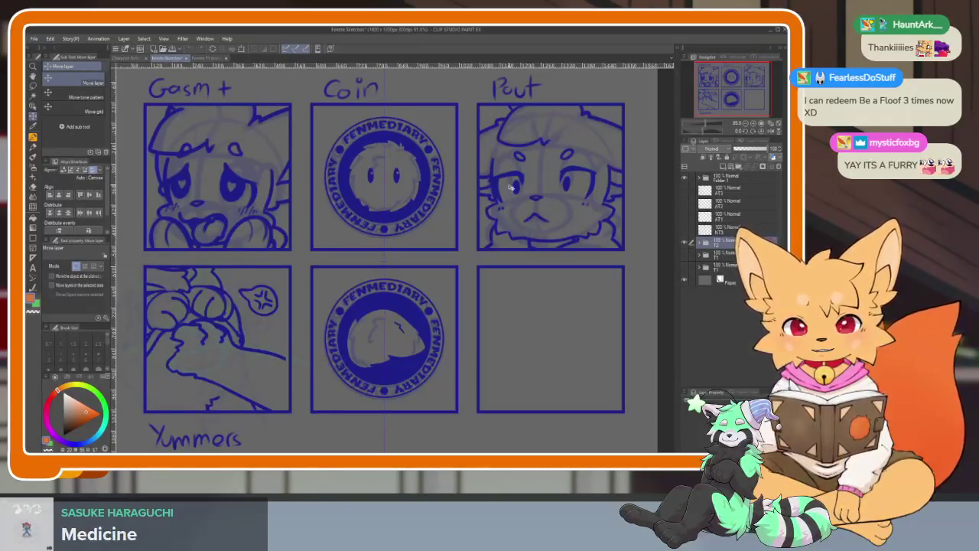
pyautogui.click(701, 243)
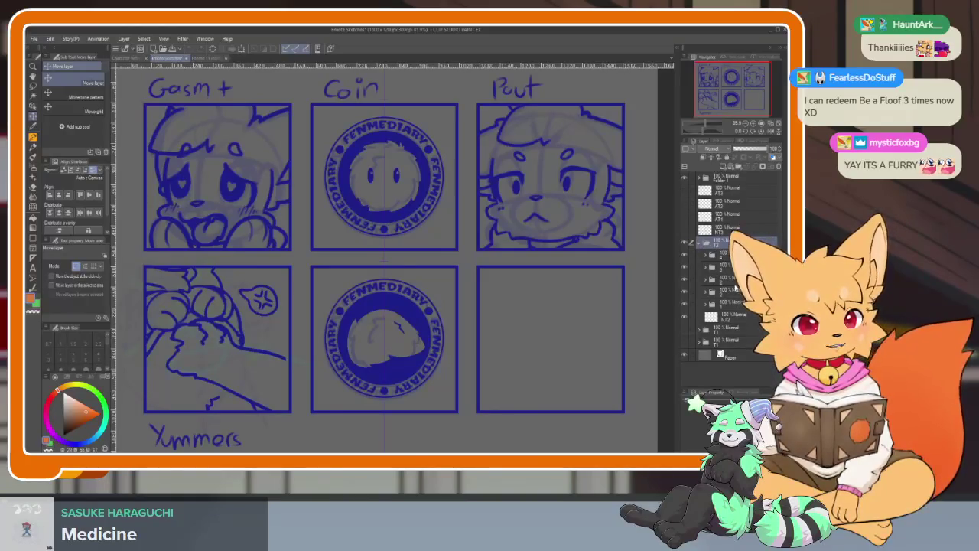
pyautogui.click(686, 313)
pyautogui.click(706, 306)
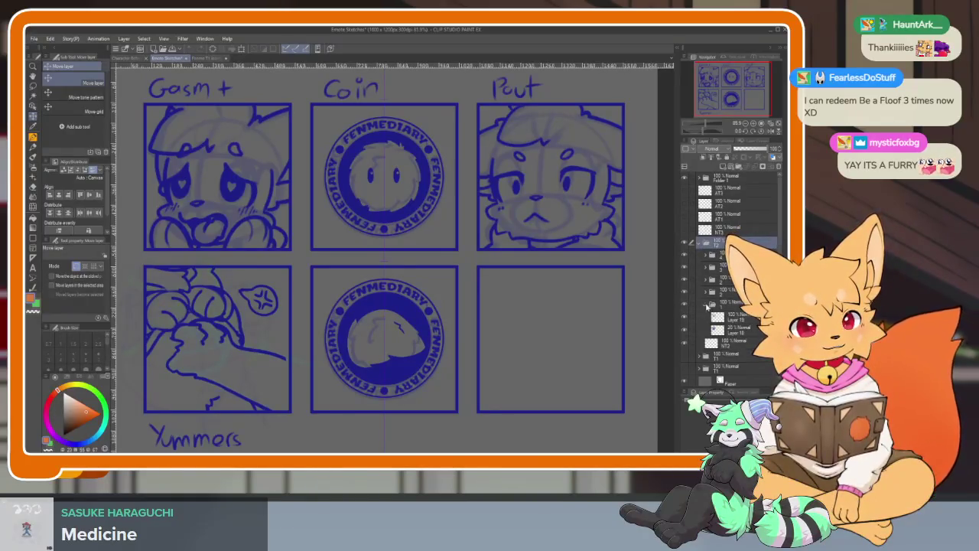
pyautogui.click(737, 329)
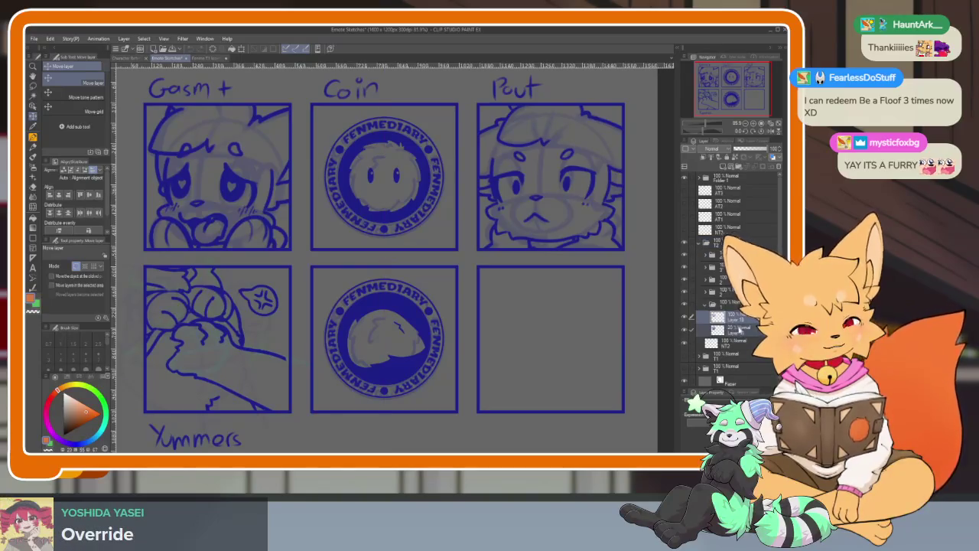
pyautogui.rightClick(738, 331)
pyautogui.click(723, 295)
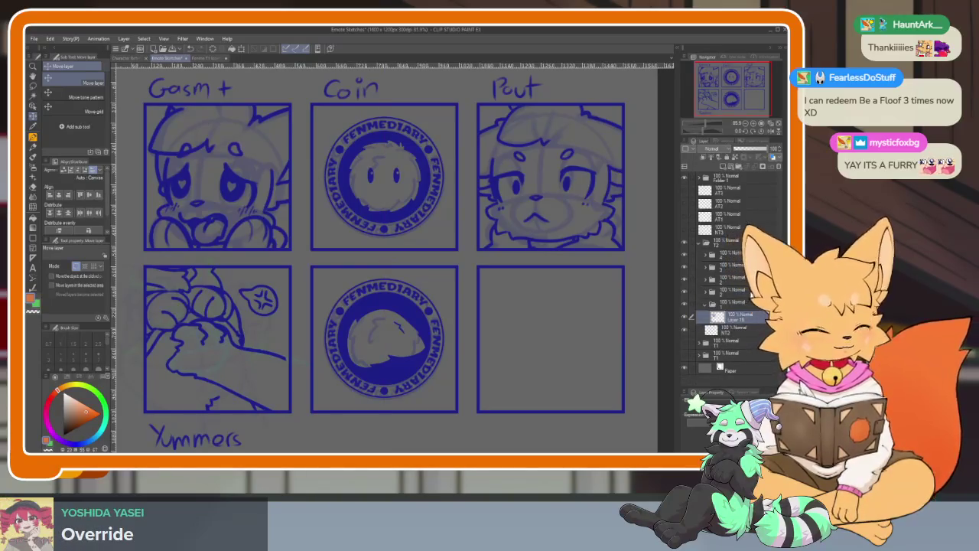
pyautogui.click(203, 60)
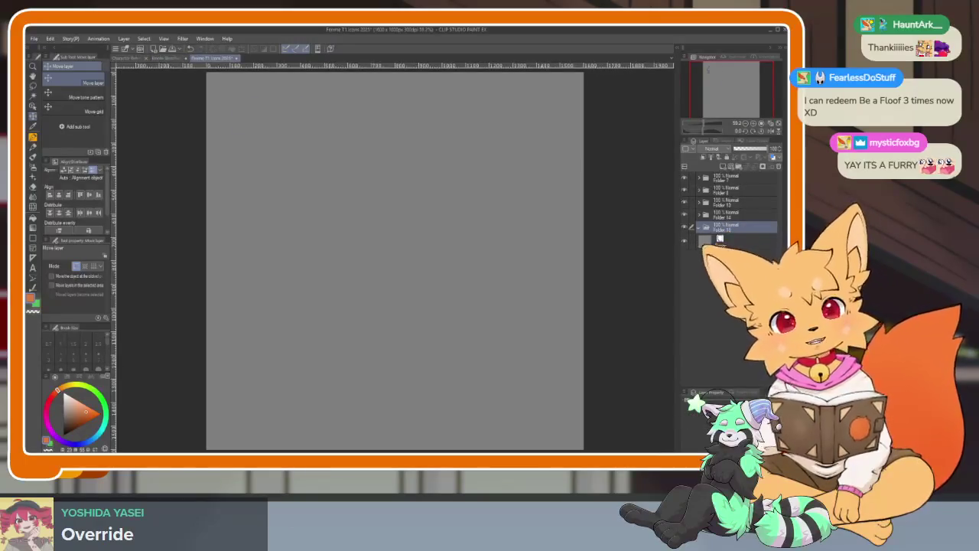
pyautogui.click(169, 58)
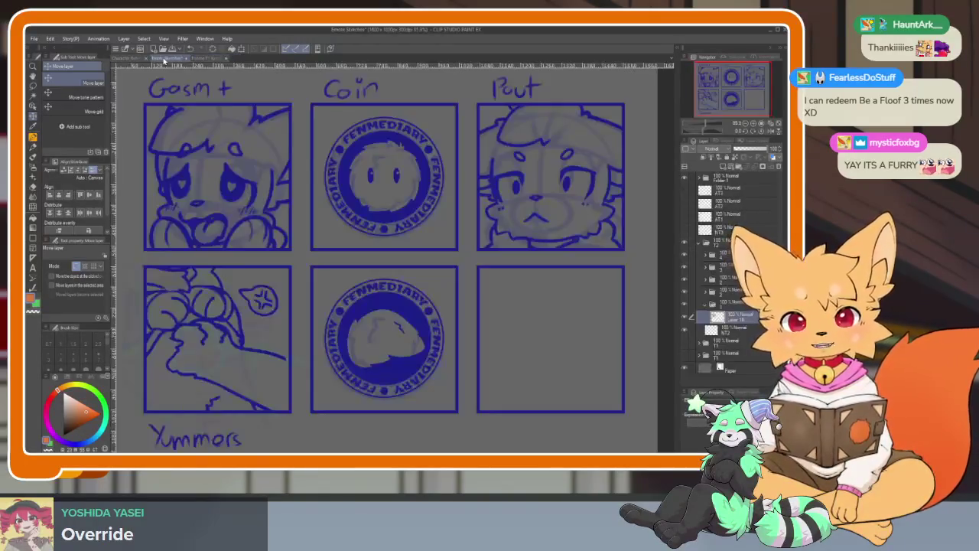
# Step: Find the Pout sketch layer and combine it into a single layer
pyautogui.click(684, 300)
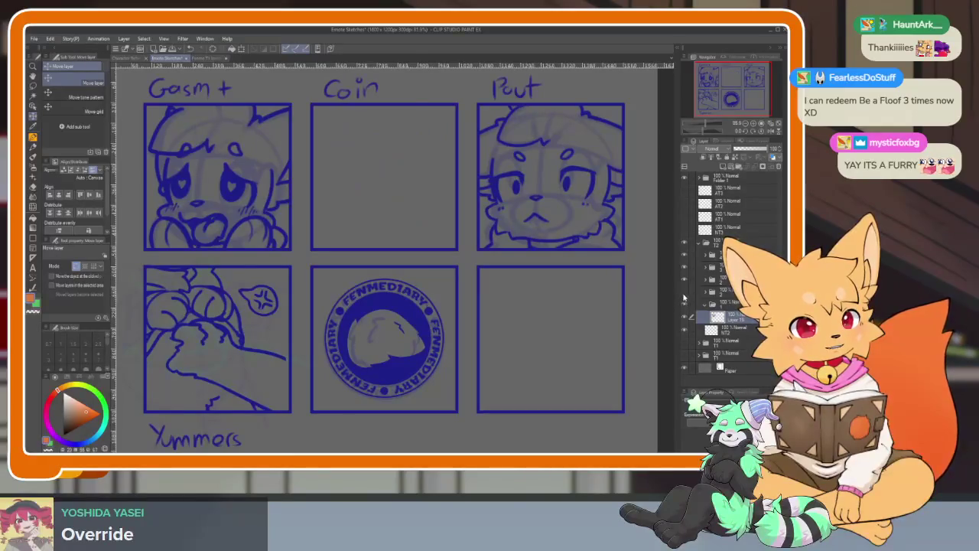
pyautogui.click(684, 283)
pyautogui.click(685, 269)
pyautogui.click(705, 268)
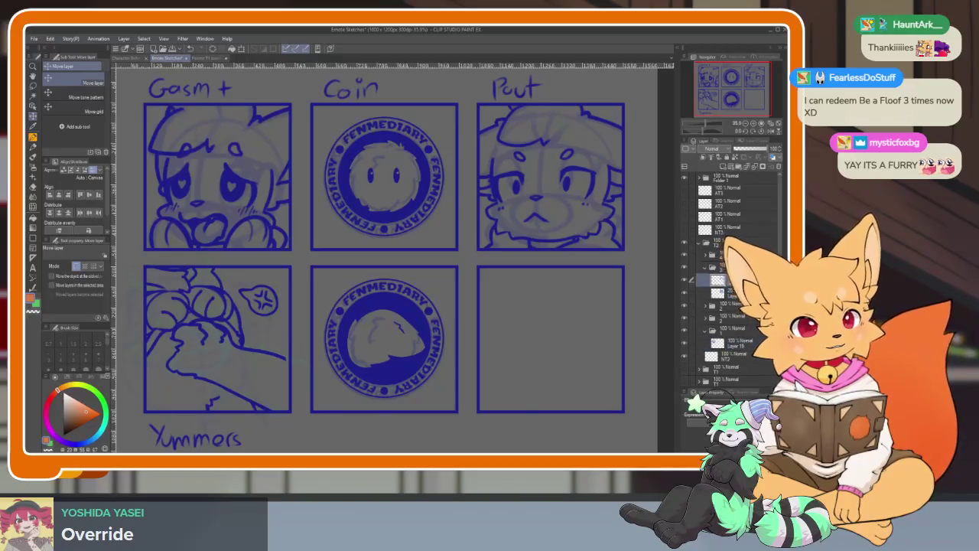
pyautogui.rightClick(739, 279)
pyautogui.click(744, 277)
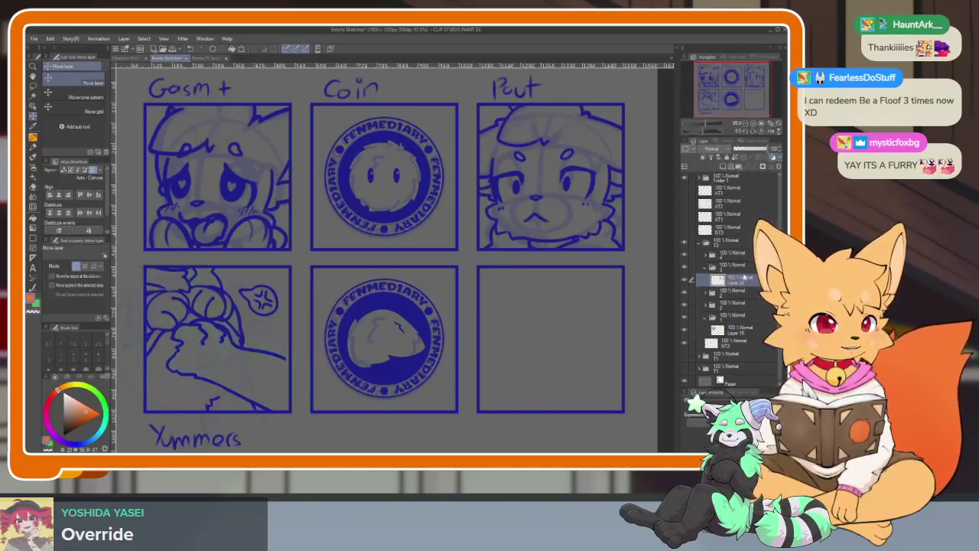
pyautogui.hotkey('ctrl', 'Tab')
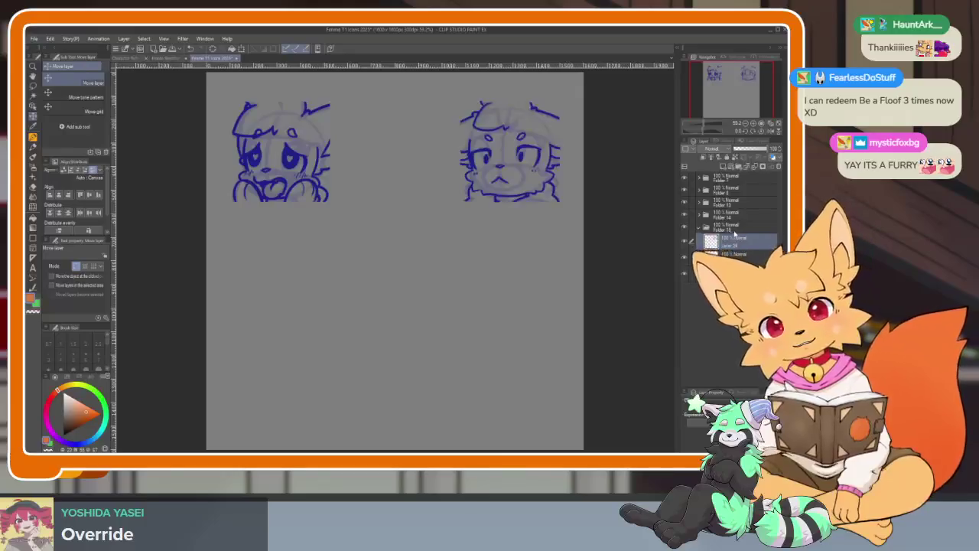
pyautogui.click(161, 59)
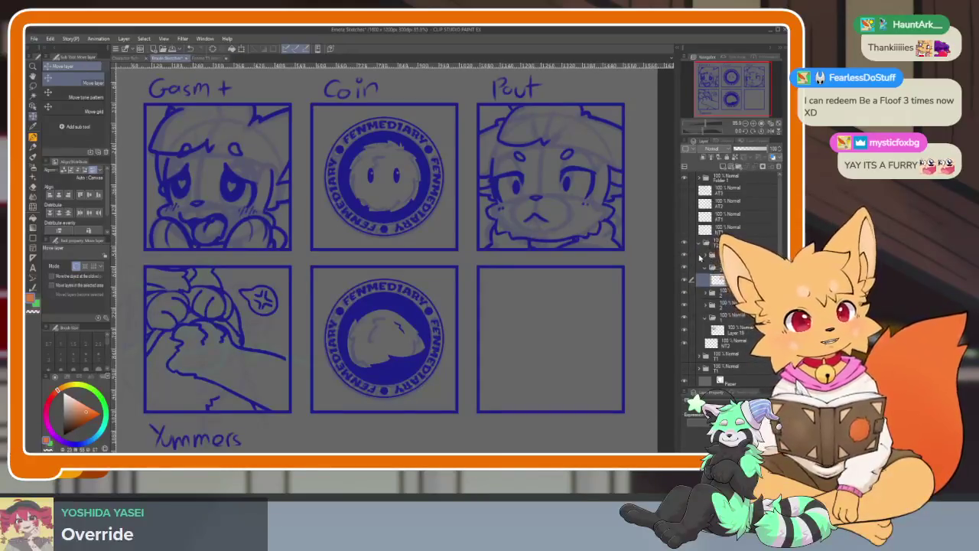
# Step: Find the Yummors sketch and merge its layers into one
pyautogui.click(685, 258)
pyautogui.click(685, 257)
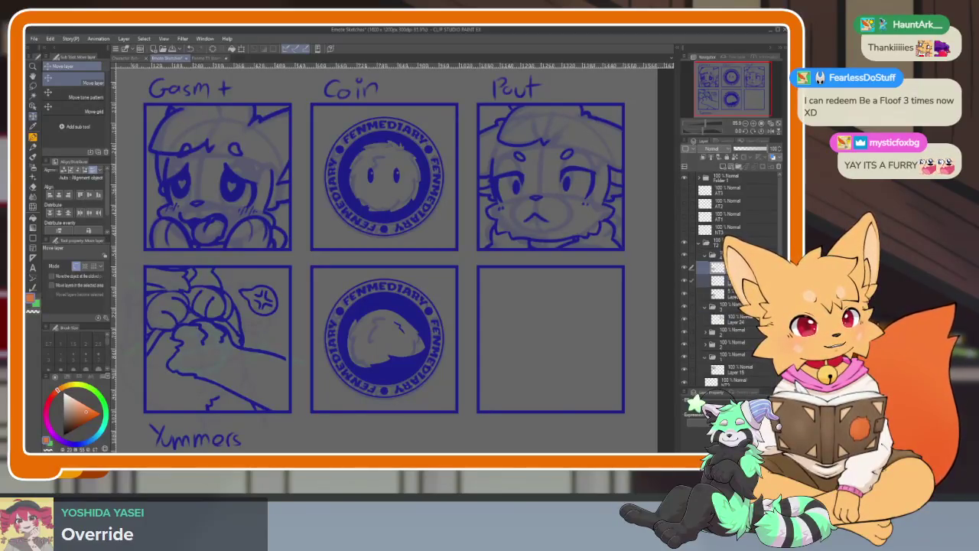
pyautogui.rightClick(706, 296)
pyautogui.click(719, 277)
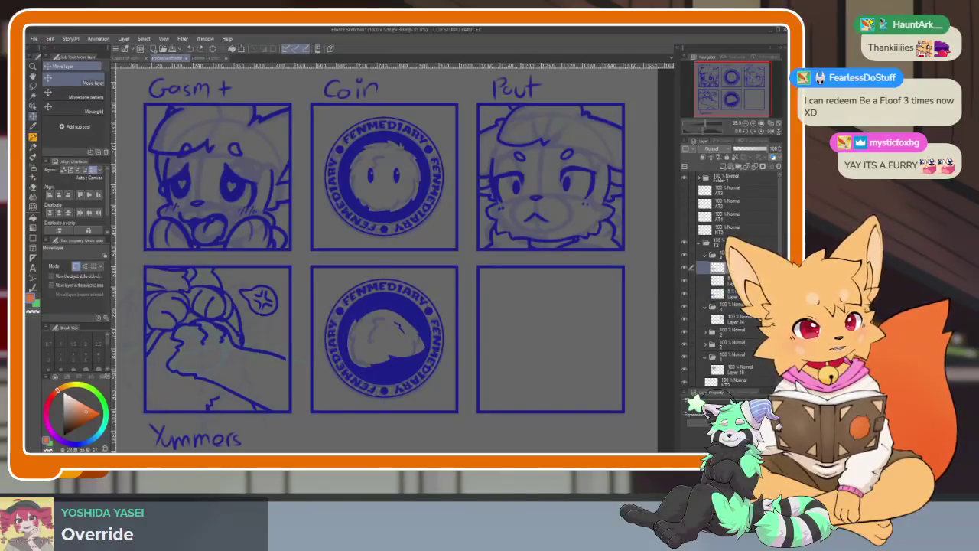
pyautogui.rightClick(708, 297)
pyautogui.click(719, 260)
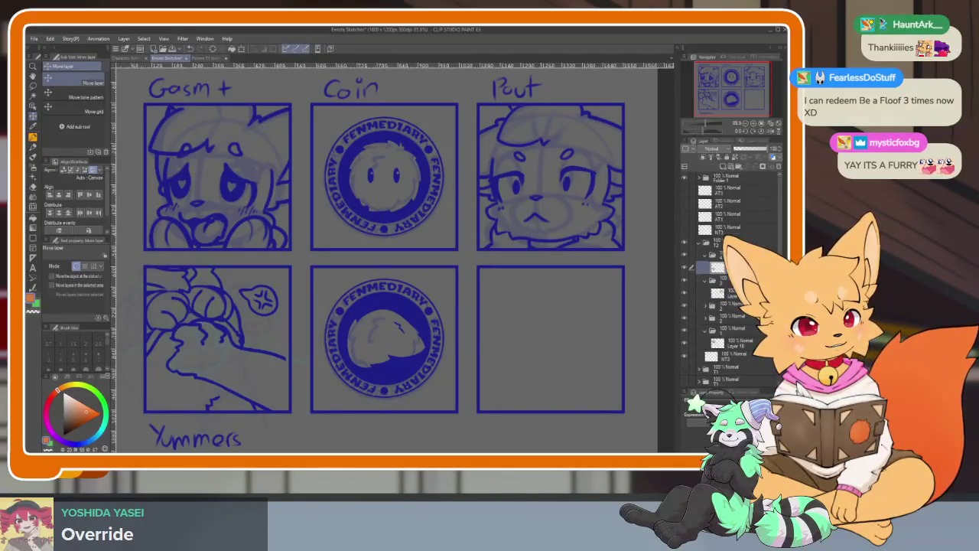
pyautogui.click(212, 59)
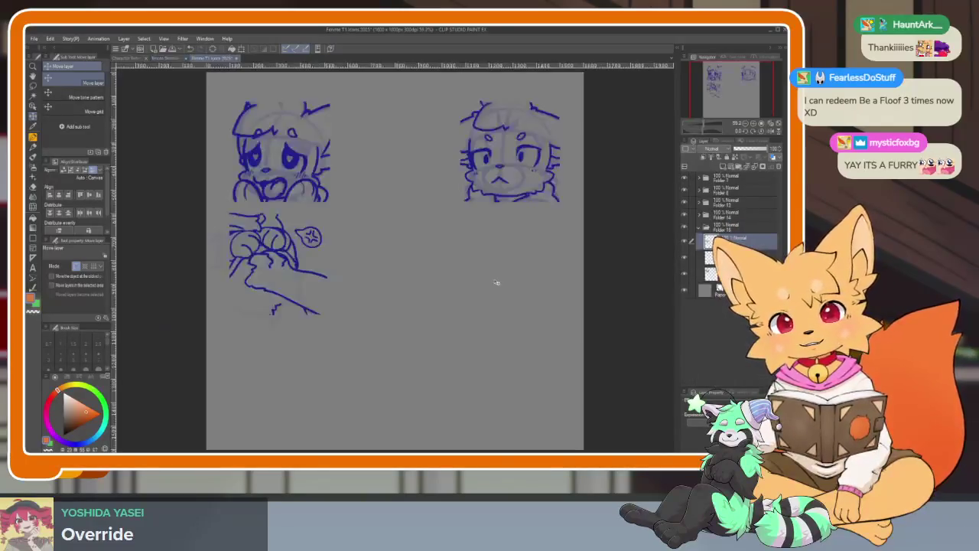
# Step: Scale the paws sketch up to nearly fill the icons canvas
pyautogui.scroll(1, 502, 338)
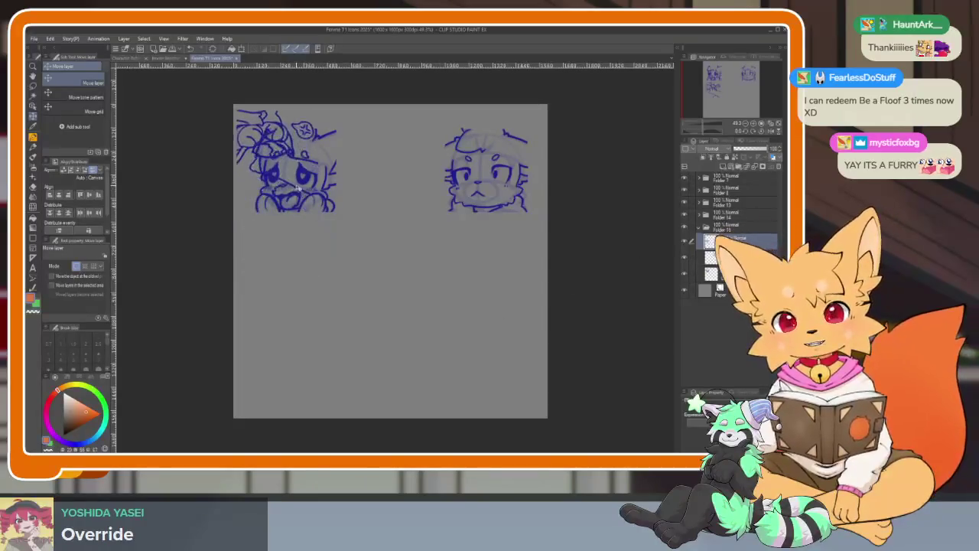
pyautogui.scroll(1, 314, 301)
pyautogui.scroll(3, 329, 305)
pyautogui.scroll(1, 349, 307)
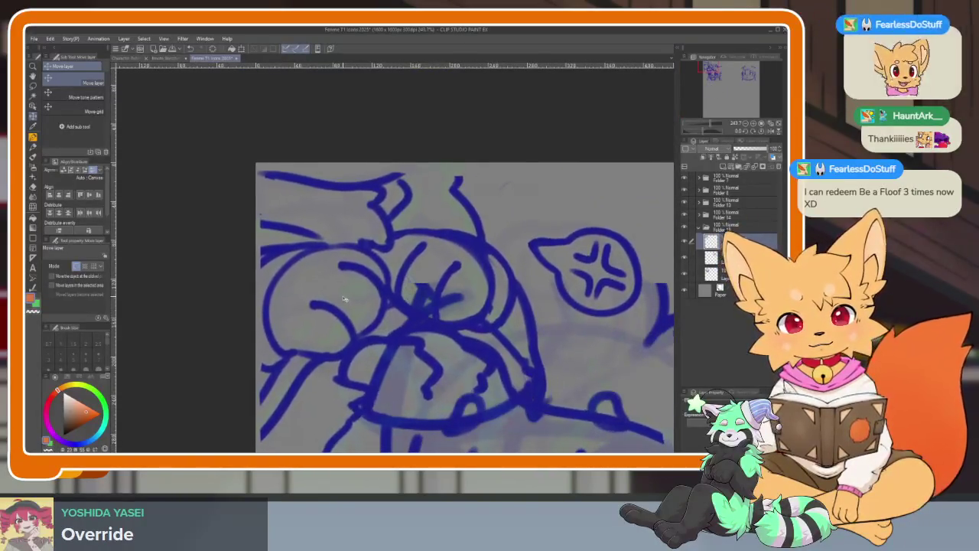
pyautogui.hotkey('ctrl', 't')
pyautogui.moveTo(367, 330); pyautogui.dragTo(364, 321)
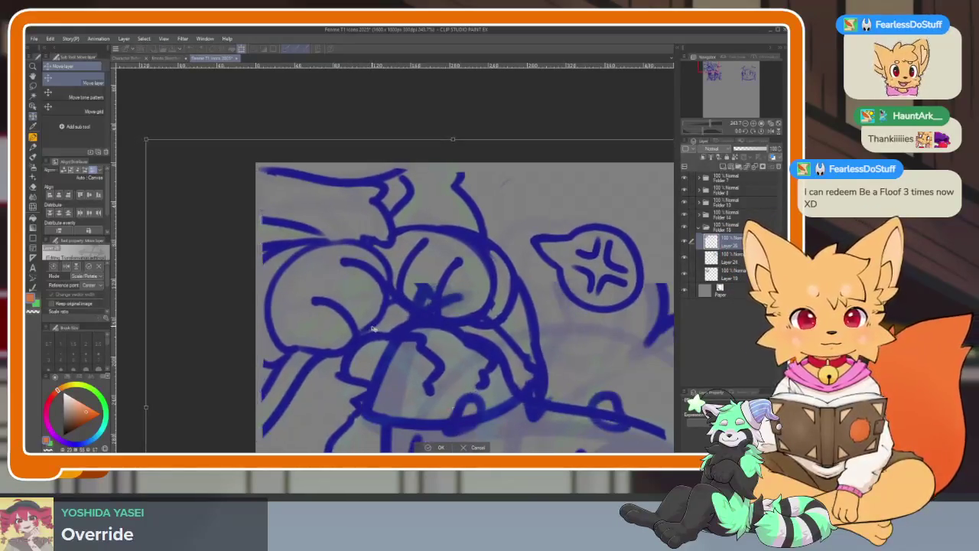
pyautogui.scroll(-2, 413, 337)
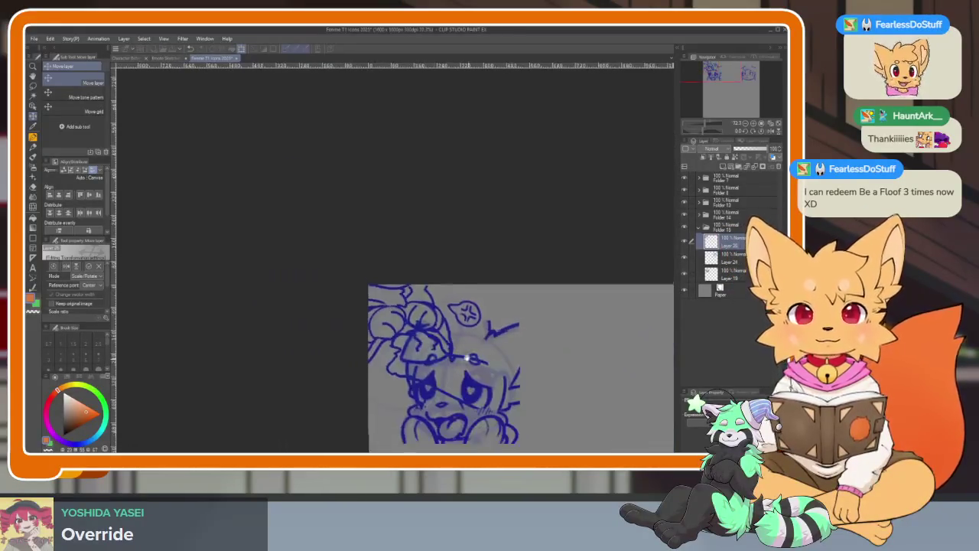
pyautogui.scroll(-2, 428, 306)
pyautogui.scroll(-1, 413, 260)
pyautogui.scroll(-1, 406, 291)
pyautogui.scroll(1, 406, 291)
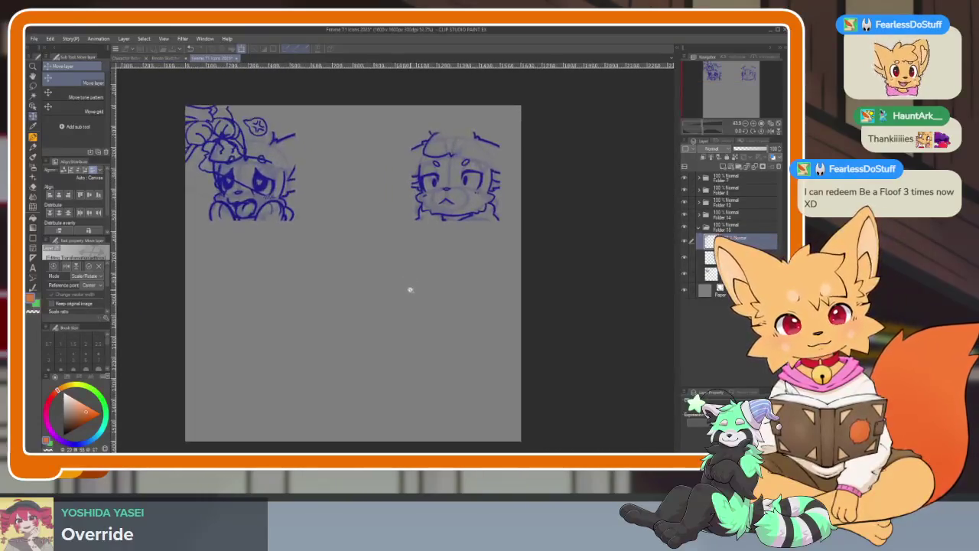
pyautogui.scroll(1, 409, 286)
pyautogui.moveTo(319, 235); pyautogui.dragTo(515, 365)
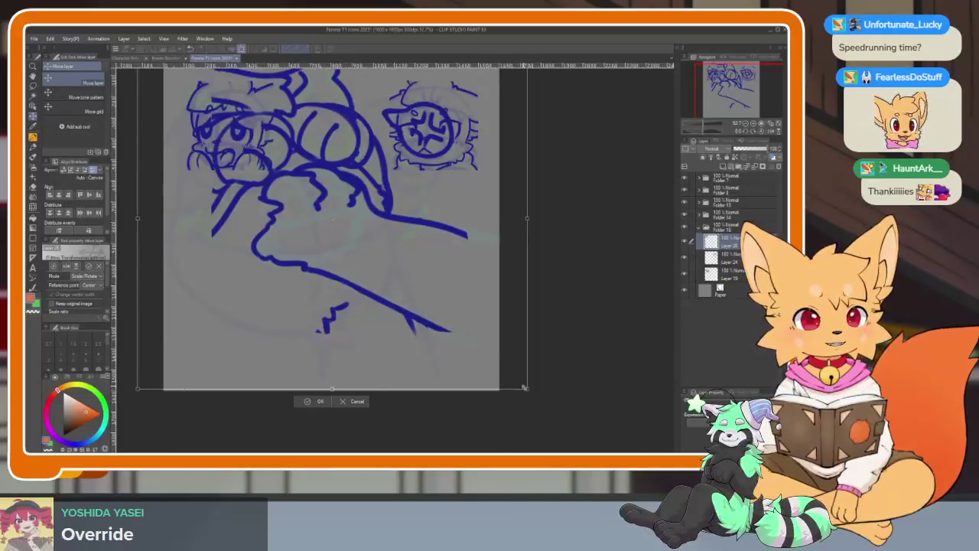
pyautogui.moveTo(529, 389); pyautogui.dragTo(604, 450)
pyautogui.press('Return')
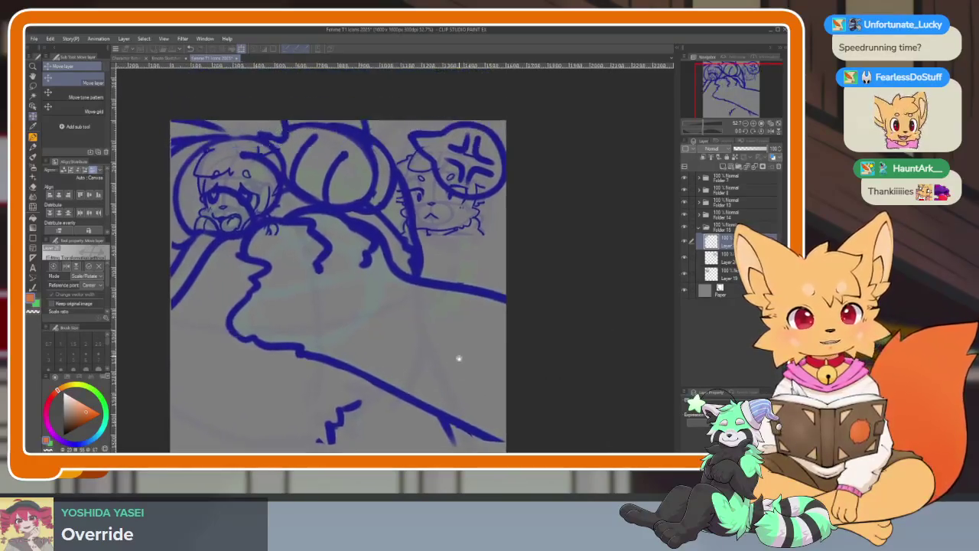
# Step: Reposition the enlarged sketch and shrink it slightly toward the upper left
pyautogui.scroll(-2, 459, 356)
pyautogui.scroll(-1, 448, 339)
pyautogui.hotkey('ctrl', 't')
pyautogui.moveTo(405, 345); pyautogui.dragTo(393, 371)
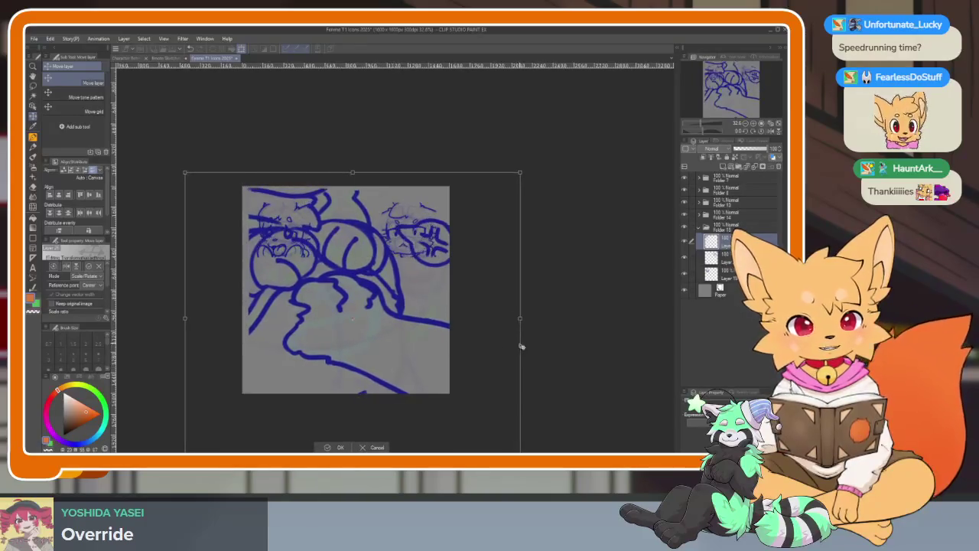
pyautogui.moveTo(383, 306)
pyautogui.mouseDown()
pyautogui.moveTo(475, 300)
pyautogui.moveTo(453, 347)
pyautogui.mouseUp()
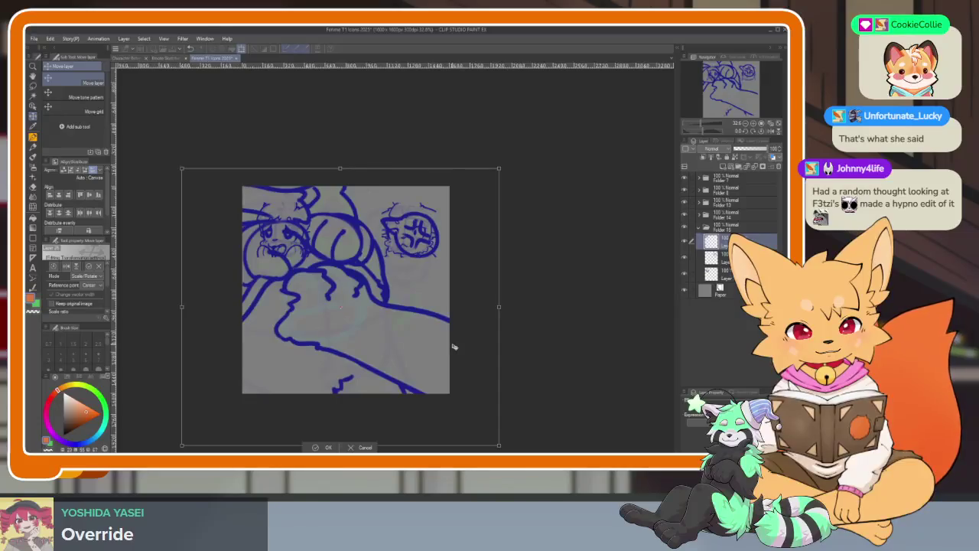
pyautogui.press('Return')
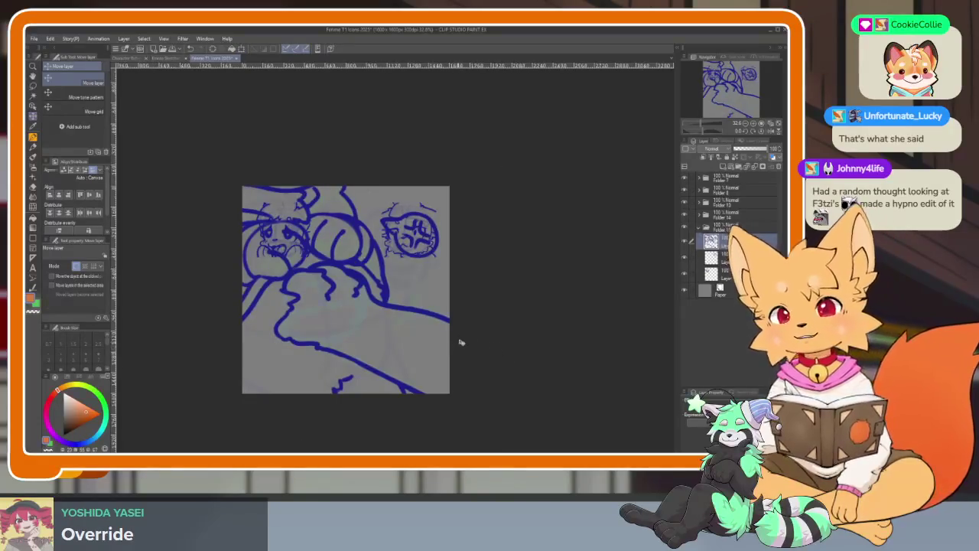
# Step: Check the enlarged paws sketch by briefly hiding and re-showing its layer
pyautogui.scroll(2, 438, 357)
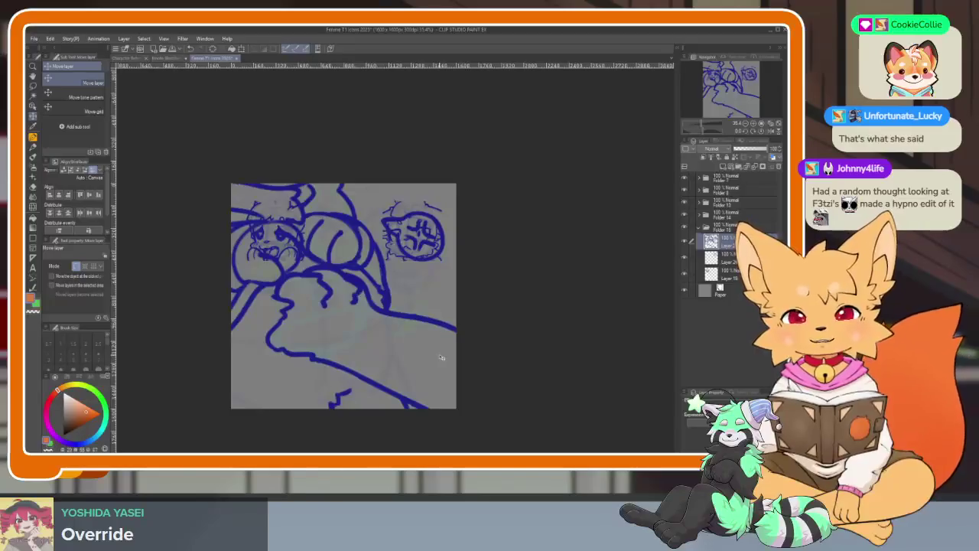
pyautogui.moveTo(449, 345); pyautogui.dragTo(459, 333)
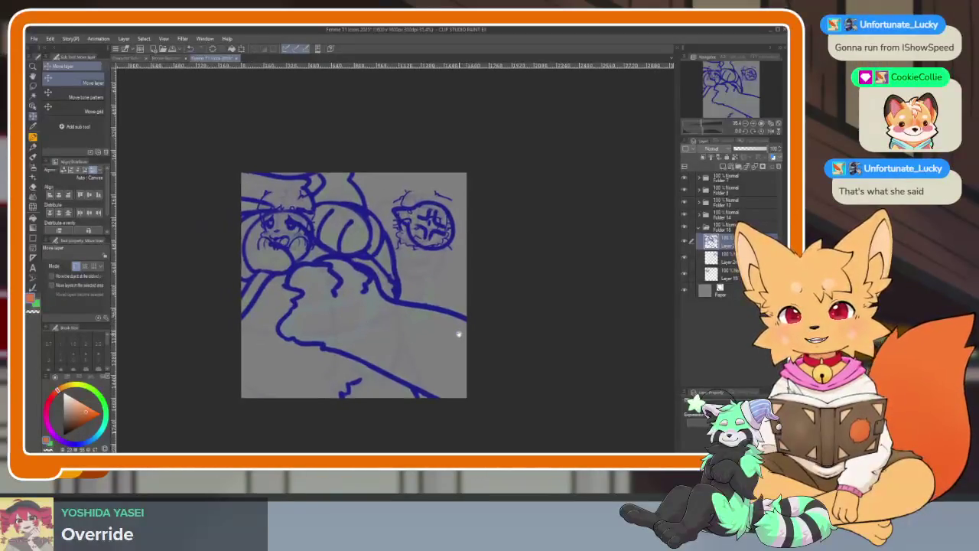
pyautogui.scroll(2, 459, 333)
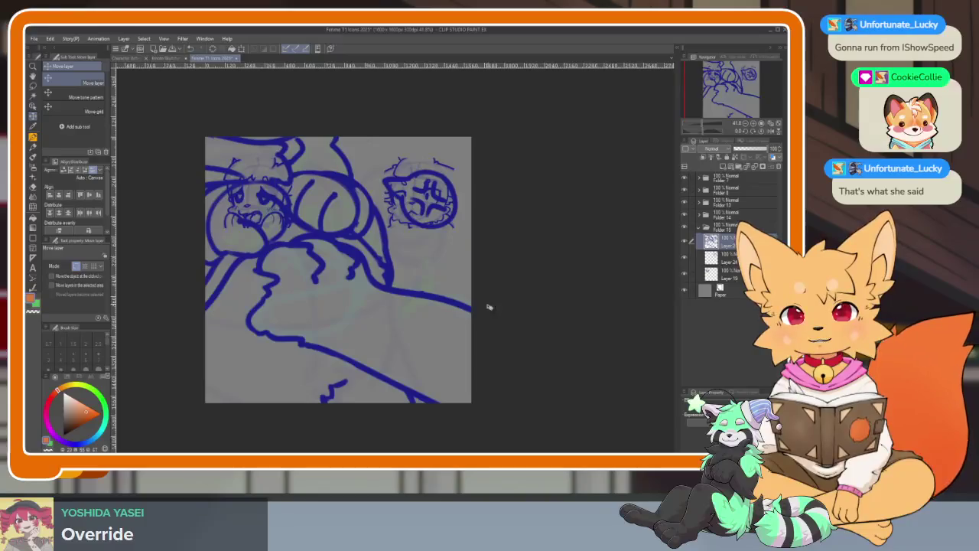
pyautogui.hscroll(-2, 462, 344)
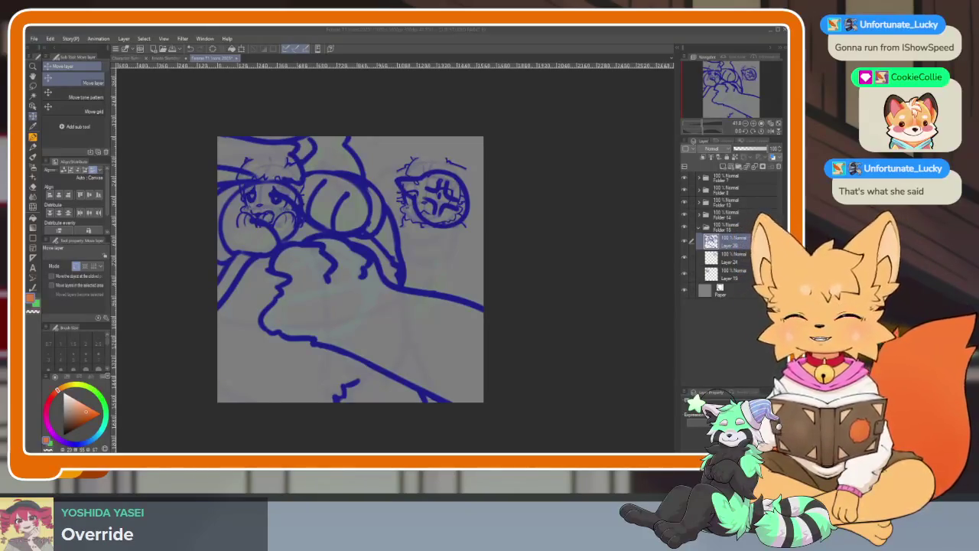
pyautogui.click(686, 241)
pyautogui.click(686, 242)
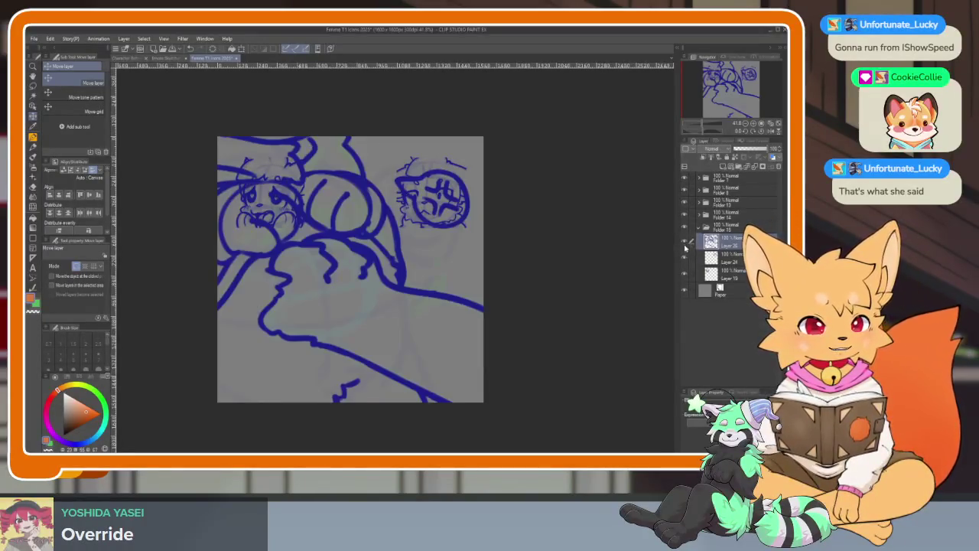
pyautogui.scroll(1, 537, 292)
pyautogui.moveTo(448, 218)
pyautogui.mouseDown()
pyautogui.moveTo(343, 264)
pyautogui.moveTo(260, 191)
pyautogui.moveTo(503, 413)
pyautogui.moveTo(551, 441)
pyautogui.moveTo(477, 355)
pyautogui.mouseUp()
# Step: Enlarge the pout face sketch to fill the canvas and nudge it into place
pyautogui.hotkey('ctrl', 't')
pyautogui.scroll(-1, 319, 199)
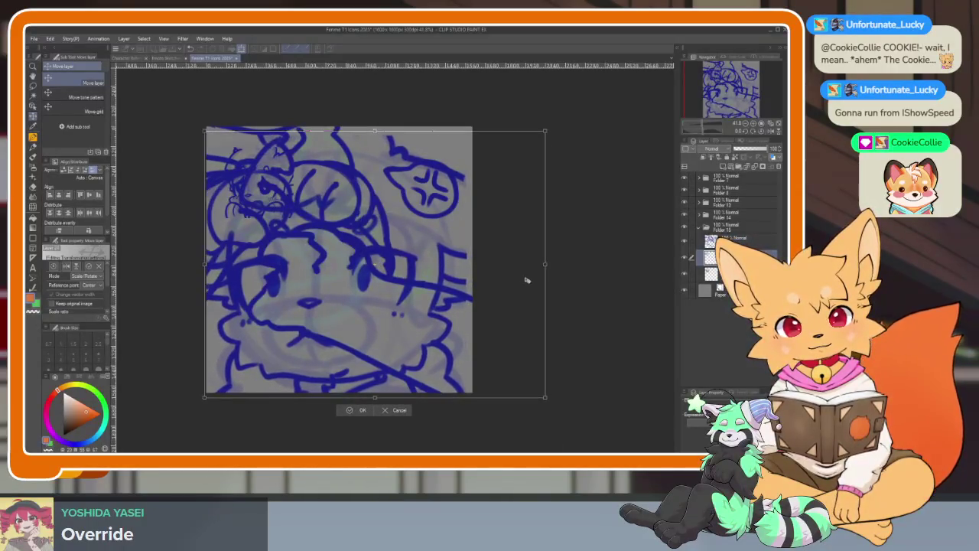
pyautogui.moveTo(544, 265); pyautogui.dragTo(557, 266)
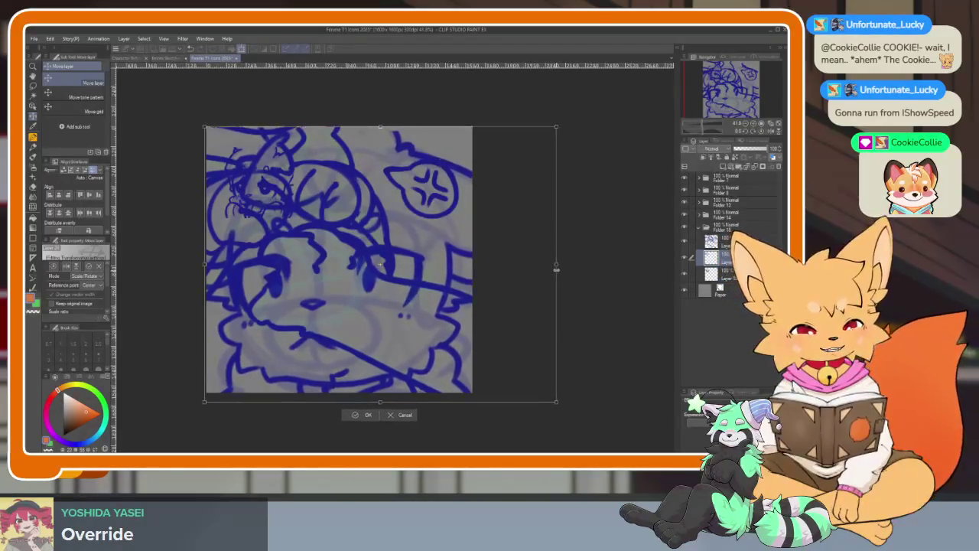
pyautogui.press('Return')
pyautogui.hotkey('ctrl', 't')
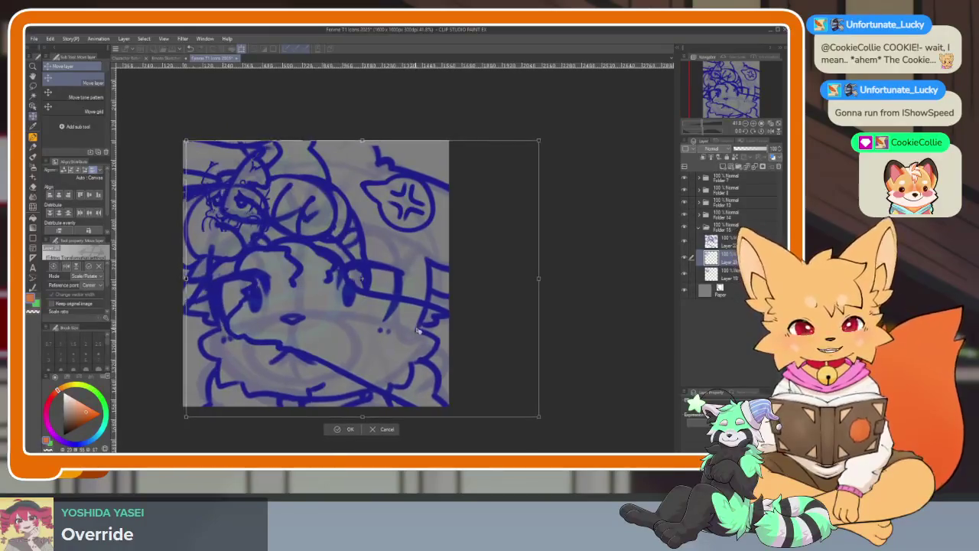
pyautogui.moveTo(414, 329); pyautogui.dragTo(413, 325)
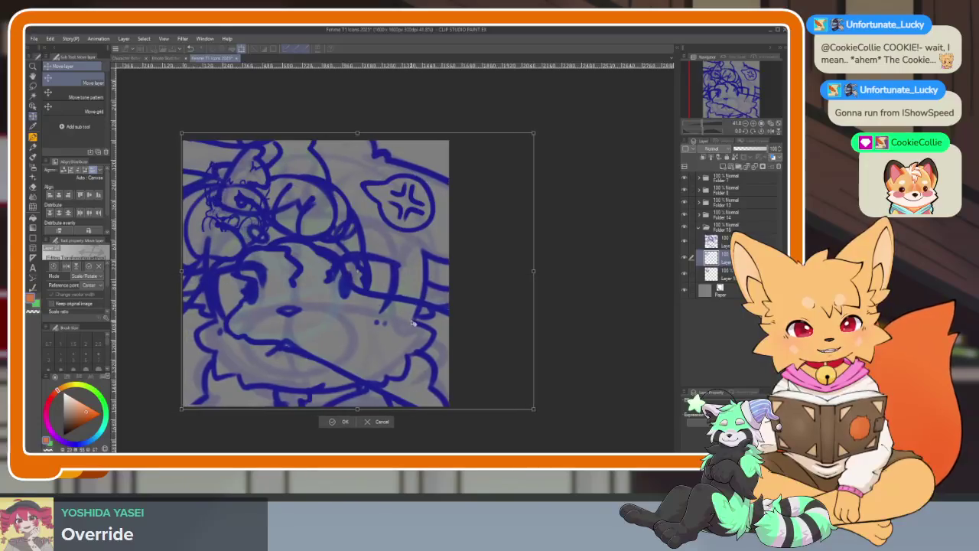
pyautogui.moveTo(414, 323); pyautogui.dragTo(411, 324)
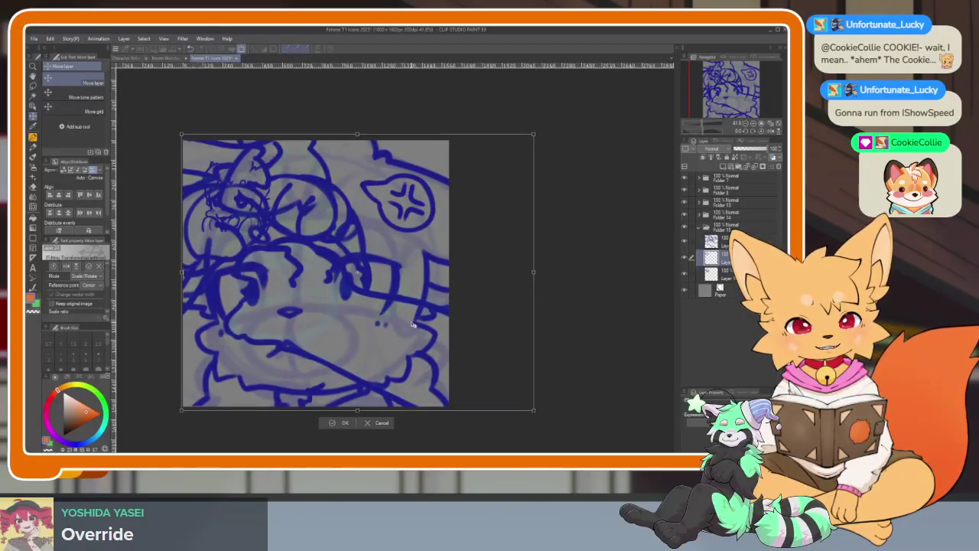
pyautogui.press('Return')
# Step: Hide the enlarged paws and pout layers and select Layer 19 with the teary face
pyautogui.scroll(-1, 468, 338)
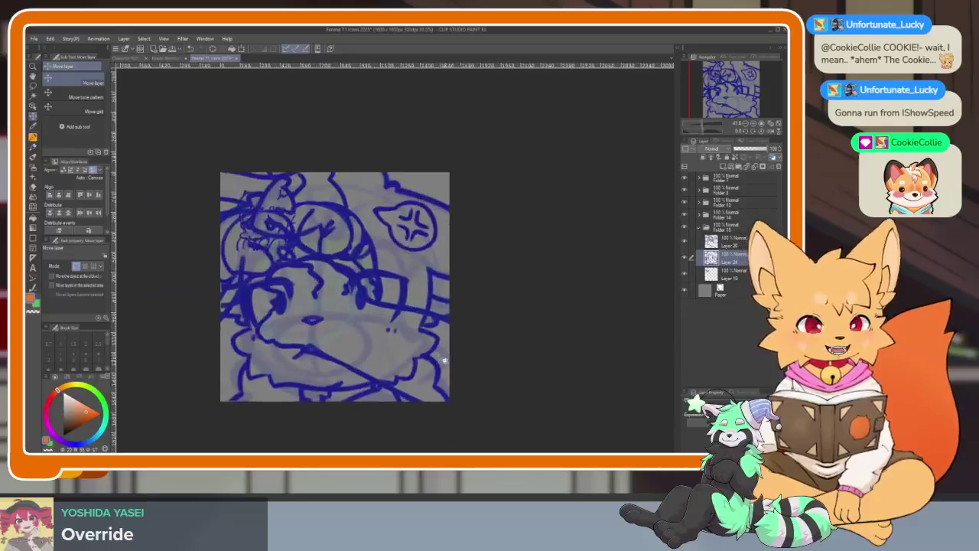
pyautogui.click(685, 257)
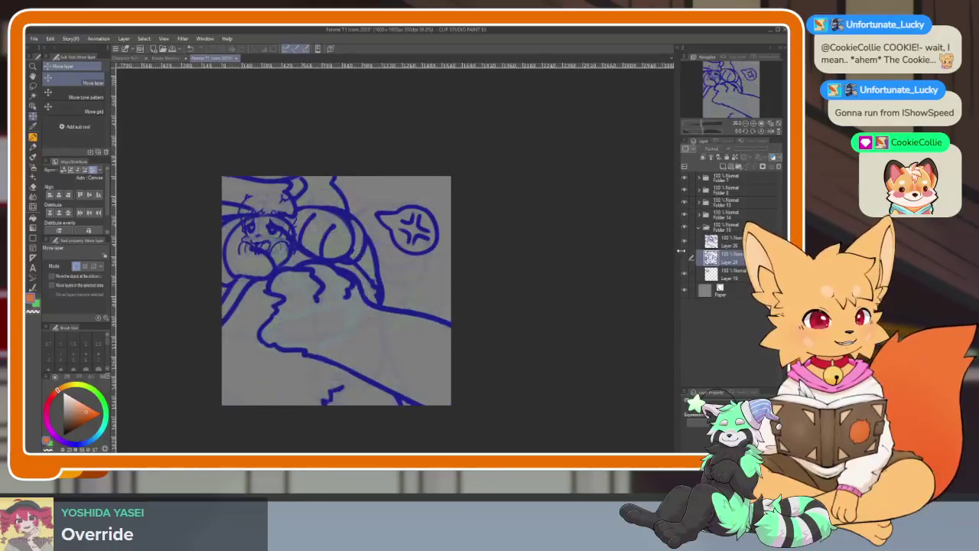
pyautogui.click(685, 240)
pyautogui.click(731, 273)
pyautogui.moveTo(396, 339); pyautogui.dragTo(387, 342)
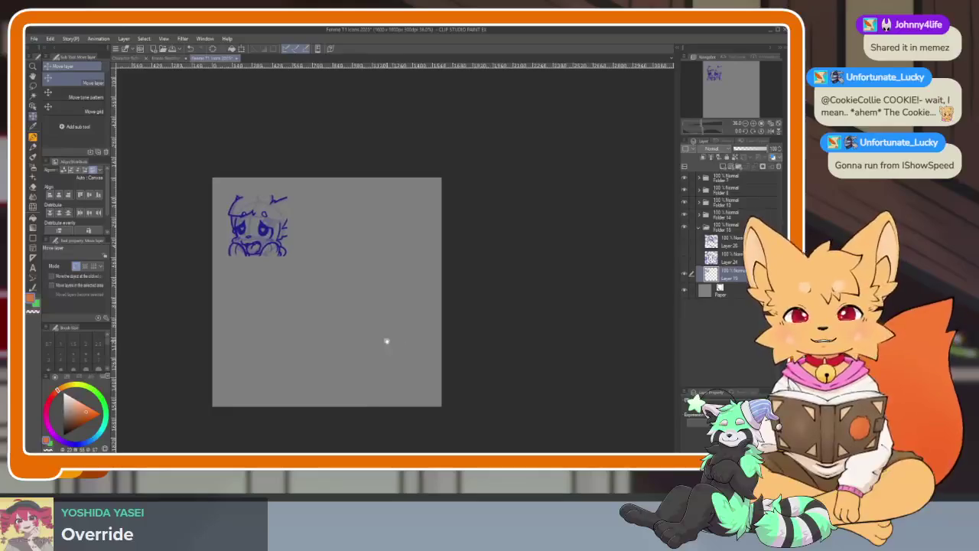
# Step: Scale and move the teary face sketch until it fills the canvas, cropped at the edges
pyautogui.hotkey('ctrl', 't')
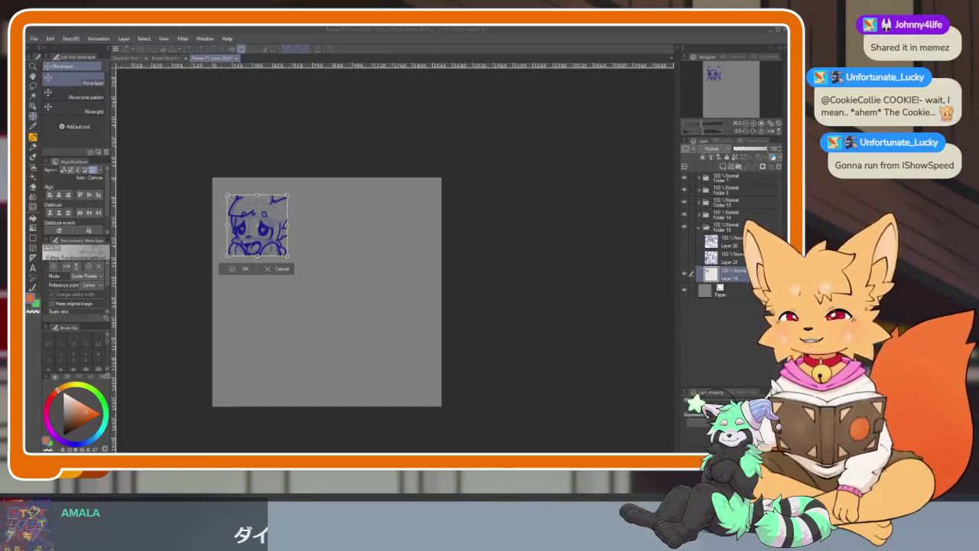
pyautogui.moveTo(288, 256); pyautogui.dragTo(366, 335)
pyautogui.moveTo(257, 225)
pyautogui.mouseDown()
pyautogui.moveTo(436, 297)
pyautogui.moveTo(416, 293)
pyautogui.moveTo(423, 317)
pyautogui.mouseUp()
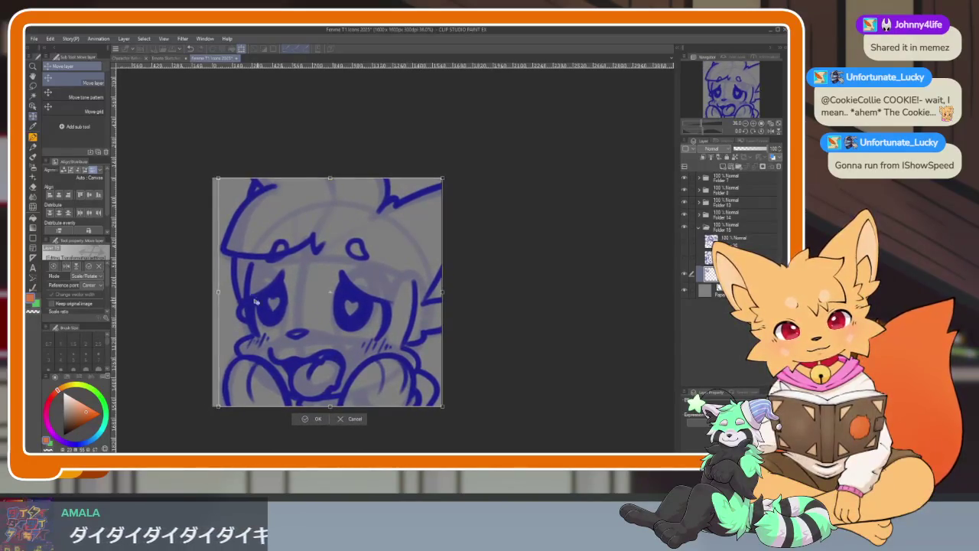
pyautogui.moveTo(421, 262)
pyautogui.mouseDown()
pyautogui.moveTo(414, 296)
pyautogui.moveTo(419, 288)
pyautogui.mouseUp()
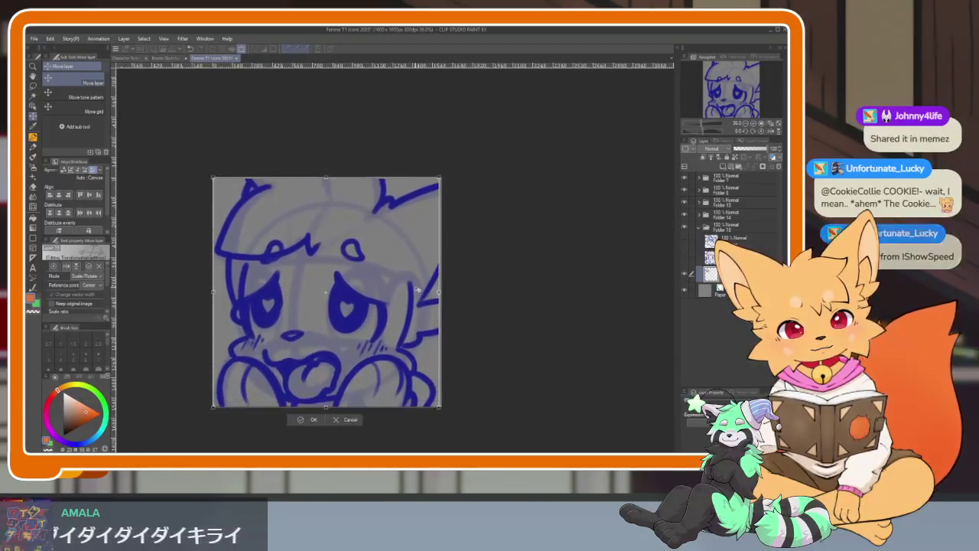
pyautogui.press('Return')
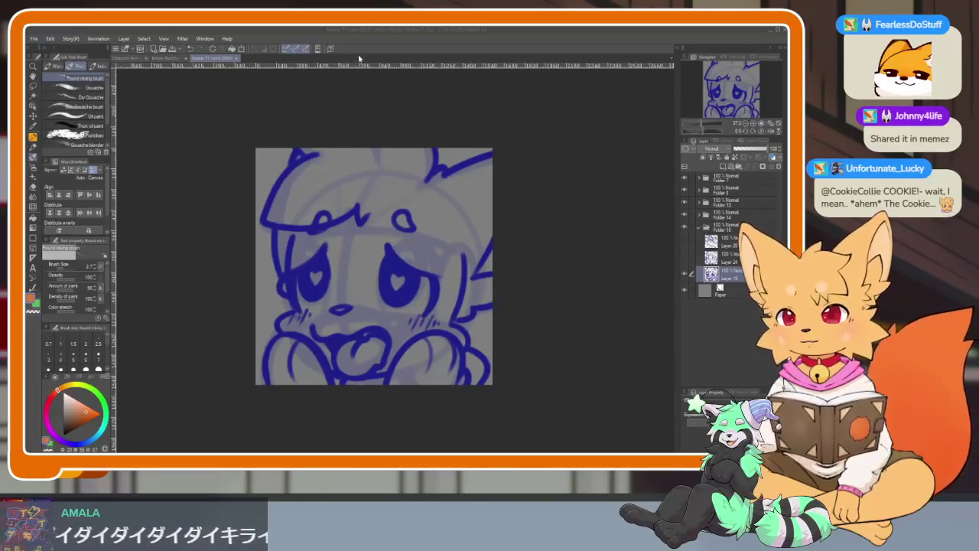
# Step: Fade the sketch folder to about 15% opacity, keeping the scribble layer hidden
pyautogui.click(394, 29)
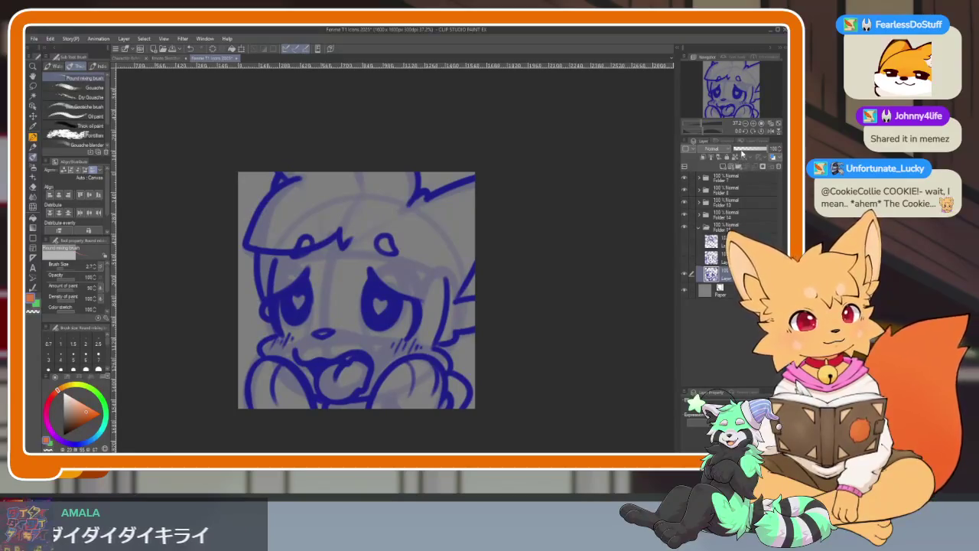
pyautogui.click(727, 228)
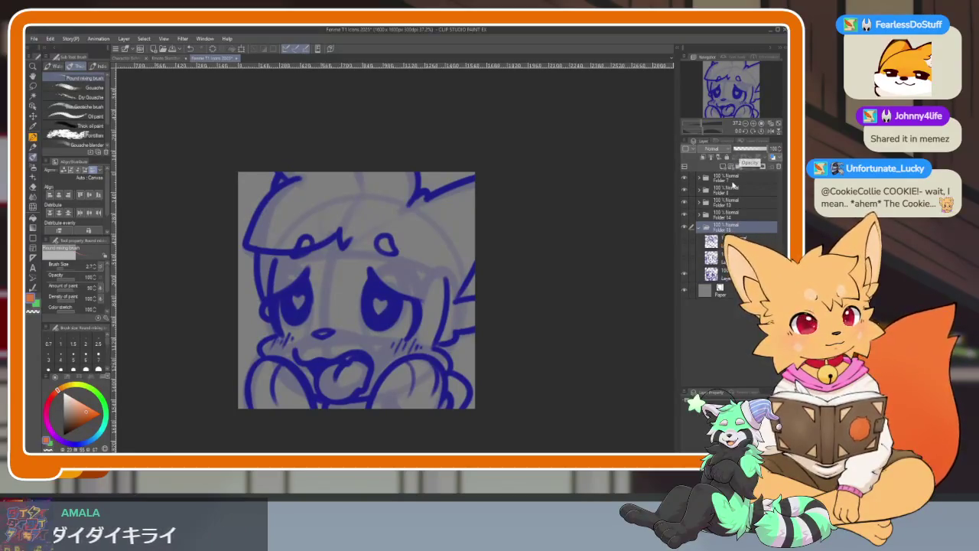
pyautogui.click(685, 258)
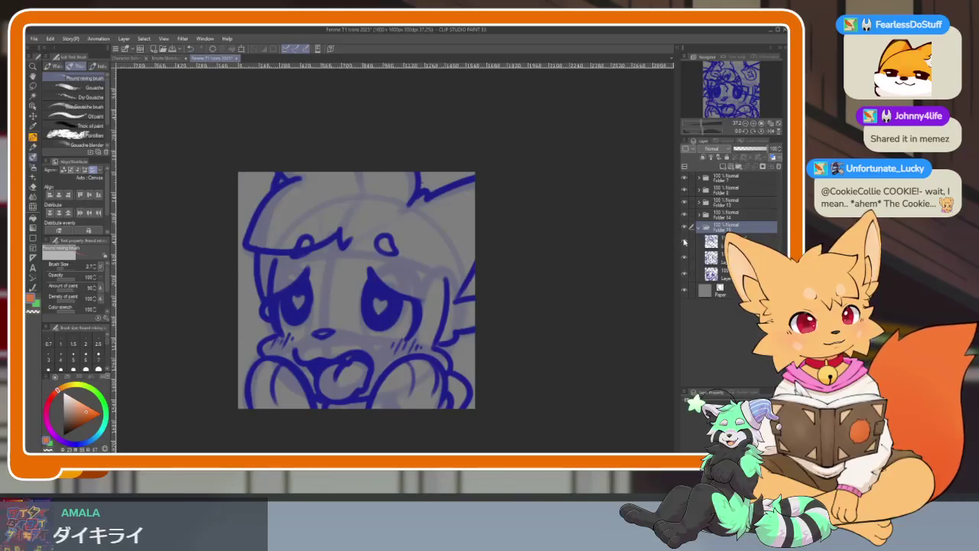
pyautogui.scroll(-2, 467, 336)
pyautogui.scroll(1, 539, 255)
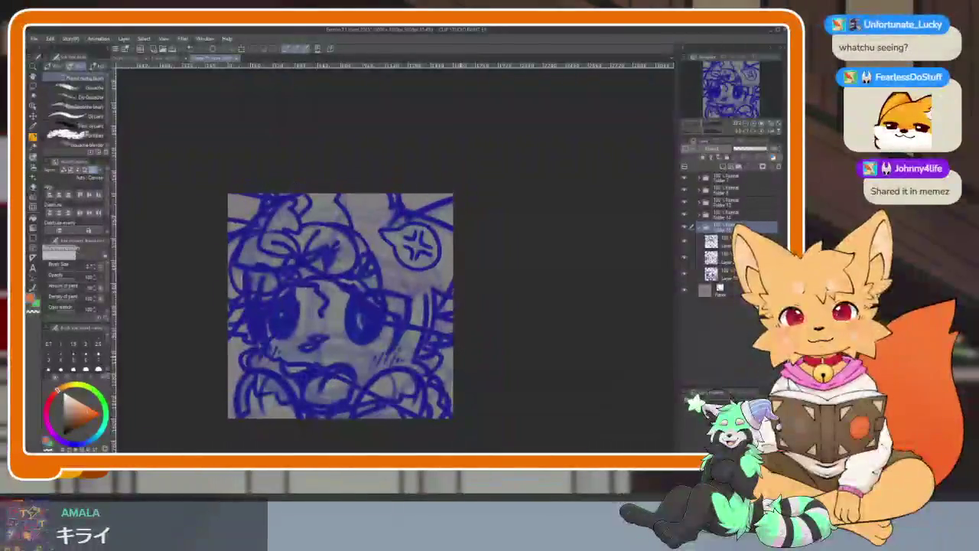
pyautogui.click(687, 258)
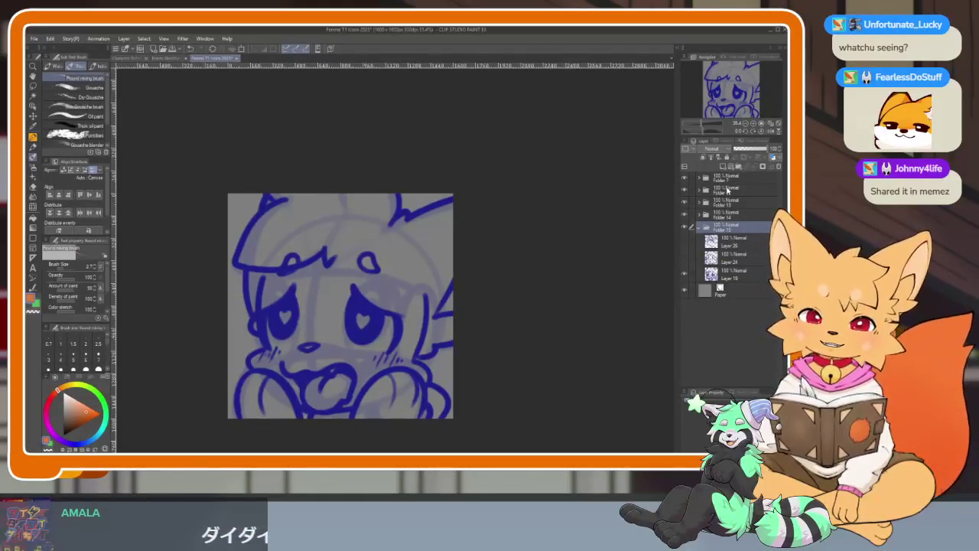
pyautogui.moveTo(772, 149); pyautogui.dragTo(739, 149)
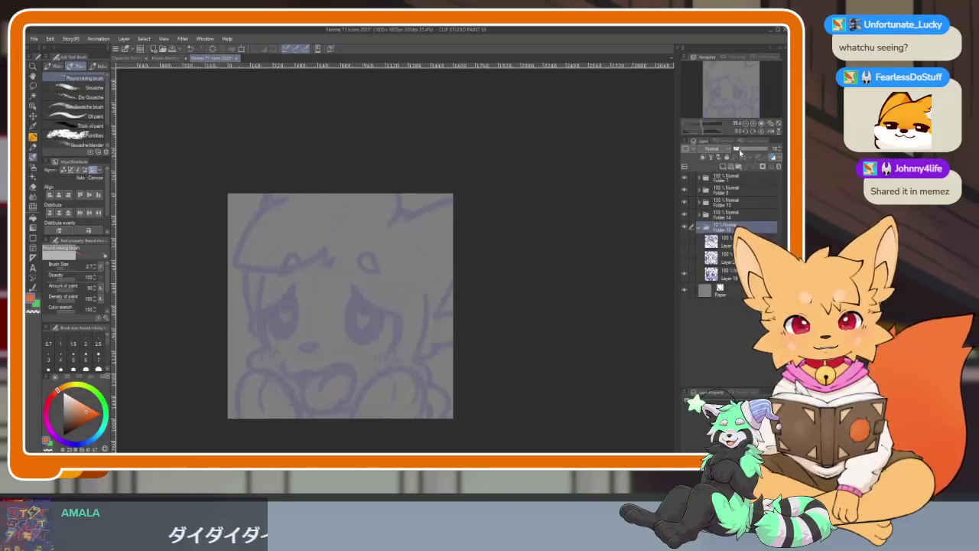
# Step: Collapse the sketch folder and add a new folder with an empty raster layer for lineart
pyautogui.scroll(2, 778, 154)
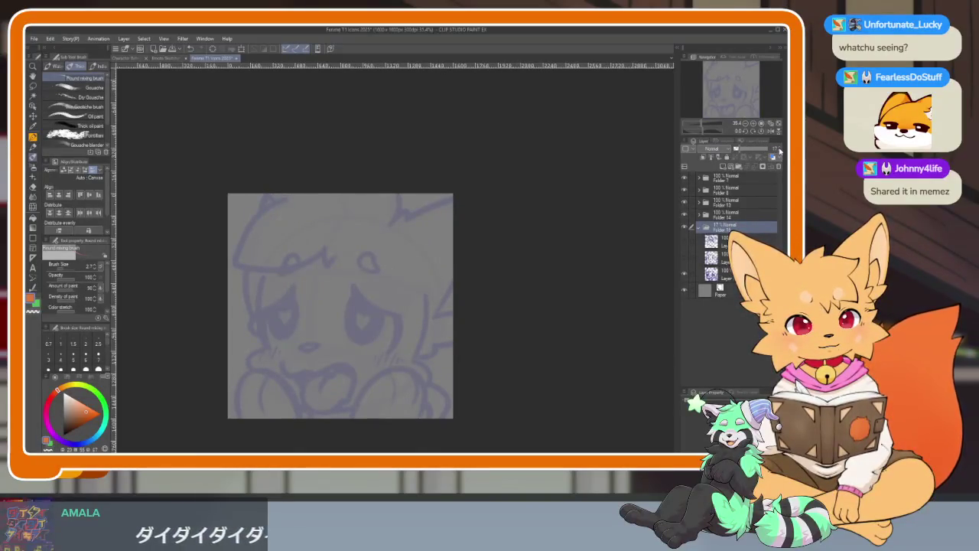
pyautogui.scroll(-2, 777, 155)
pyautogui.click(698, 227)
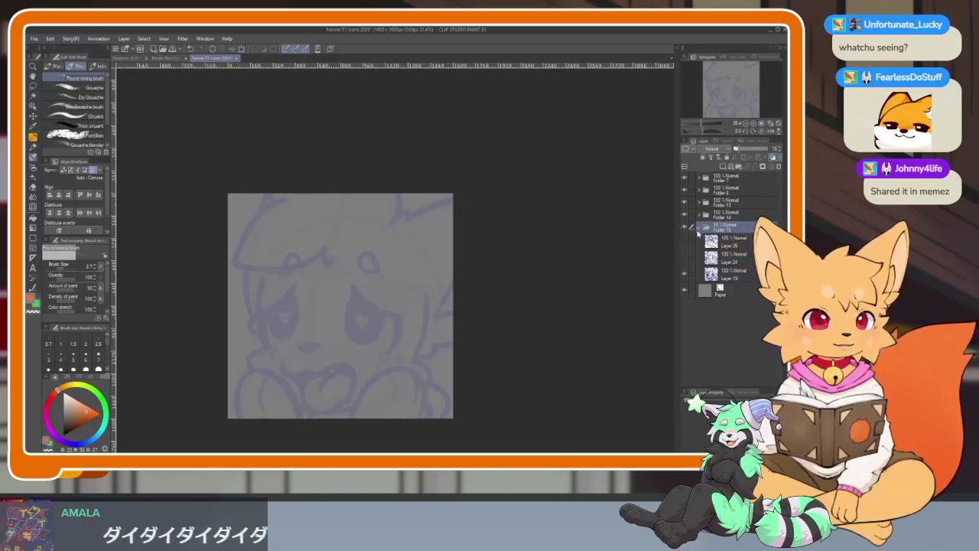
pyautogui.click(738, 167)
pyautogui.click(724, 168)
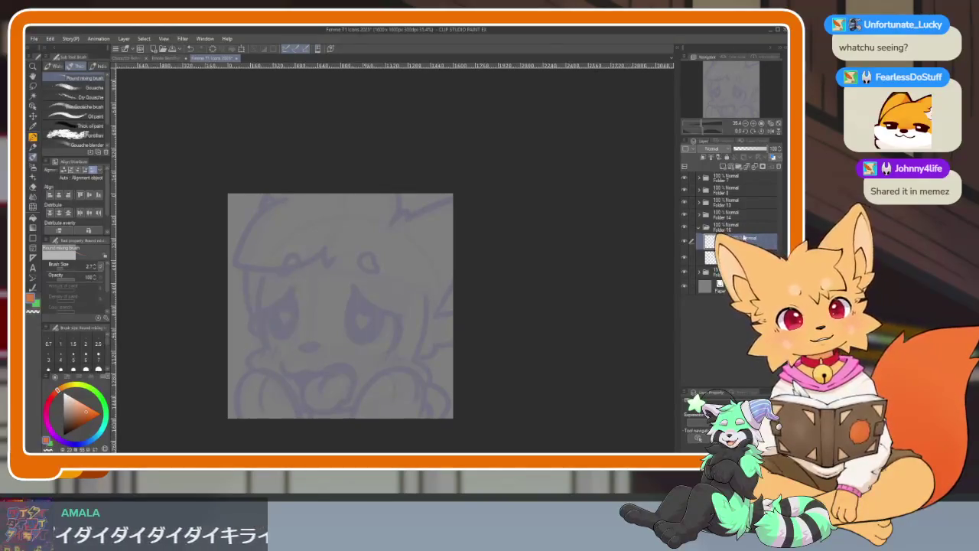
# Step: Switch to the Lineart G-Pen with dark blue ink and hide the side palettes
pyautogui.press('p')
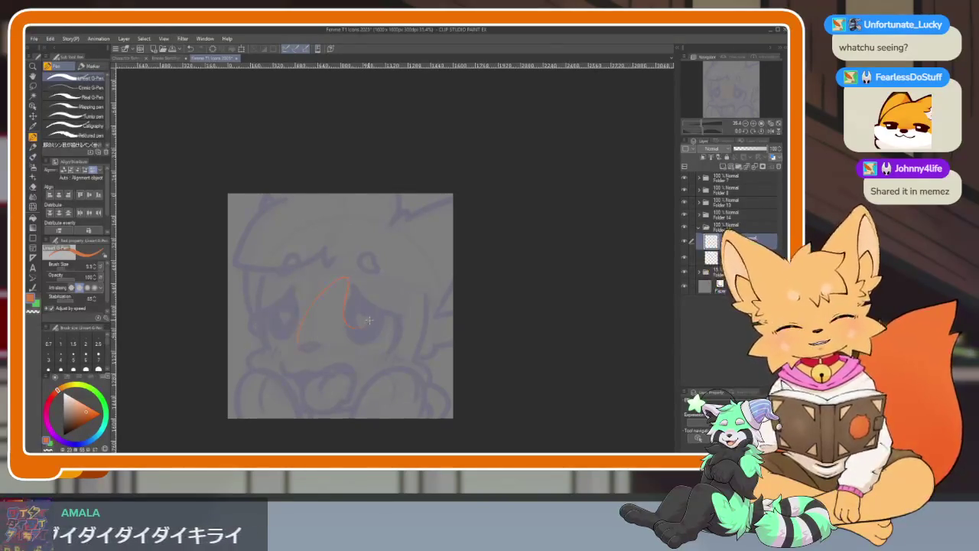
pyautogui.scroll(-1, 108, 345)
pyautogui.scroll(-2, 108, 345)
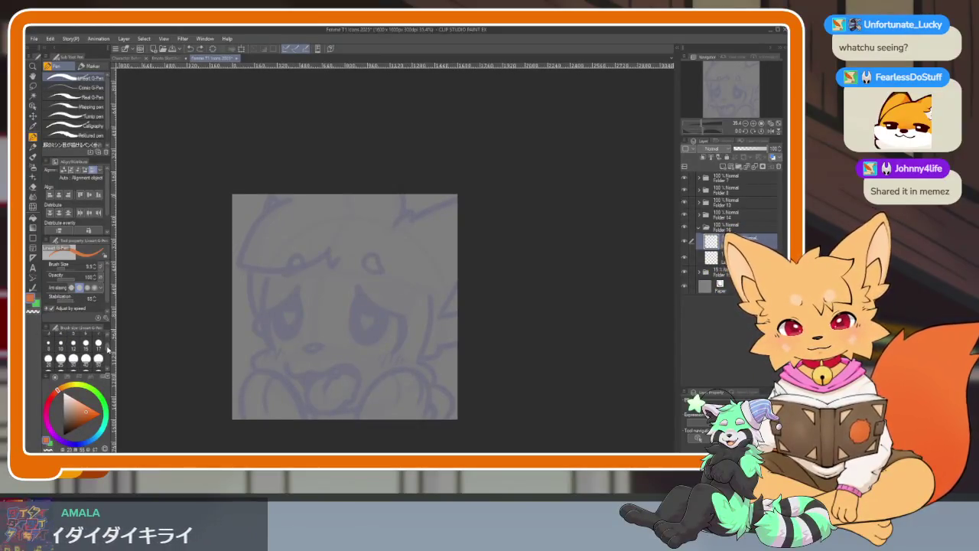
pyautogui.click(67, 377)
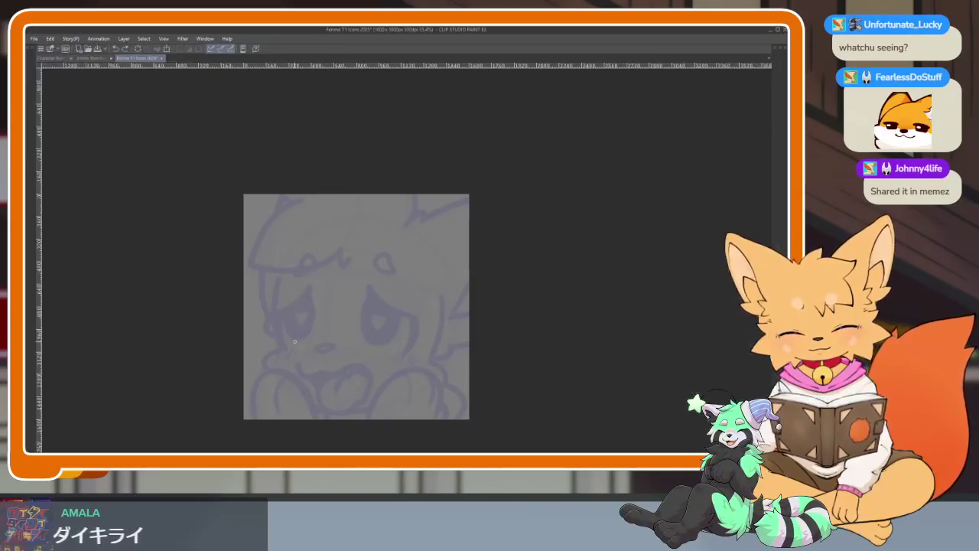
pyautogui.click(89, 395)
pyautogui.press('Tab')
# Step: Try several trial blue strokes over the sketch, undoing each one
pyautogui.moveTo(356, 368)
pyautogui.mouseDown()
pyautogui.moveTo(406, 238)
pyautogui.moveTo(422, 306)
pyautogui.mouseUp()
pyautogui.hotkey('ctrl', 'z')
pyautogui.press('Tab')
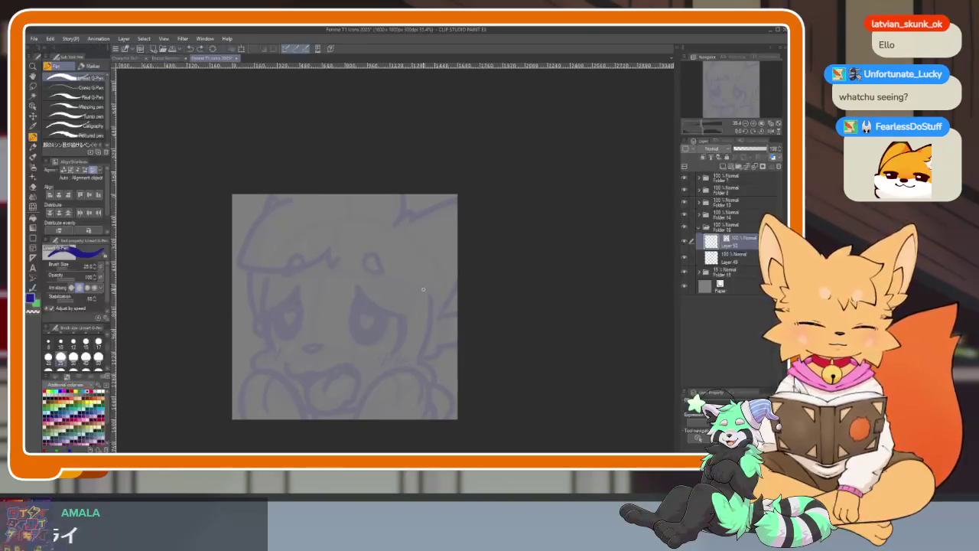
pyautogui.press('Tab')
pyautogui.moveTo(355, 339); pyautogui.dragTo(429, 354)
pyautogui.hotkey('ctrl', 'z')
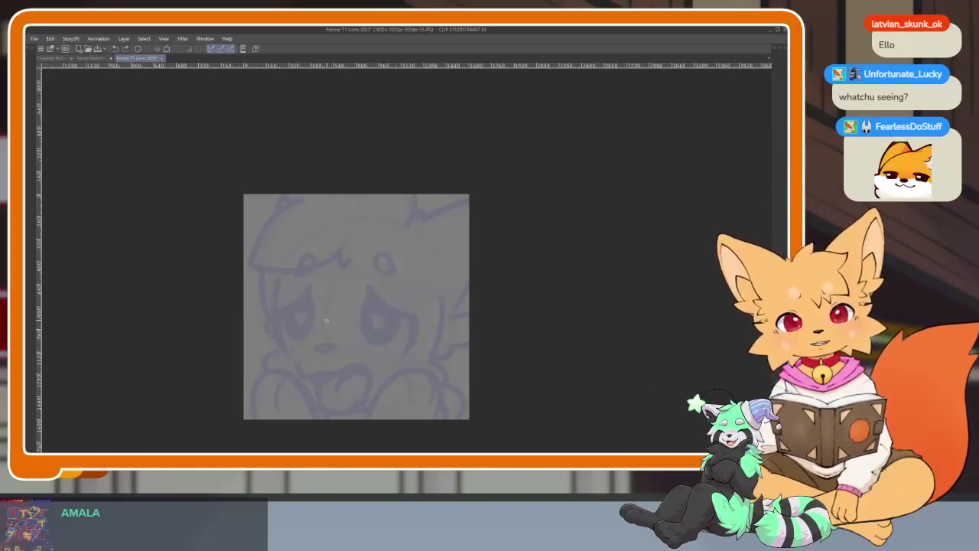
pyautogui.scroll(3, 320, 343)
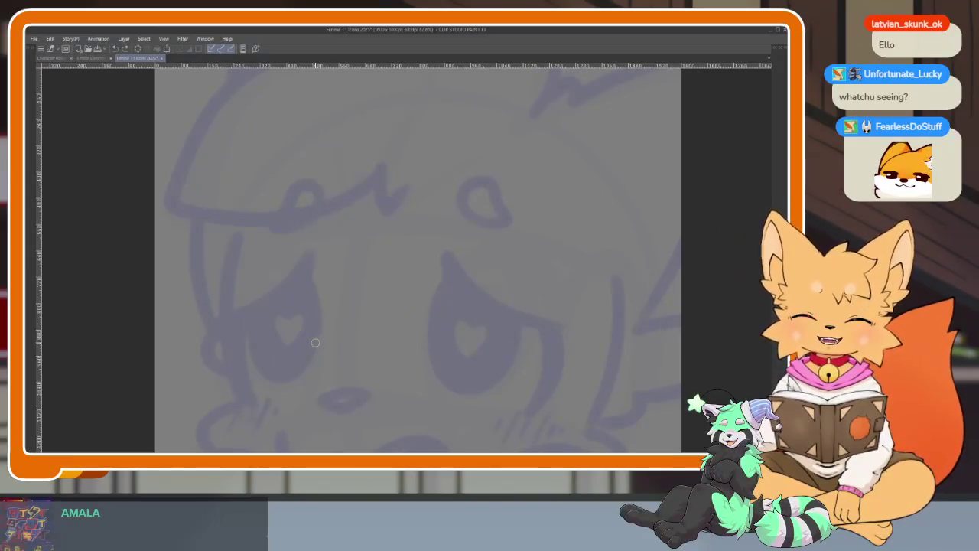
pyautogui.moveTo(267, 302); pyautogui.dragTo(254, 278)
pyautogui.hotkey('ctrl', 'z')
pyautogui.press('Tab')
pyautogui.press('Tab')
pyautogui.scroll(2, 288, 216)
# Step: Ink the left side of the face outline in dark blue
pyautogui.moveTo(255, 127)
pyautogui.mouseDown()
pyautogui.moveTo(240, 263)
pyautogui.moveTo(263, 339)
pyautogui.moveTo(229, 350)
pyautogui.moveTo(208, 383)
pyautogui.mouseUp()
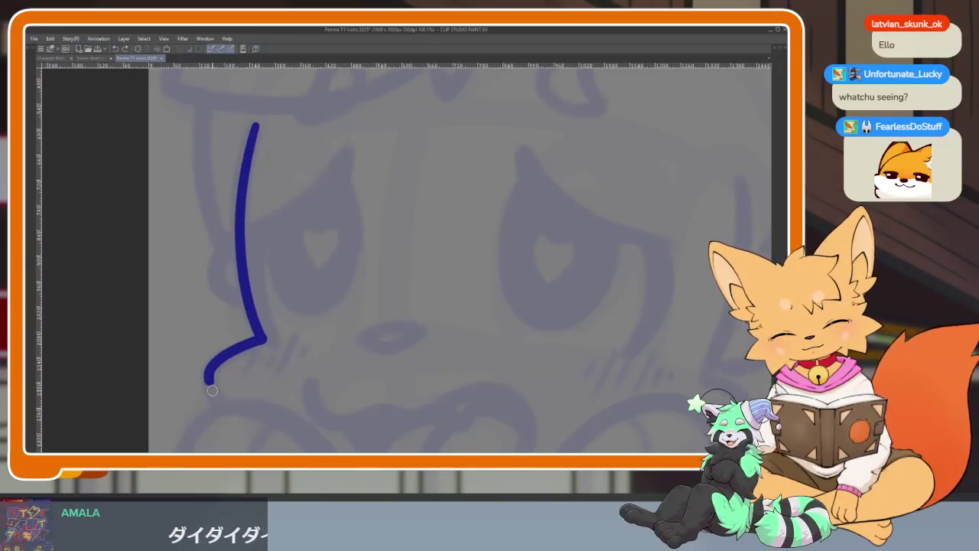
pyautogui.scroll(-5, 531, 312)
pyautogui.scroll(3, 494, 350)
pyautogui.scroll(2, 512, 349)
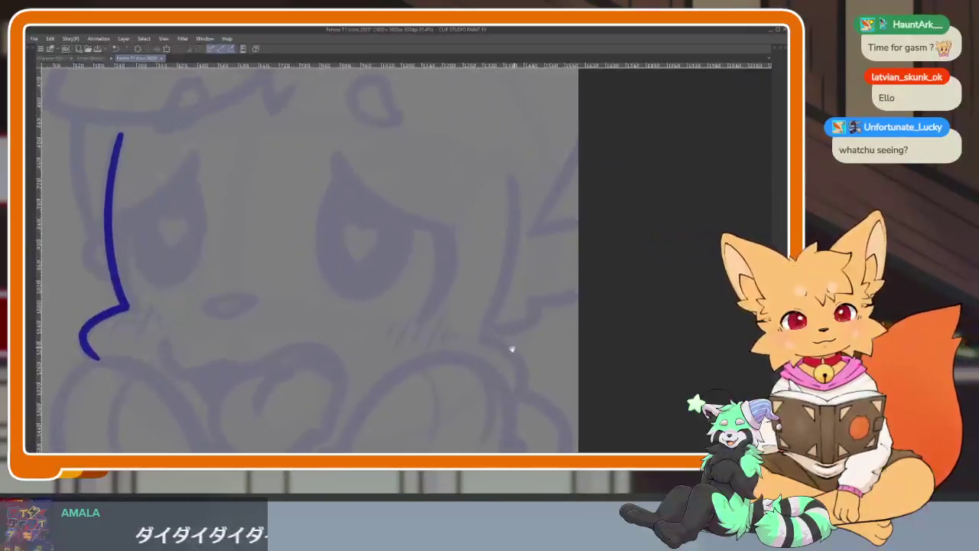
pyautogui.scroll(2, 501, 354)
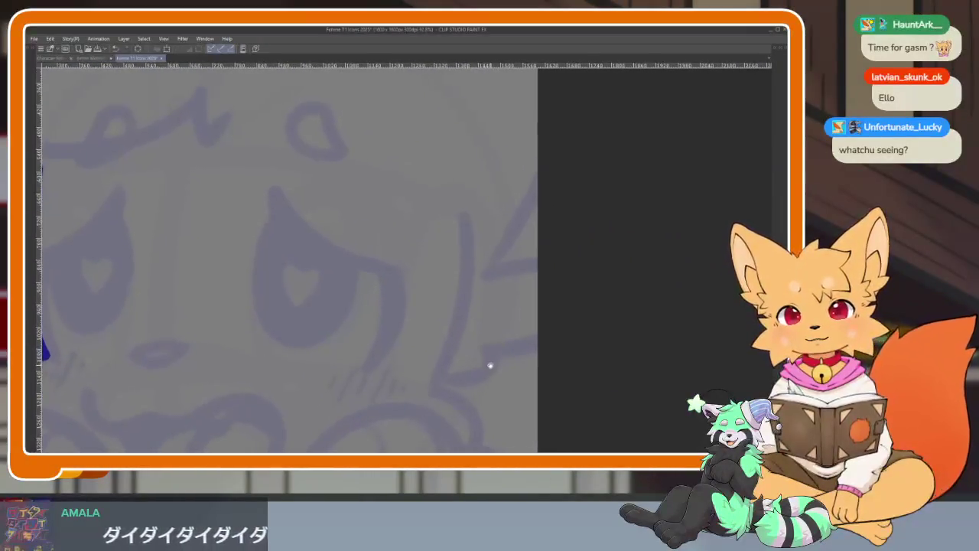
pyautogui.scroll(2, 455, 291)
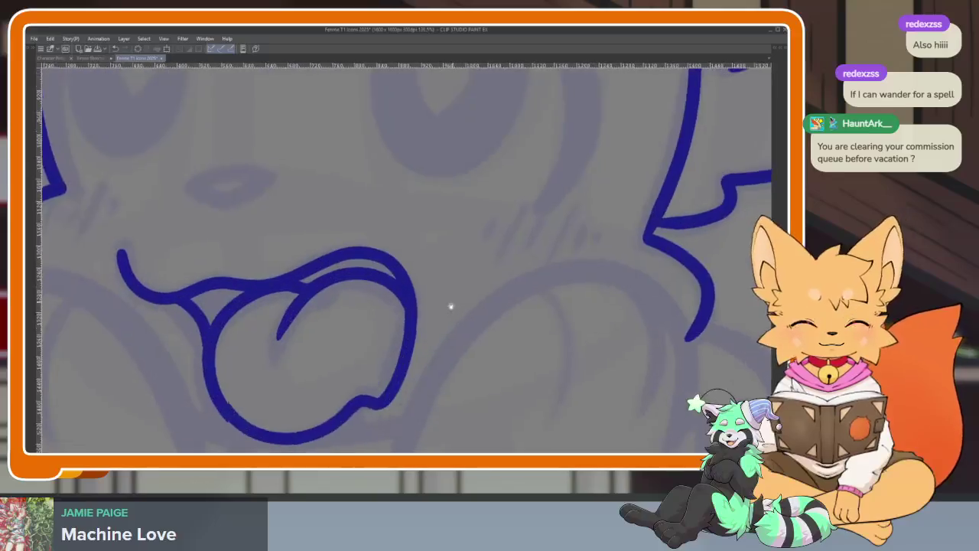
pyautogui.scroll(-2, 450, 306)
pyautogui.scroll(2, 477, 332)
pyautogui.scroll(3, 543, 334)
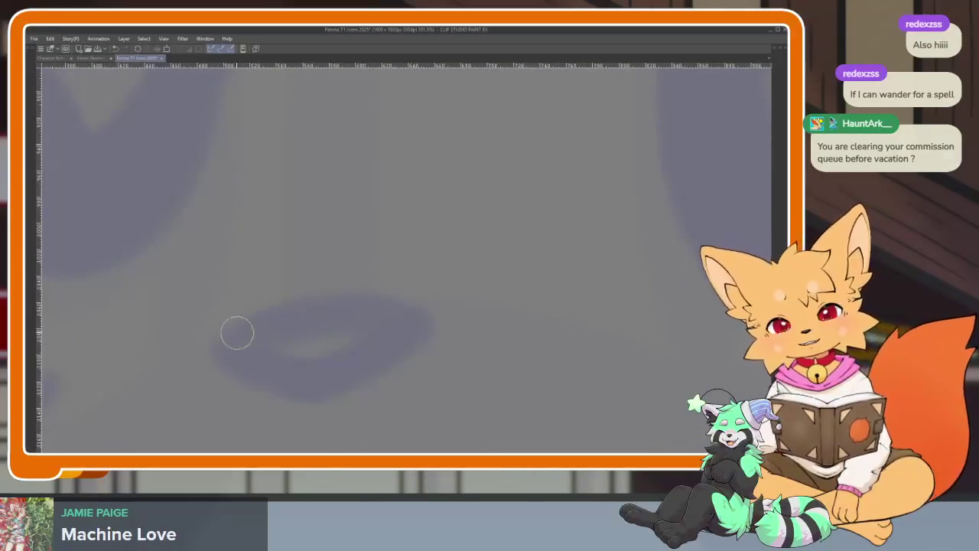
# Step: Outline the nose shape in dark blue over the faded sketch
pyautogui.moveTo(234, 334)
pyautogui.mouseDown()
pyautogui.moveTo(375, 306)
pyautogui.moveTo(406, 333)
pyautogui.moveTo(313, 376)
pyautogui.moveTo(237, 353)
pyautogui.moveTo(234, 334)
pyautogui.mouseUp()
pyautogui.scroll(-5, 431, 334)
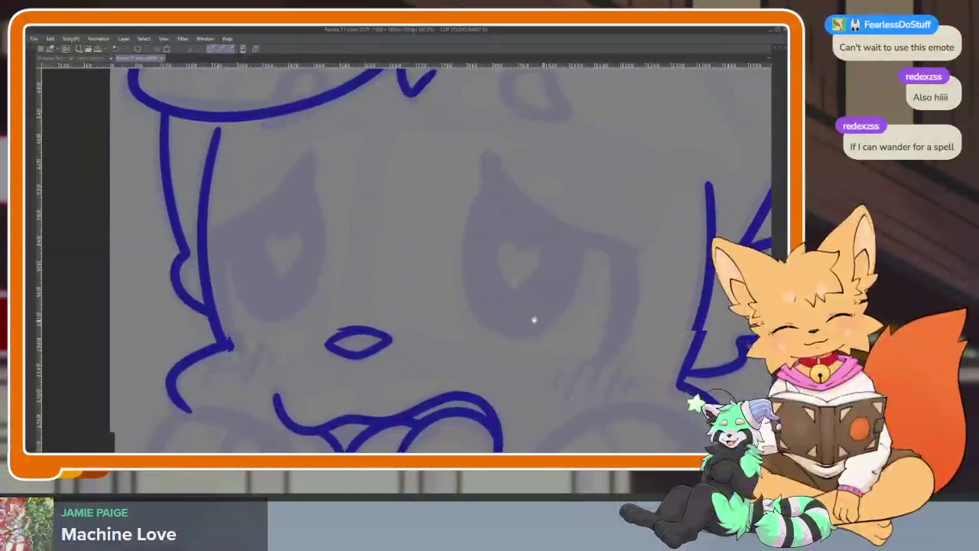
pyautogui.scroll(1, 434, 346)
pyautogui.hscroll(1, 433, 346)
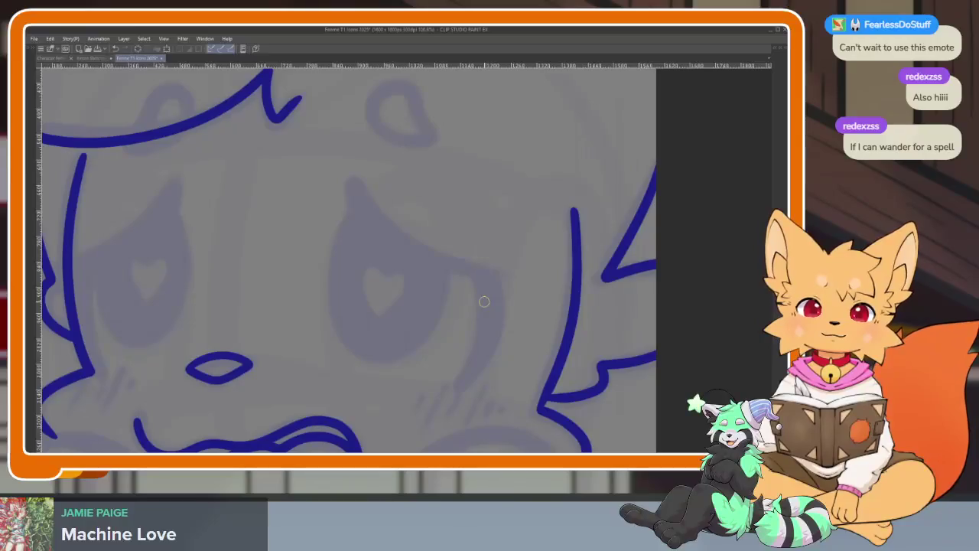
pyautogui.scroll(1, 473, 314)
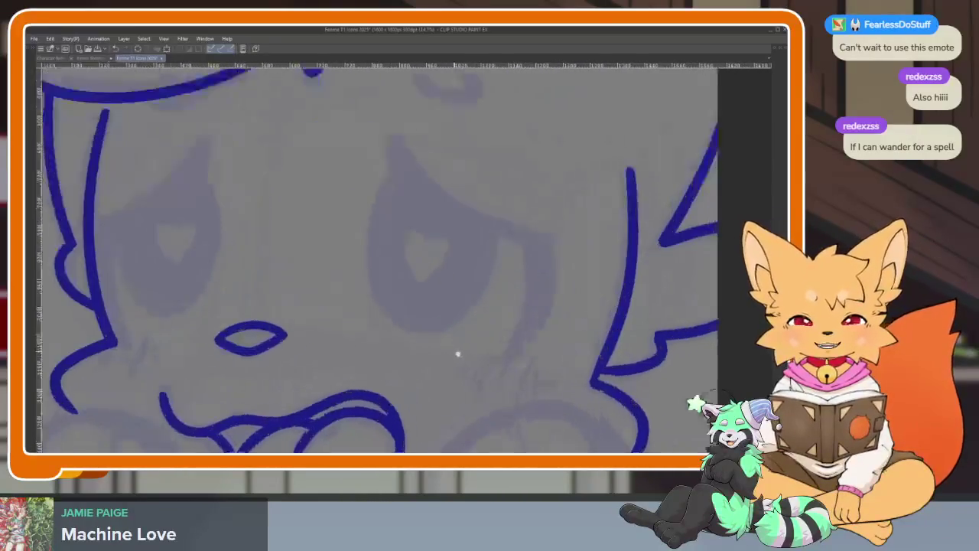
pyautogui.scroll(-2, 454, 359)
pyautogui.scroll(3, 444, 352)
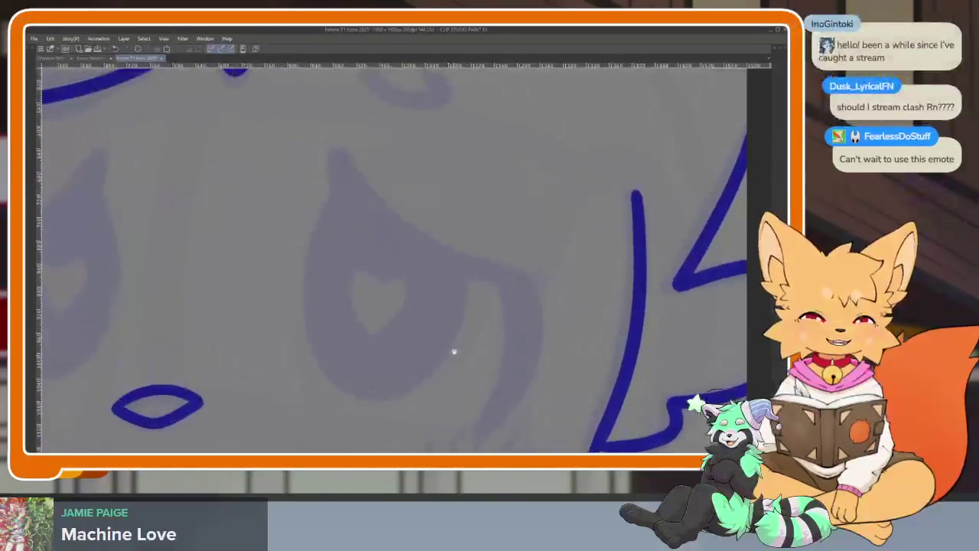
pyautogui.scroll(-1, 476, 352)
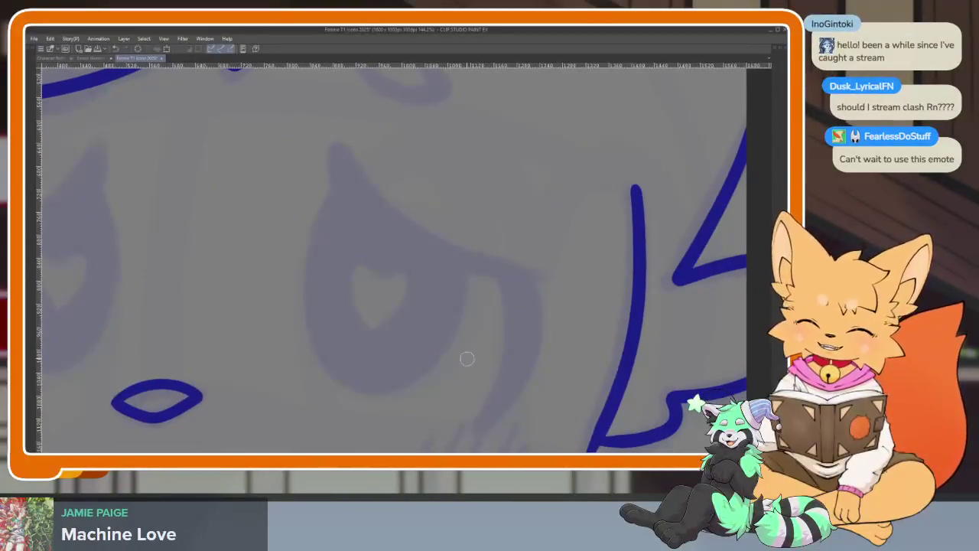
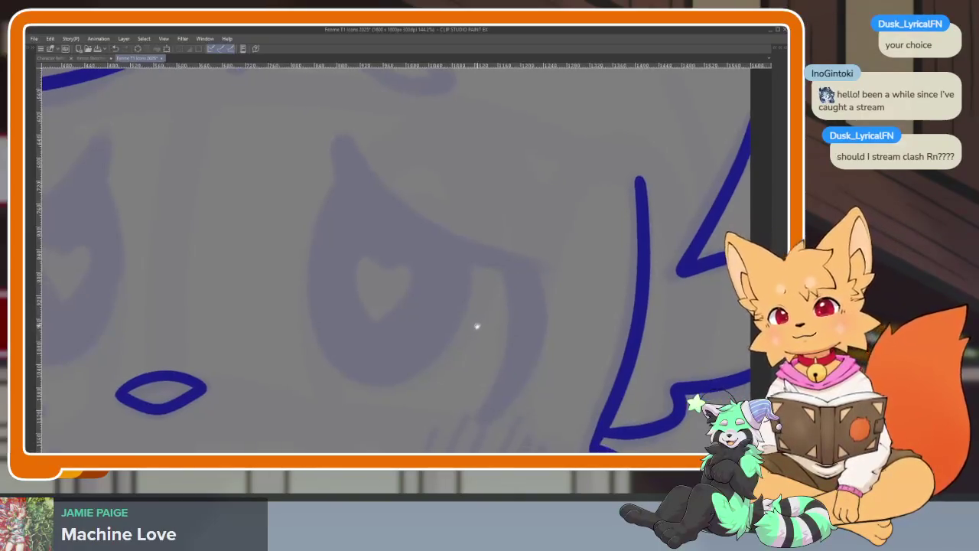
# Step: Zoom and pan the canvas to bring the right eye into view
pyautogui.scroll(2, 472, 341)
pyautogui.scroll(-2, 464, 345)
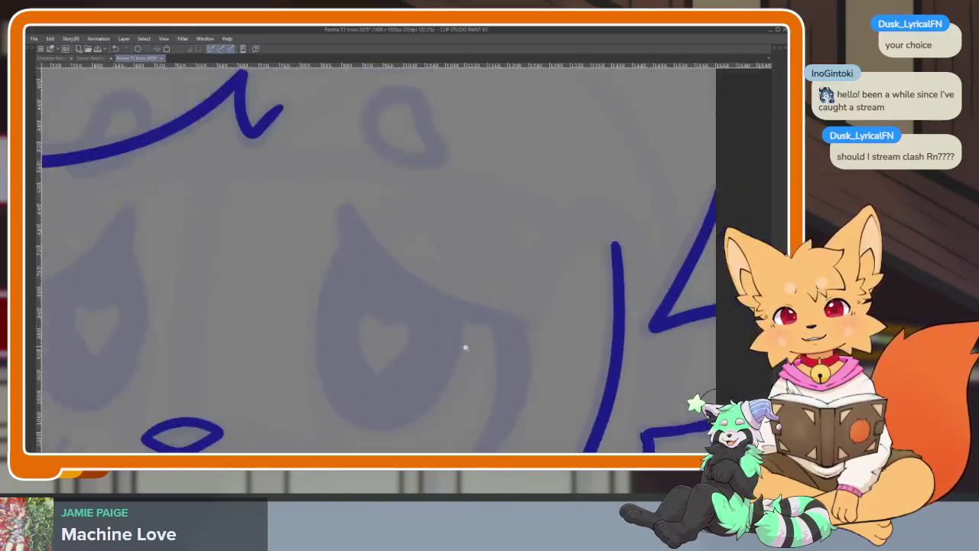
pyautogui.scroll(2, 473, 360)
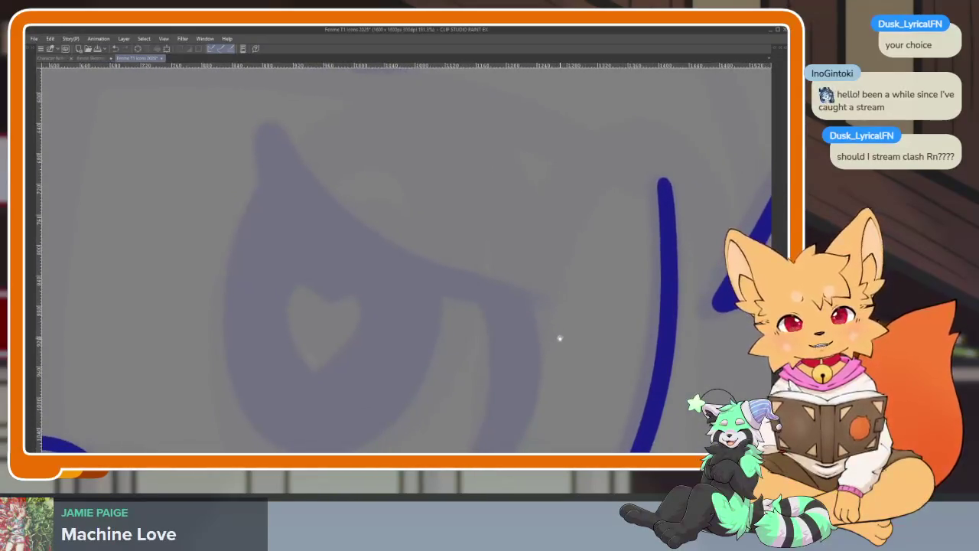
pyautogui.scroll(-2, 567, 322)
pyautogui.scroll(-2, 575, 306)
pyautogui.scroll(-1, 579, 322)
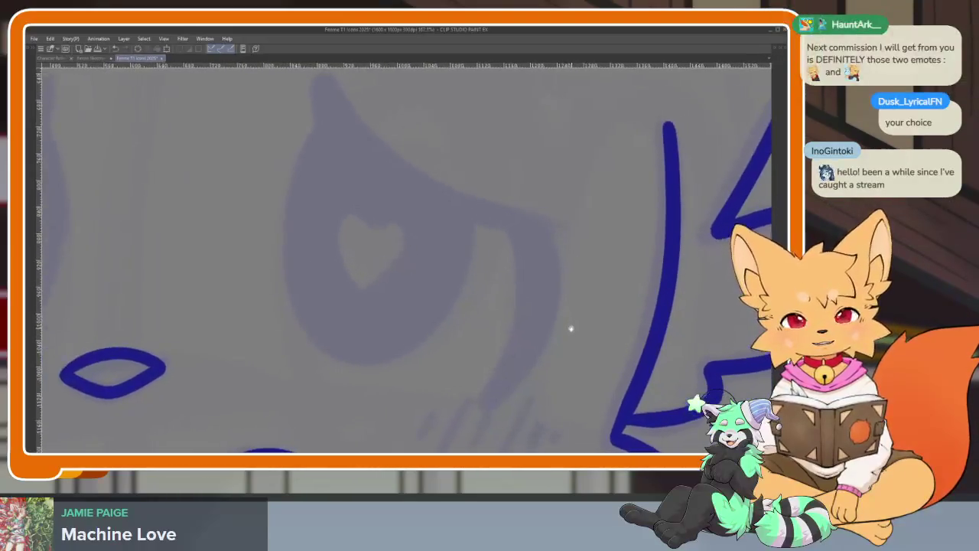
pyautogui.scroll(2, 574, 329)
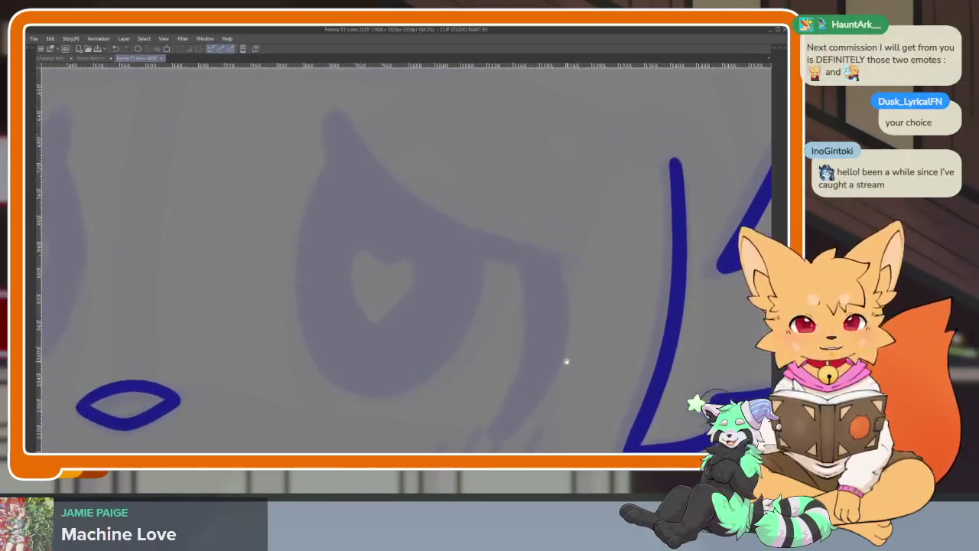
pyautogui.hscroll(1, 564, 355)
pyautogui.hscroll(1, 578, 345)
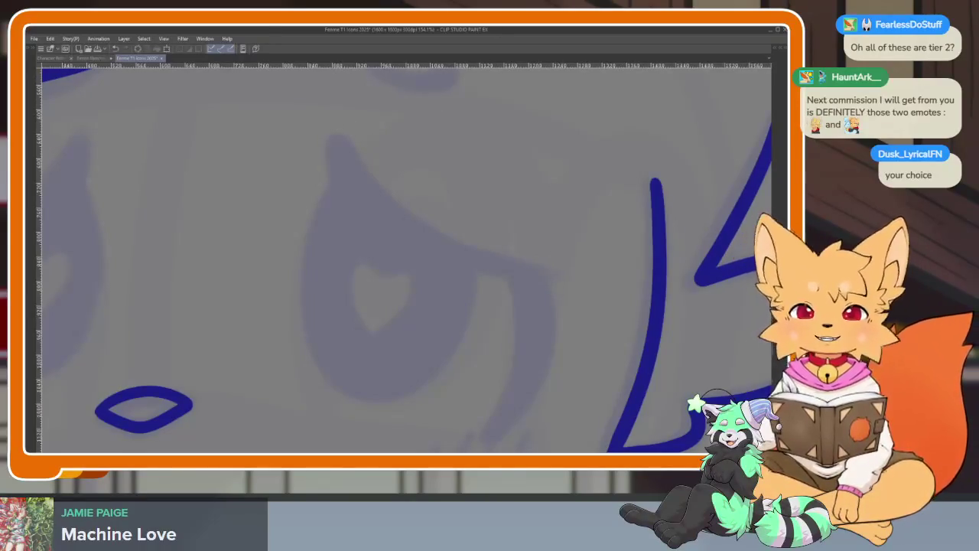
pyautogui.moveTo(586, 284); pyautogui.dragTo(495, 368)
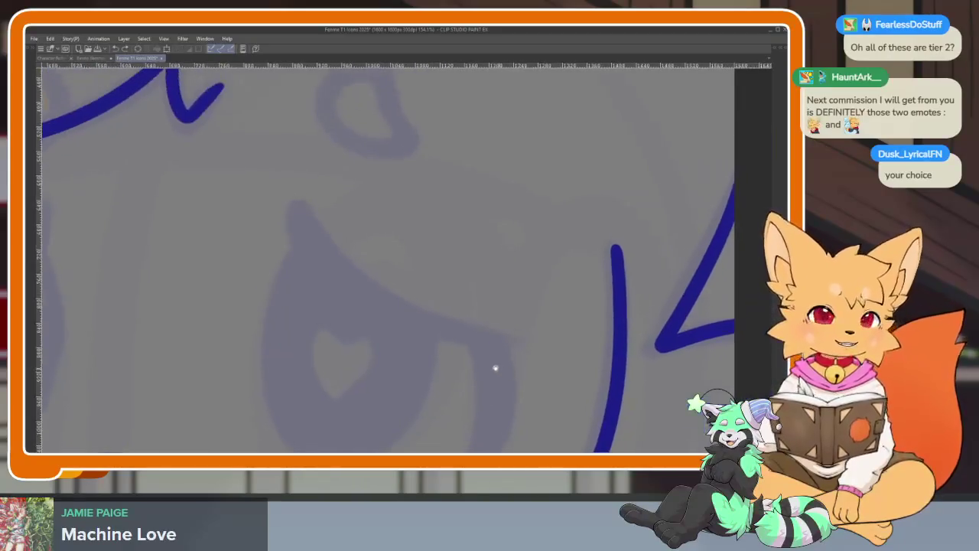
# Step: Draw a long curved upper-lid stroke over the right eye with the G-Pen
pyautogui.scroll(2, 495, 368)
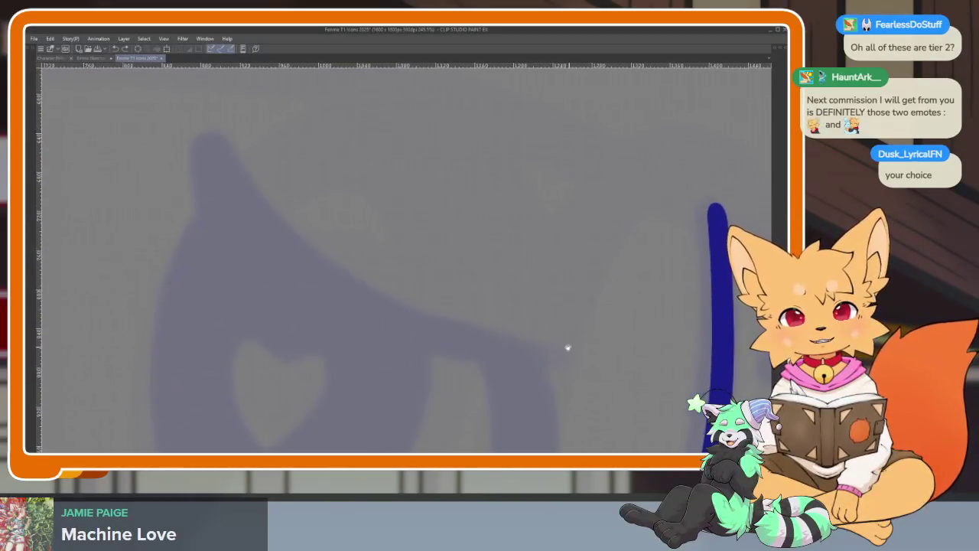
pyautogui.scroll(-2, 556, 357)
pyautogui.scroll(-2, 577, 344)
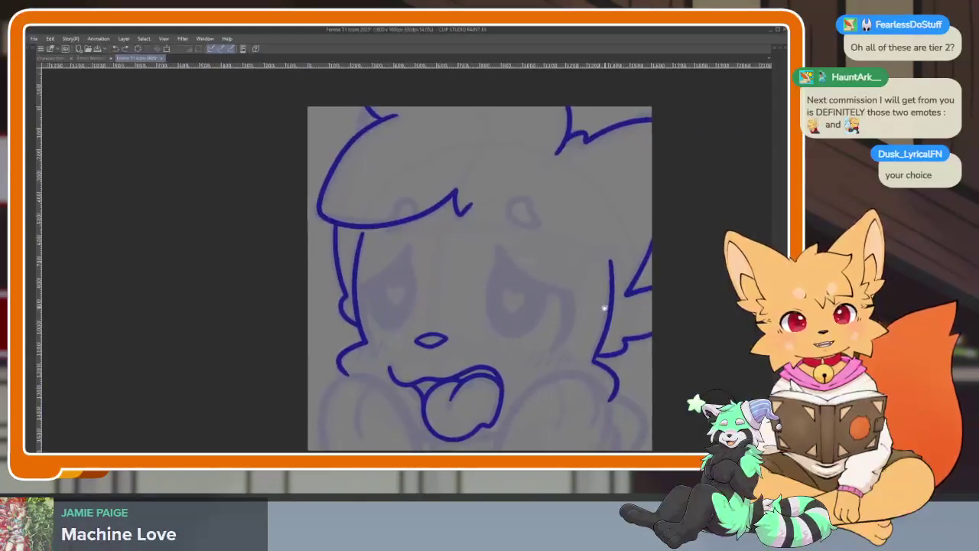
pyautogui.scroll(3, 604, 306)
pyautogui.scroll(2, 557, 324)
pyautogui.scroll(1, 568, 334)
pyautogui.scroll(2, 577, 337)
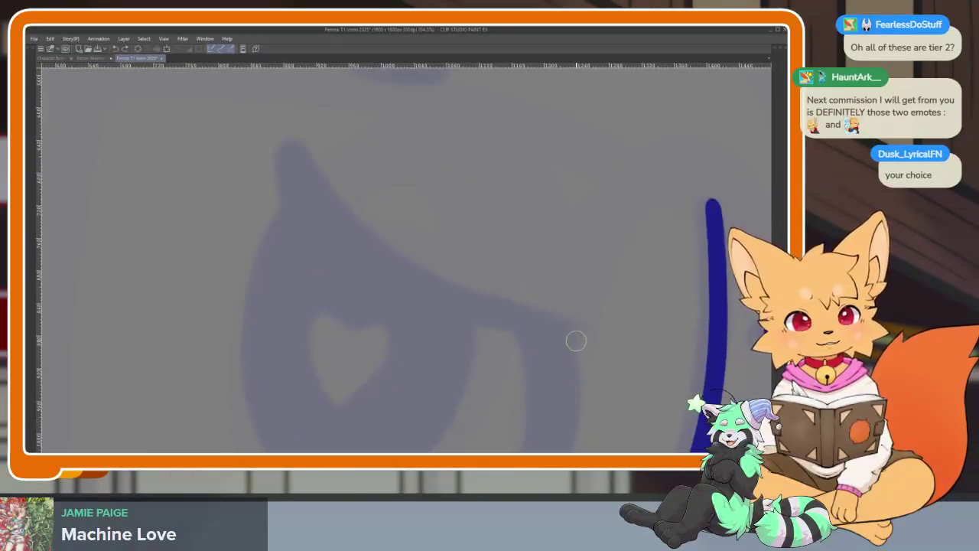
pyautogui.moveTo(544, 326)
pyautogui.mouseDown()
pyautogui.moveTo(424, 299)
pyautogui.moveTo(324, 234)
pyautogui.moveTo(285, 145)
pyautogui.mouseUp()
pyautogui.moveTo(575, 283)
pyautogui.mouseDown()
pyautogui.moveTo(586, 164)
pyautogui.moveTo(611, 286)
pyautogui.mouseUp()
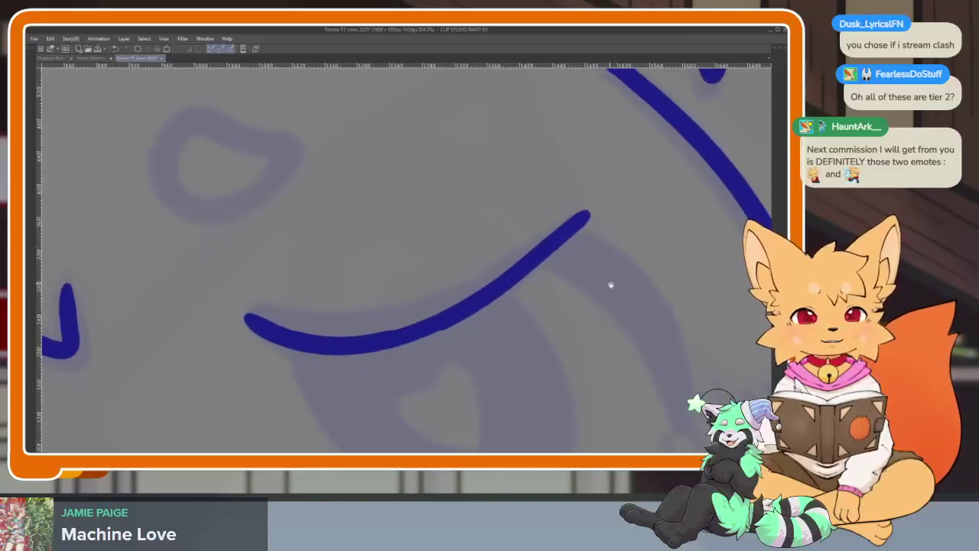
# Step: Redraw the right eye's upper-lid curve as a thicker, smoother stroke
pyautogui.scroll(1, 533, 334)
pyautogui.scroll(1, 536, 345)
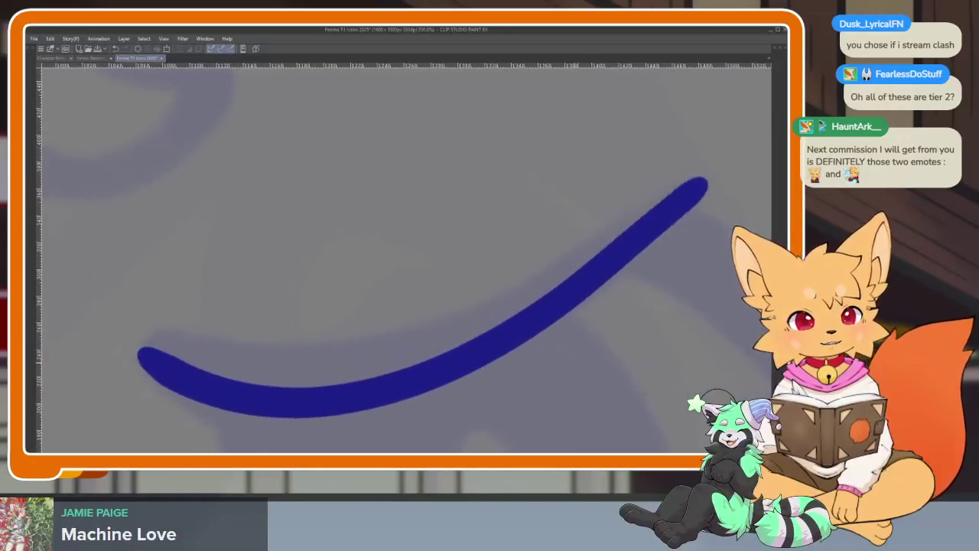
pyautogui.hotkey('ctrl', 'z')
pyautogui.moveTo(689, 185)
pyautogui.mouseDown()
pyautogui.moveTo(450, 313)
pyautogui.moveTo(247, 347)
pyautogui.moveTo(152, 344)
pyautogui.mouseUp()
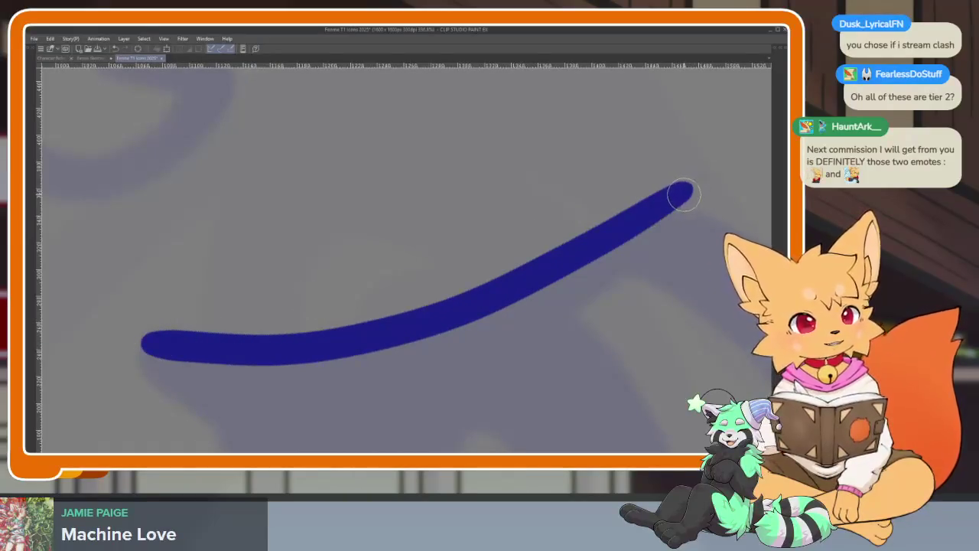
pyautogui.hotkey('ctrl', 'z')
pyautogui.moveTo(658, 220)
pyautogui.mouseDown()
pyautogui.moveTo(510, 328)
pyautogui.moveTo(321, 395)
pyautogui.moveTo(137, 360)
pyautogui.mouseUp()
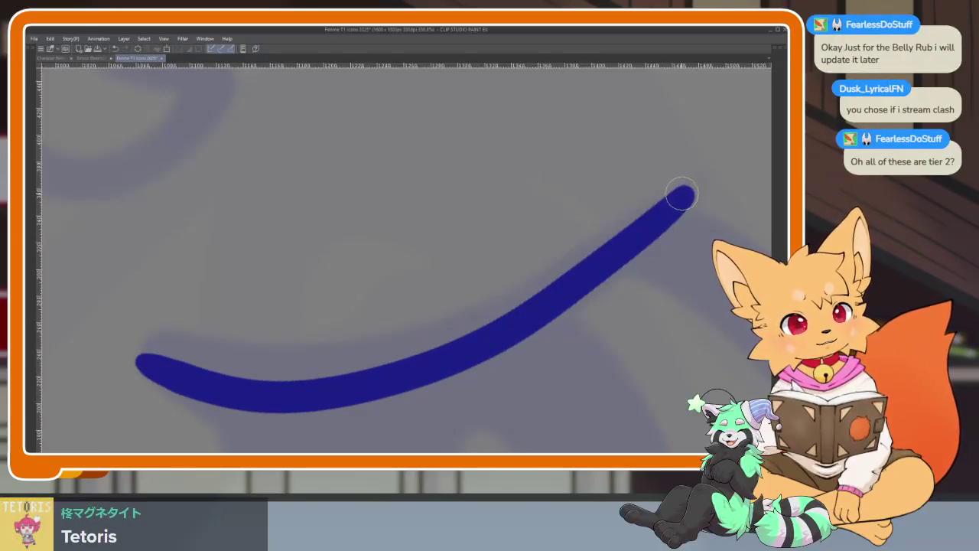
pyautogui.moveTo(623, 236)
pyautogui.mouseDown()
pyautogui.moveTo(449, 334)
pyautogui.moveTo(280, 376)
pyautogui.moveTo(158, 363)
pyautogui.mouseUp()
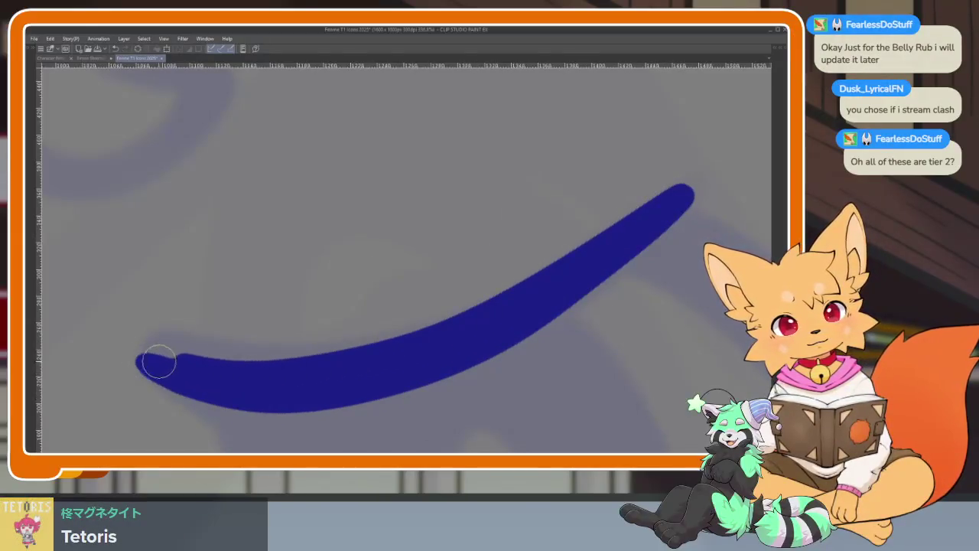
# Step: Straighten the canvas rotation back to level
pyautogui.scroll(-5, 141, 352)
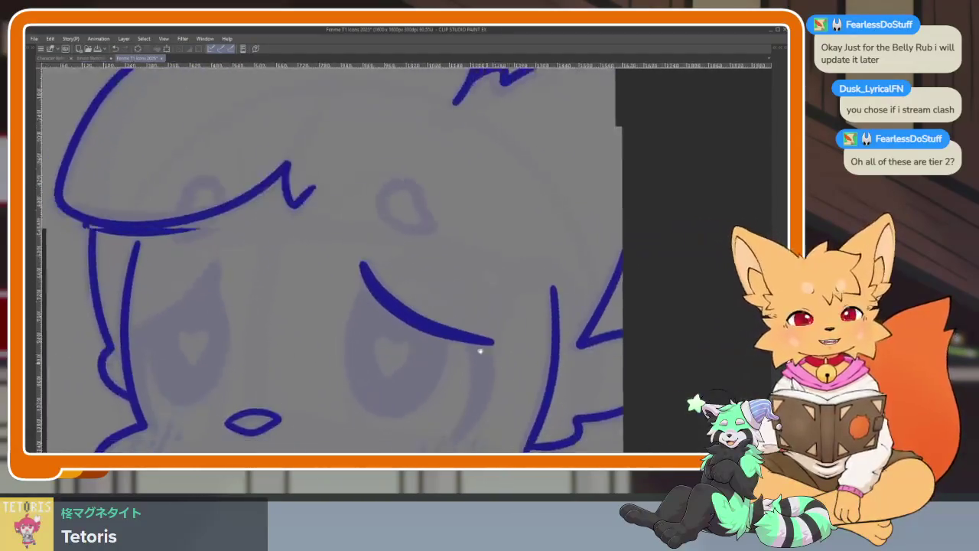
pyautogui.moveTo(481, 339); pyautogui.dragTo(515, 354)
pyautogui.press('Tab')
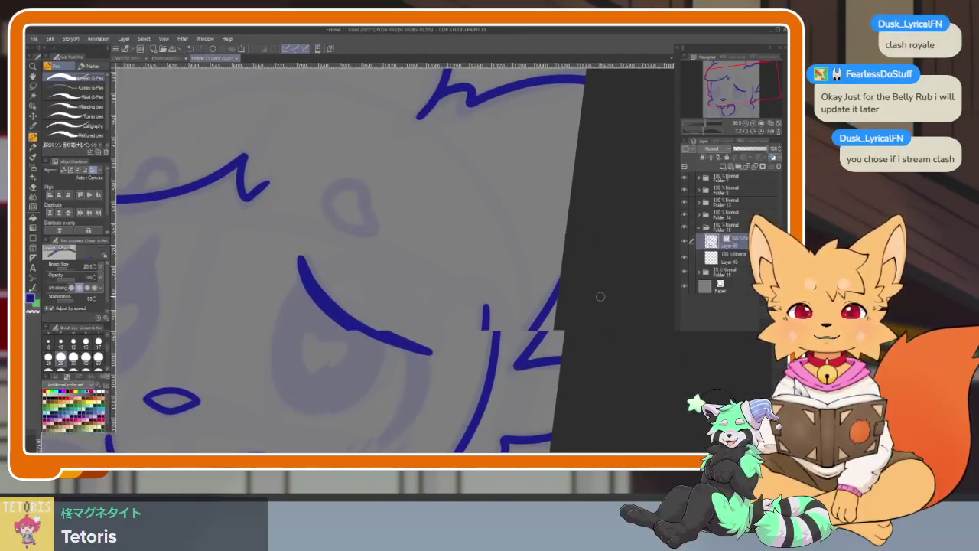
pyautogui.click(760, 132)
pyautogui.press('Tab')
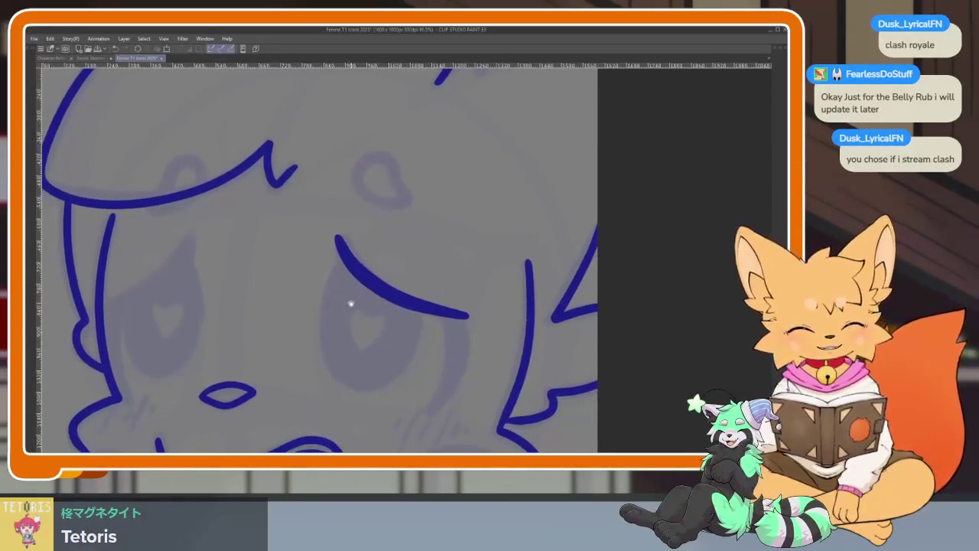
# Step: Draw the outer eye line crossing the lid, trimming its overshooting upper arm
pyautogui.scroll(5, 376, 332)
pyautogui.moveTo(273, 408)
pyautogui.mouseDown()
pyautogui.moveTo(344, 253)
pyautogui.moveTo(487, 177)
pyautogui.mouseUp()
pyautogui.moveTo(273, 408)
pyautogui.mouseDown()
pyautogui.moveTo(291, 302)
pyautogui.moveTo(384, 148)
pyautogui.moveTo(490, 173)
pyautogui.mouseUp()
pyautogui.hotkey('ctrl', 'z')
pyautogui.scroll(-3, 536, 275)
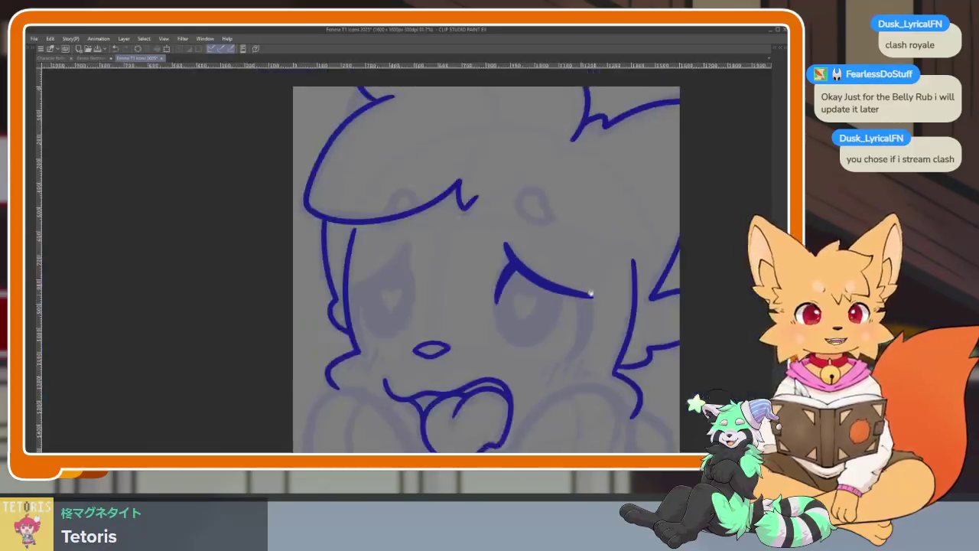
pyautogui.scroll(1, 527, 319)
pyautogui.scroll(2, 533, 324)
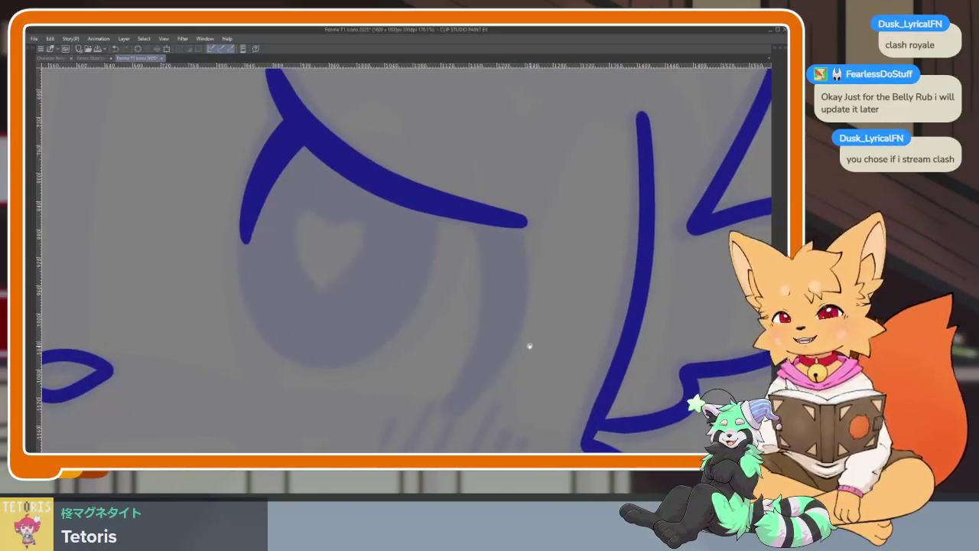
pyautogui.scroll(-1, 482, 367)
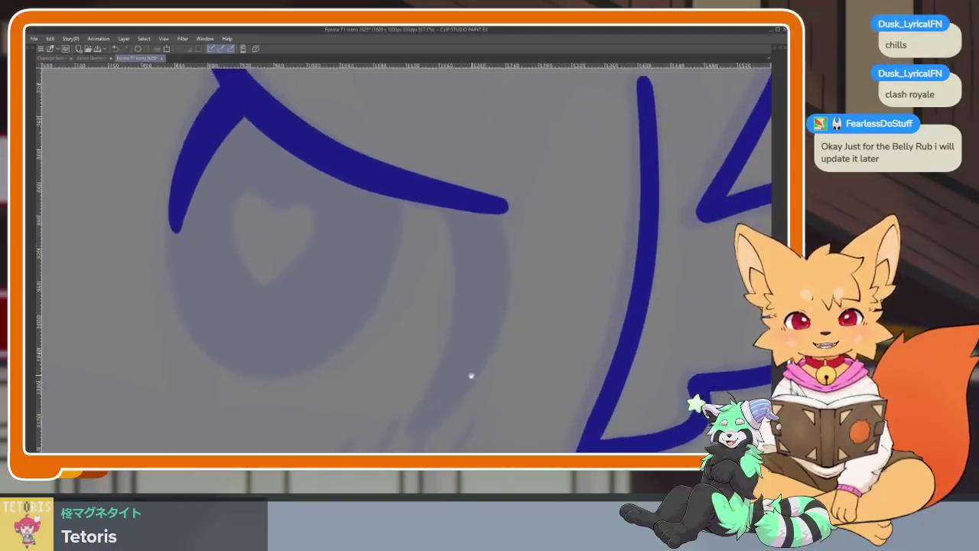
# Step: Redraw the outer eye line as a smooth curve and add a thick outer-corner lash
pyautogui.moveTo(414, 429)
pyautogui.mouseDown()
pyautogui.moveTo(459, 309)
pyautogui.moveTo(452, 237)
pyautogui.mouseUp()
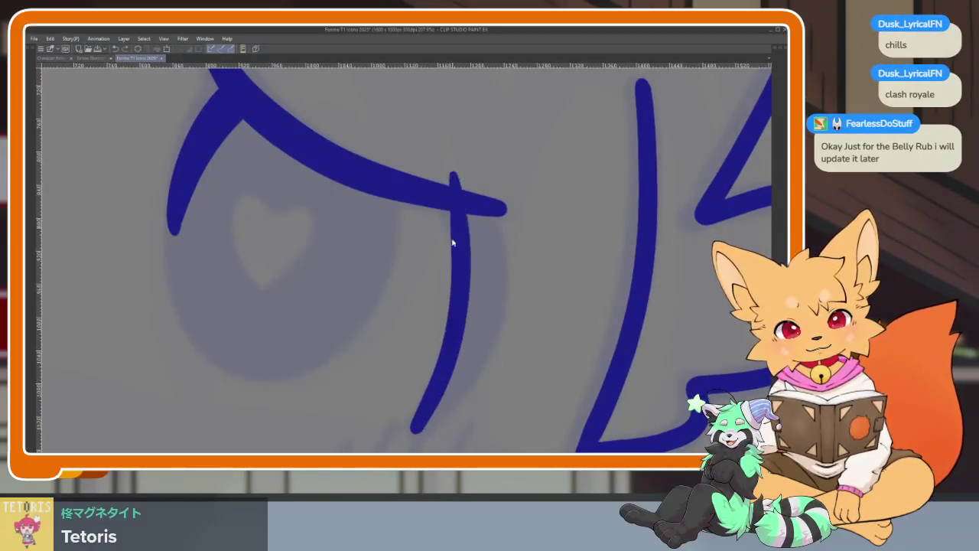
pyautogui.hotkey('ctrl', 'z')
pyautogui.moveTo(435, 397)
pyautogui.mouseDown()
pyautogui.moveTo(464, 230)
pyautogui.moveTo(448, 186)
pyautogui.mouseUp()
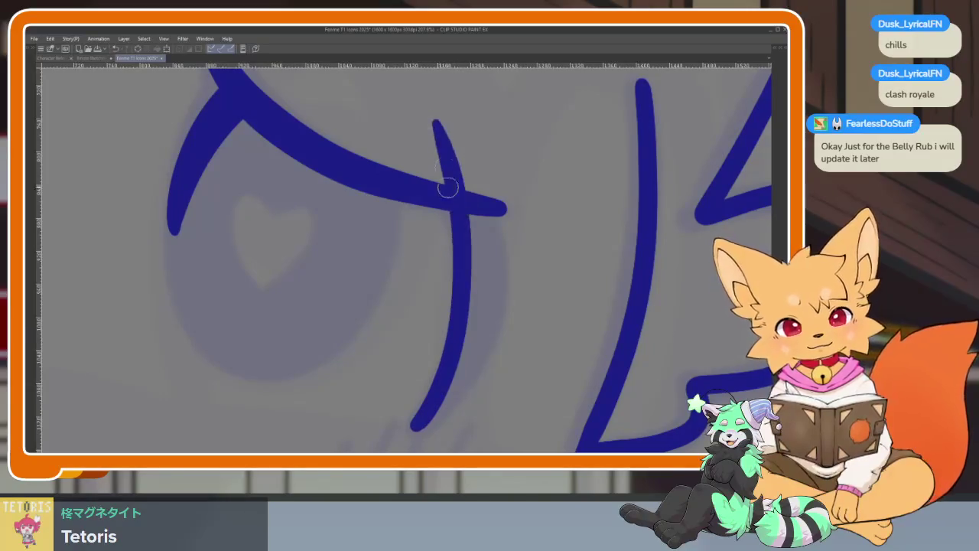
pyautogui.hotkey('ctrl', 'z')
pyautogui.moveTo(413, 427)
pyautogui.mouseDown()
pyautogui.moveTo(462, 291)
pyautogui.moveTo(439, 121)
pyautogui.mouseUp()
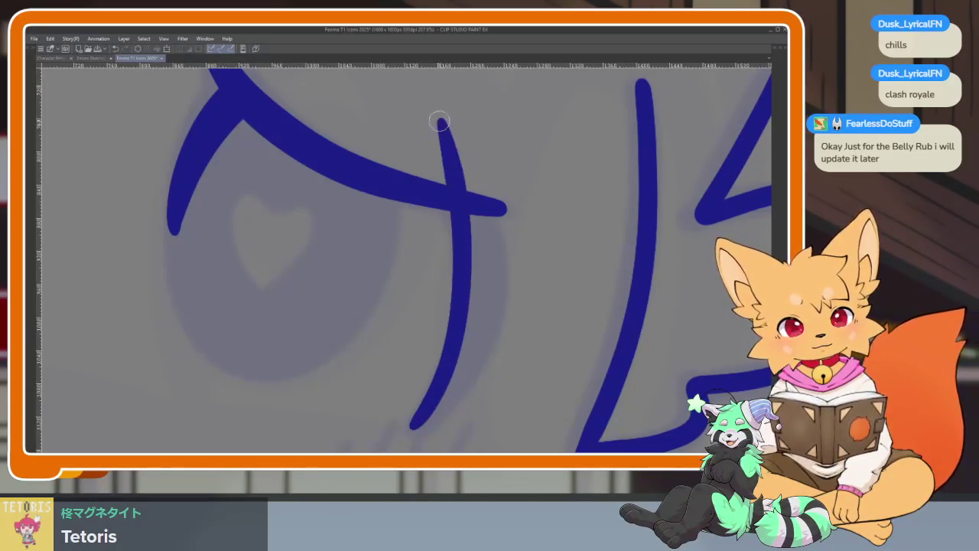
pyautogui.moveTo(469, 321)
pyautogui.mouseDown()
pyautogui.moveTo(477, 215)
pyautogui.moveTo(418, 428)
pyautogui.mouseUp()
pyautogui.hotkey('ctrl', 'z')
pyautogui.hotkey('ctrl', 'z')
pyautogui.moveTo(475, 309); pyautogui.dragTo(470, 119)
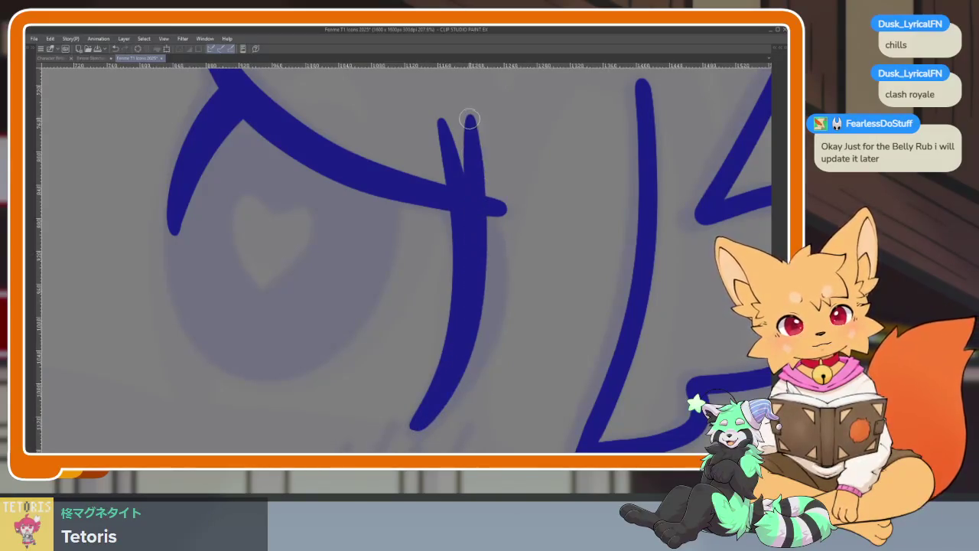
pyautogui.scroll(-3, 529, 263)
pyautogui.scroll(-3, 509, 230)
pyautogui.scroll(1, 496, 286)
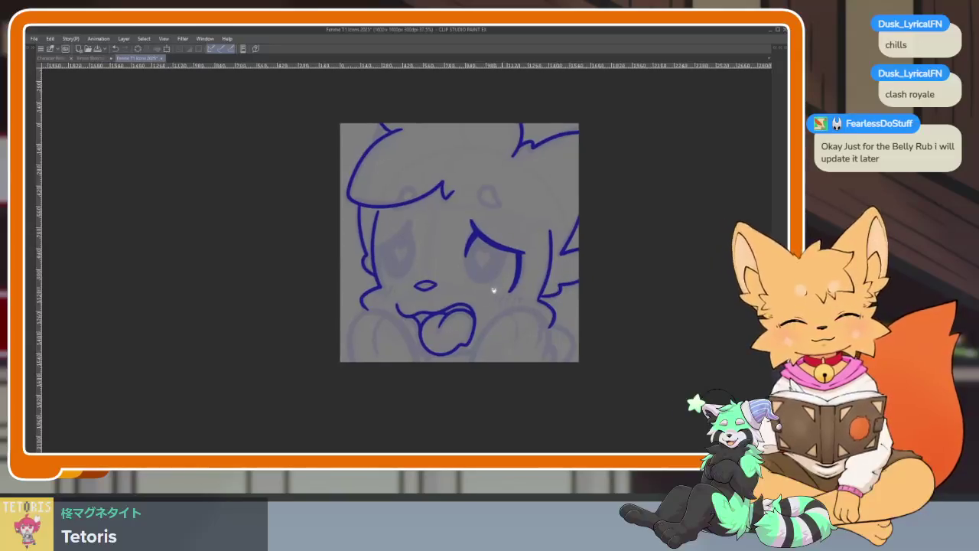
pyautogui.scroll(4, 441, 264)
pyautogui.scroll(2, 442, 265)
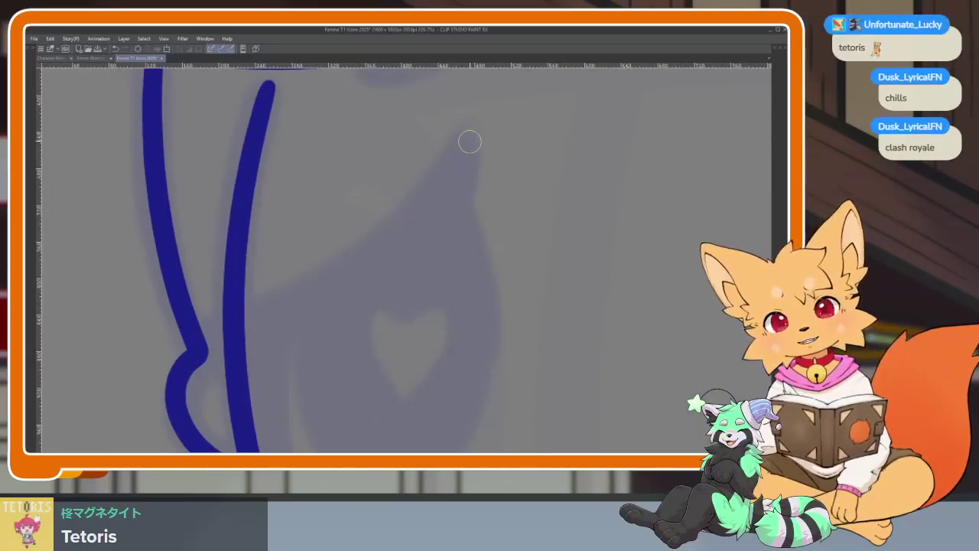
# Step: Draw the left eye's upper-lid curve and a vertical line beside it
pyautogui.moveTo(462, 184)
pyautogui.mouseDown()
pyautogui.moveTo(370, 282)
pyautogui.moveTo(237, 342)
pyautogui.mouseUp()
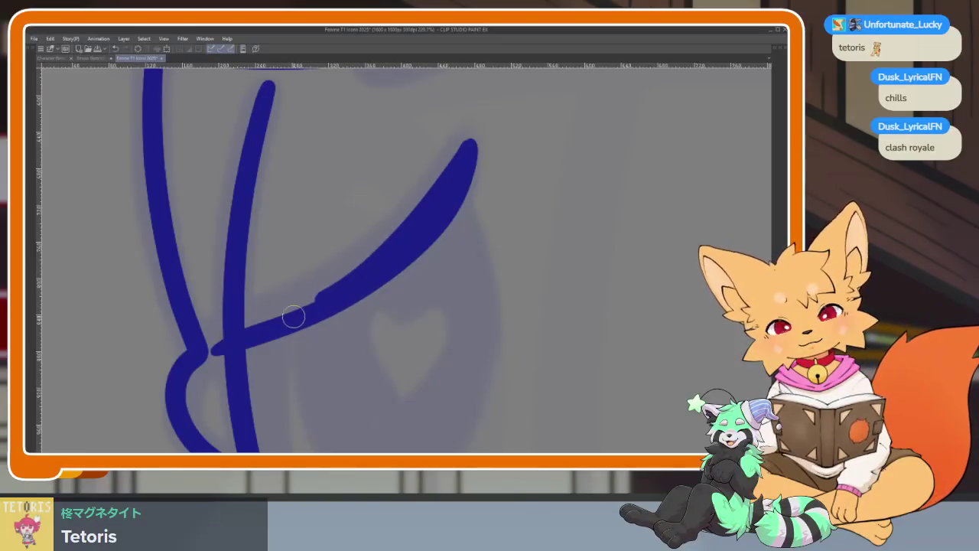
pyautogui.scroll(-5, 536, 329)
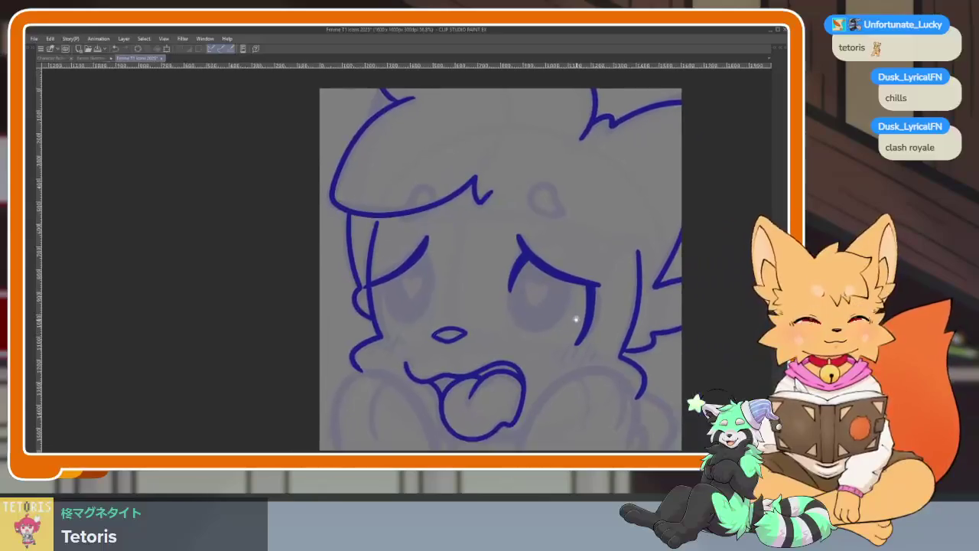
pyautogui.scroll(3, 476, 345)
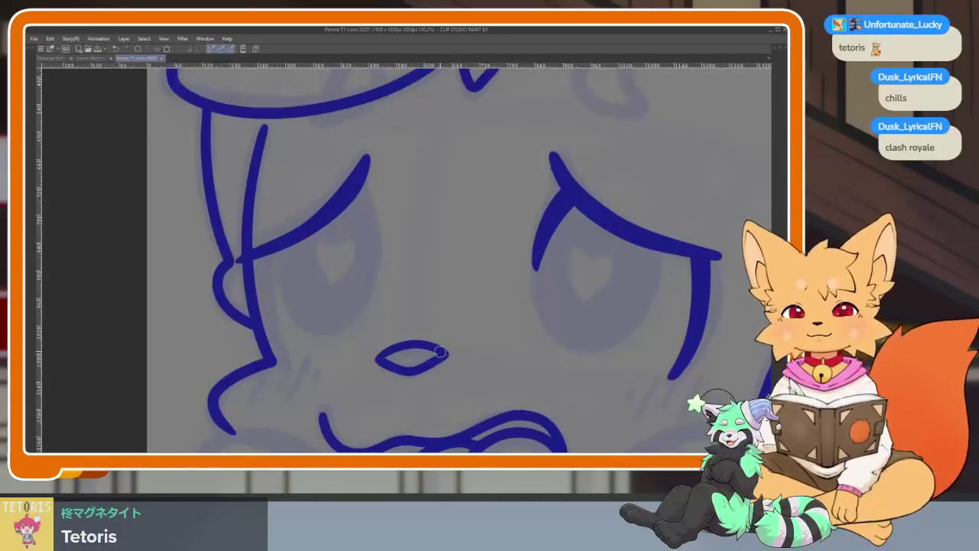
pyautogui.scroll(2, 417, 369)
pyautogui.scroll(2, 399, 360)
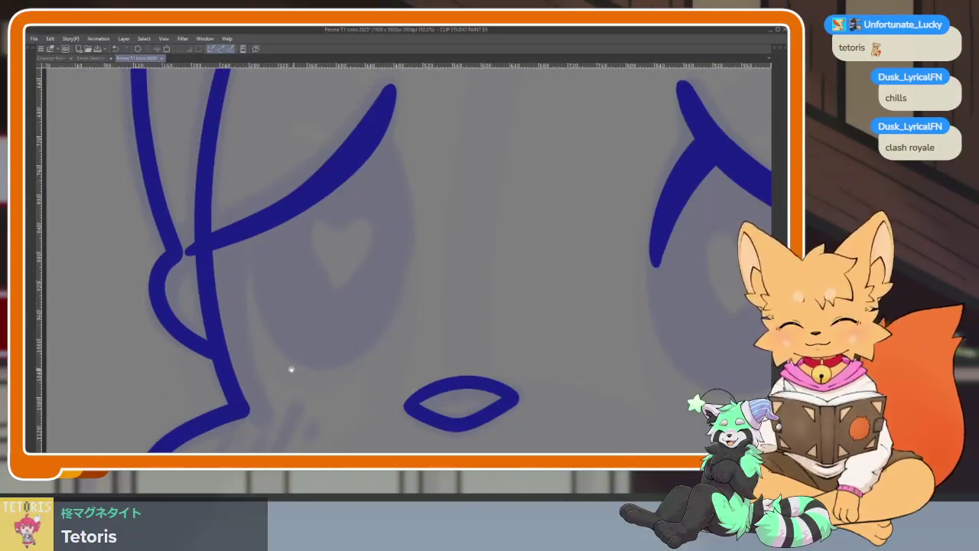
pyautogui.scroll(1, 271, 372)
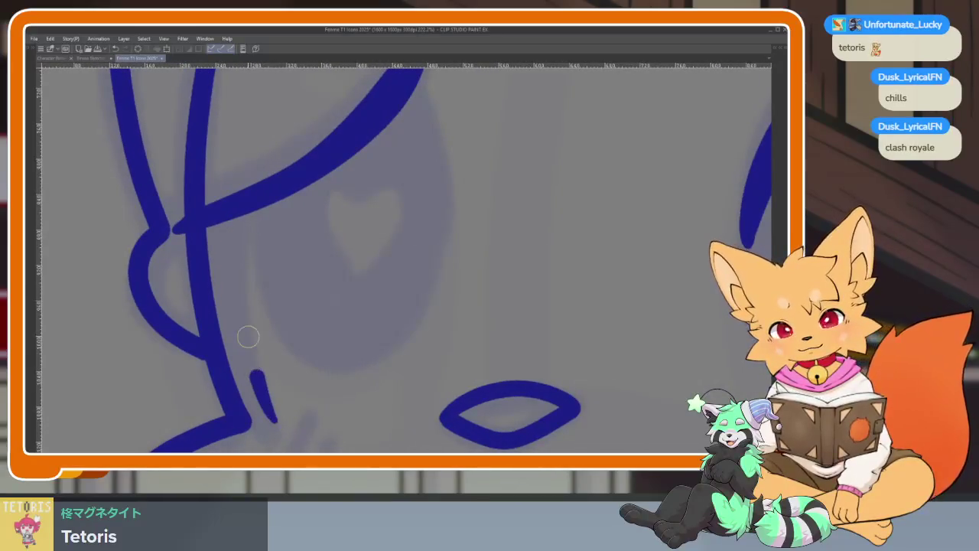
pyautogui.hotkey('ctrl', 'z')
pyautogui.moveTo(270, 410)
pyautogui.mouseDown()
pyautogui.moveTo(230, 213)
pyautogui.moveTo(253, 129)
pyautogui.mouseUp()
pyautogui.moveTo(224, 317); pyautogui.dragTo(229, 151)
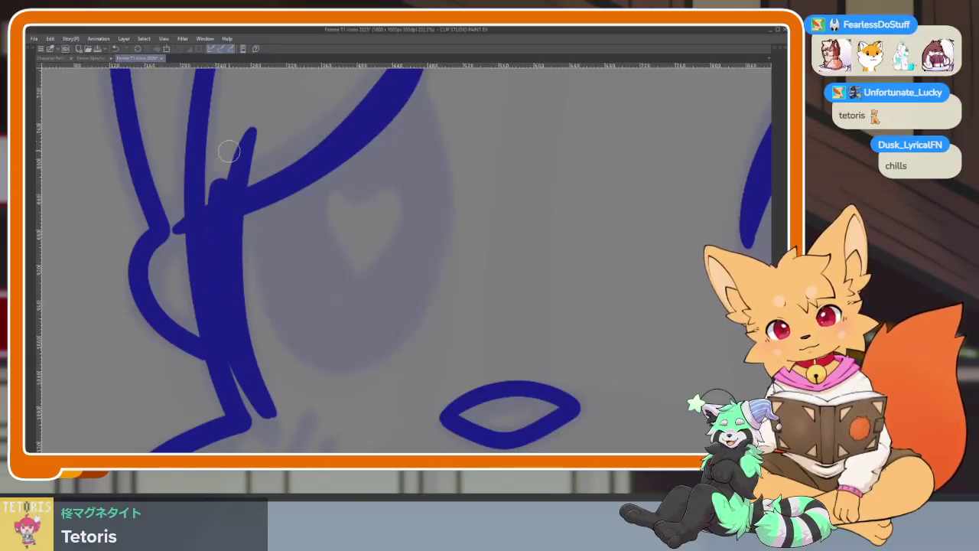
pyautogui.hotkey('ctrl', 'z')
# Step: Try several lid strokes across the left eye, keeping one long curve
pyautogui.scroll(-5, 400, 280)
pyautogui.scroll(-2, 463, 324)
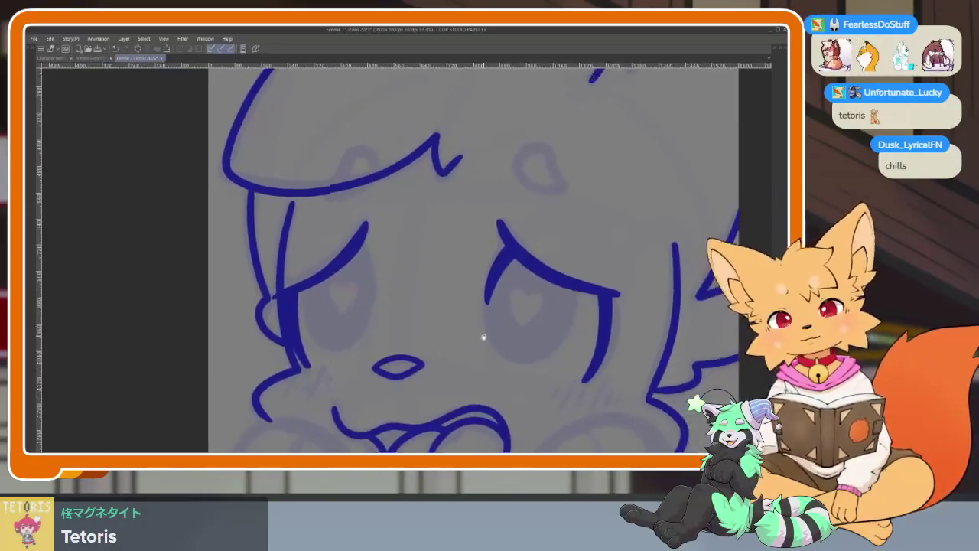
pyautogui.scroll(-2, 482, 334)
pyautogui.scroll(6, 442, 378)
pyautogui.scroll(-2, 385, 328)
pyautogui.scroll(2, 376, 339)
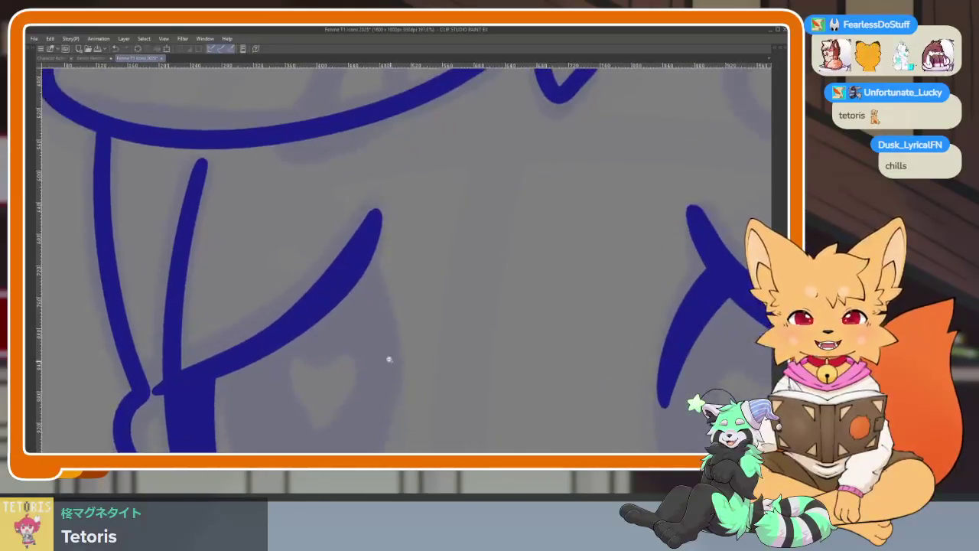
pyautogui.scroll(2, 387, 356)
pyautogui.scroll(-1, 392, 360)
pyautogui.moveTo(389, 364)
pyautogui.mouseDown()
pyautogui.moveTo(349, 245)
pyautogui.moveTo(291, 192)
pyautogui.mouseUp()
pyautogui.hotkey('ctrl', 'z')
pyautogui.moveTo(395, 375)
pyautogui.mouseDown()
pyautogui.moveTo(375, 308)
pyautogui.moveTo(260, 210)
pyautogui.mouseUp()
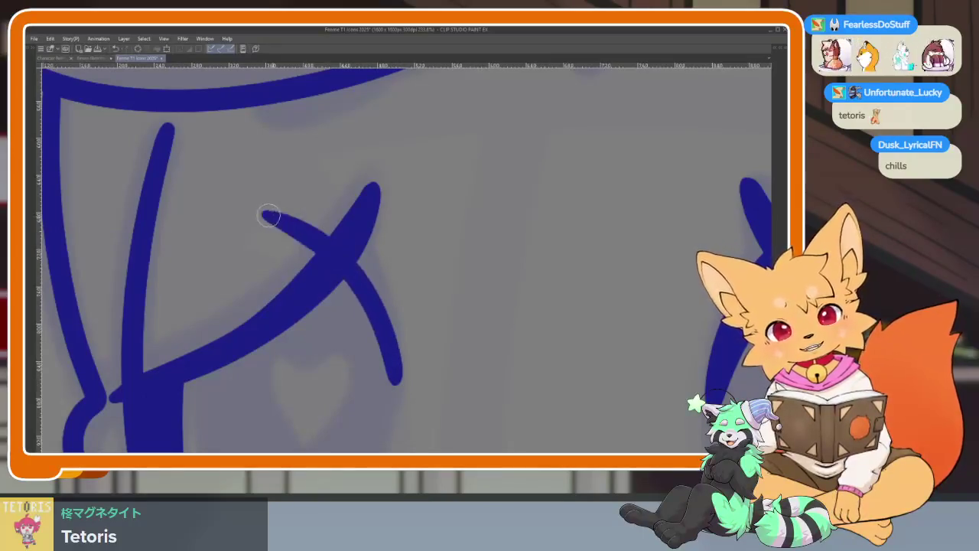
pyautogui.hotkey('ctrl', 'z')
pyautogui.moveTo(388, 341); pyautogui.dragTo(266, 207)
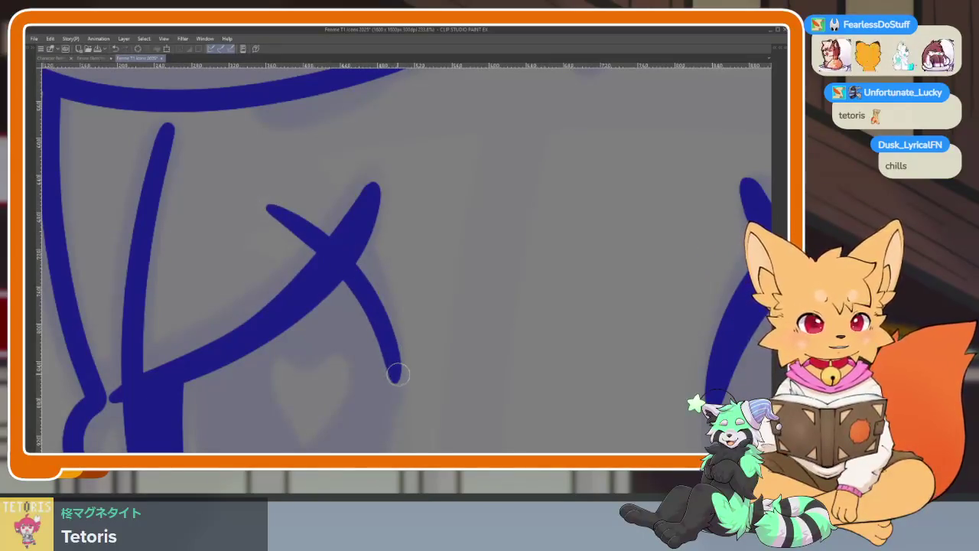
# Step: Undo the crossing strokes on the left eye and restore the tool palettes
pyautogui.moveTo(397, 374); pyautogui.dragTo(374, 265)
pyautogui.hotkey('ctrl', 'z')
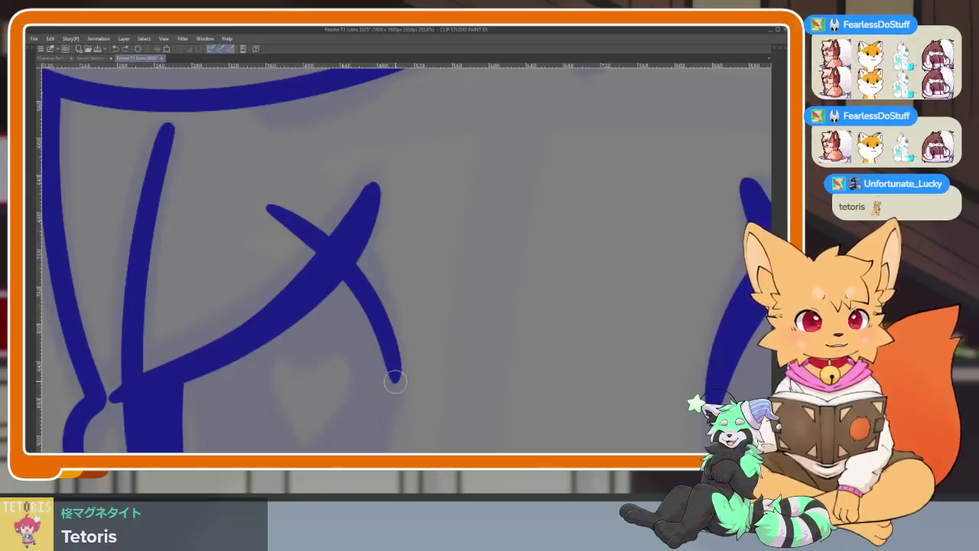
pyautogui.hotkey('ctrl', 'z')
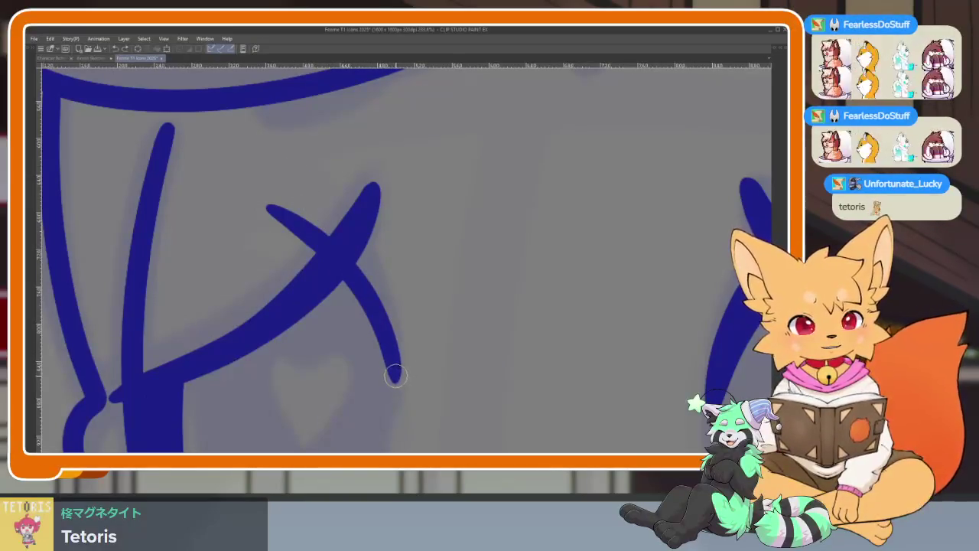
pyautogui.hotkey('ctrl', 'z')
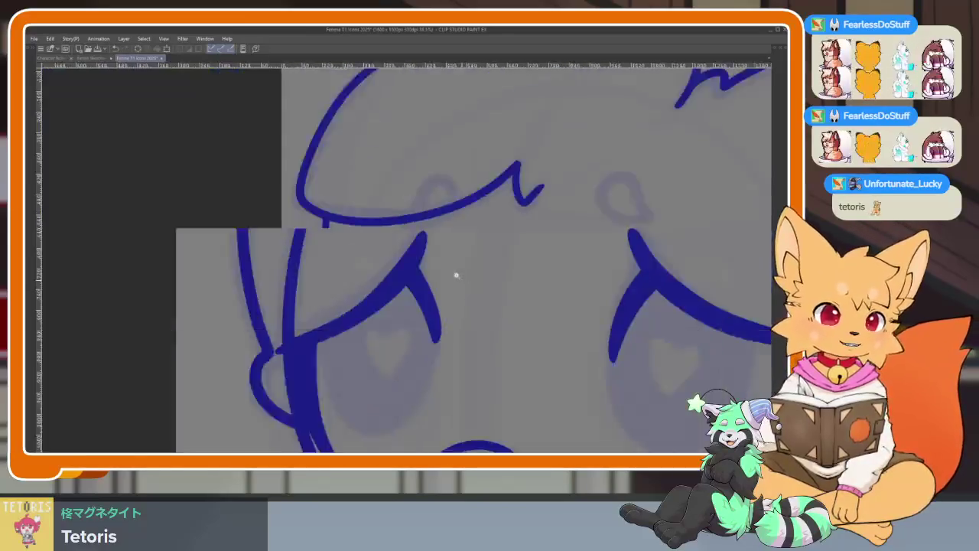
pyautogui.hotkey('ctrl', '-')
pyautogui.hscroll(2, 534, 331)
pyautogui.hscroll(1, 540, 322)
pyautogui.hscroll(1, 540, 320)
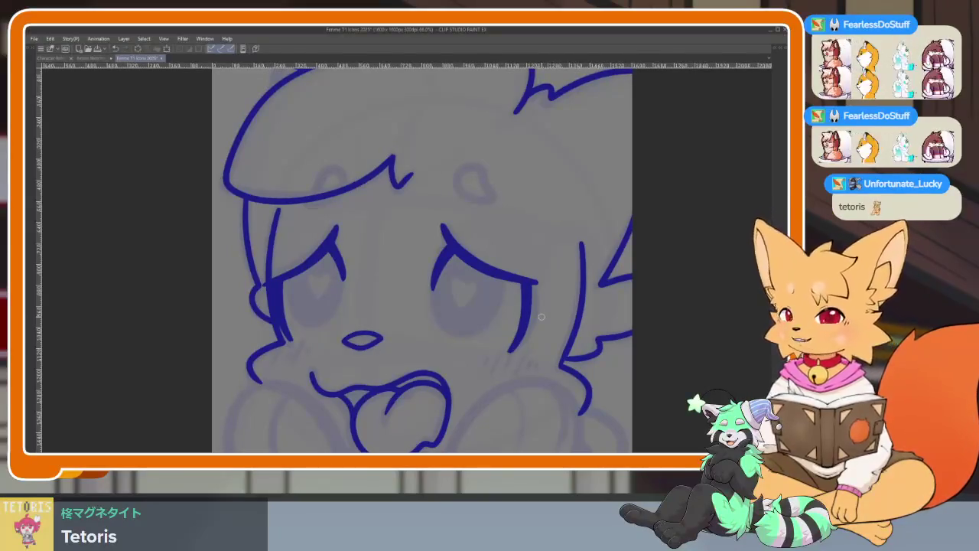
pyautogui.scroll(-1, 480, 310)
pyautogui.scroll(-5, 498, 283)
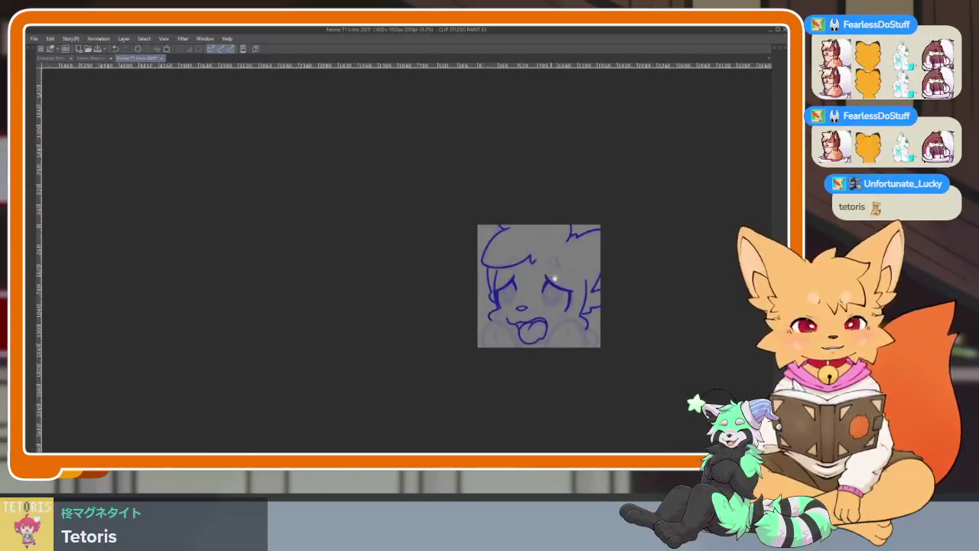
pyautogui.scroll(1, 520, 306)
pyautogui.scroll(5, 522, 377)
pyautogui.scroll(2, 421, 346)
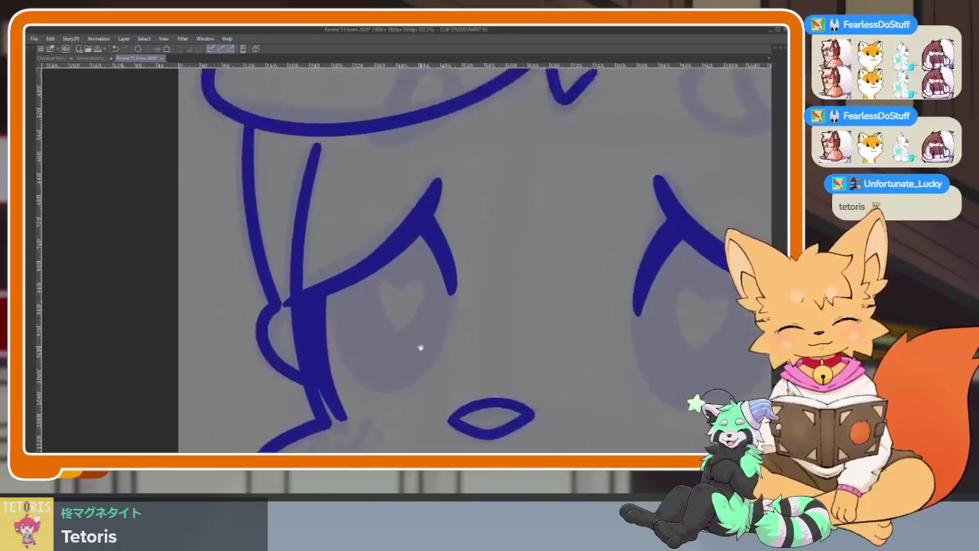
pyautogui.press('Tab')
pyautogui.click(33, 239)
# Step: Draw an ellipse outline around the left eye and erase its upper-left arc under the lid
pyautogui.click(68, 143)
pyautogui.press('Tab')
pyautogui.moveTo(359, 221); pyautogui.dragTo(463, 406)
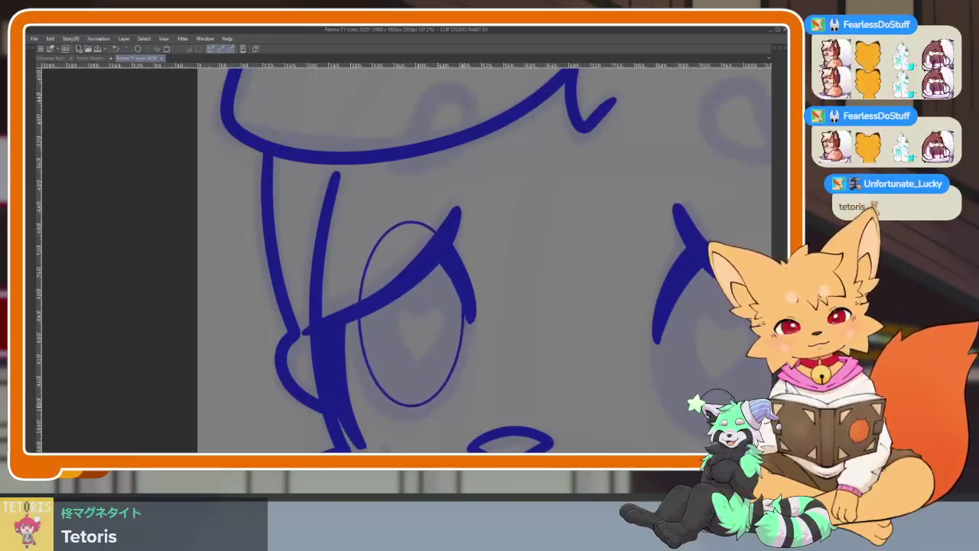
pyautogui.hotkey('ctrl', 'z')
pyautogui.press('Tab')
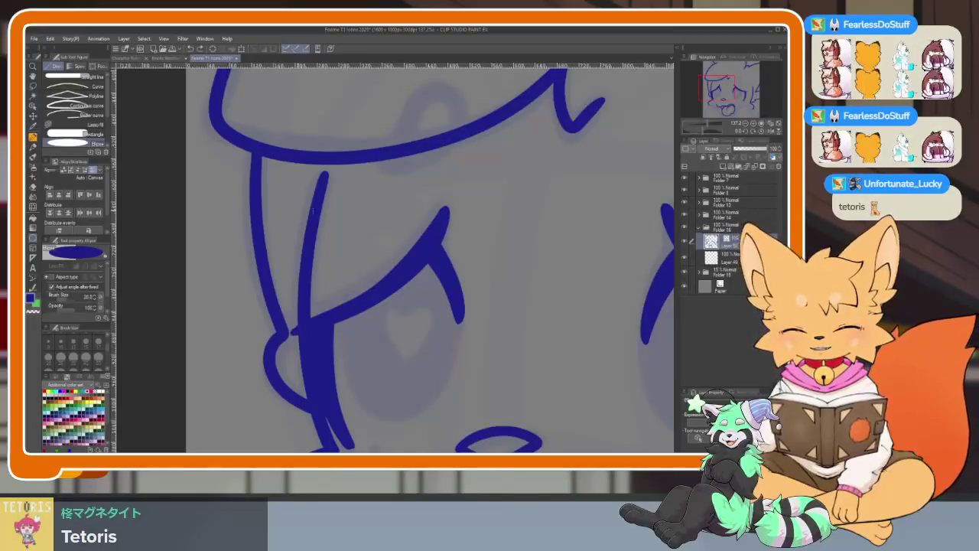
pyautogui.moveTo(344, 215); pyautogui.dragTo(459, 414)
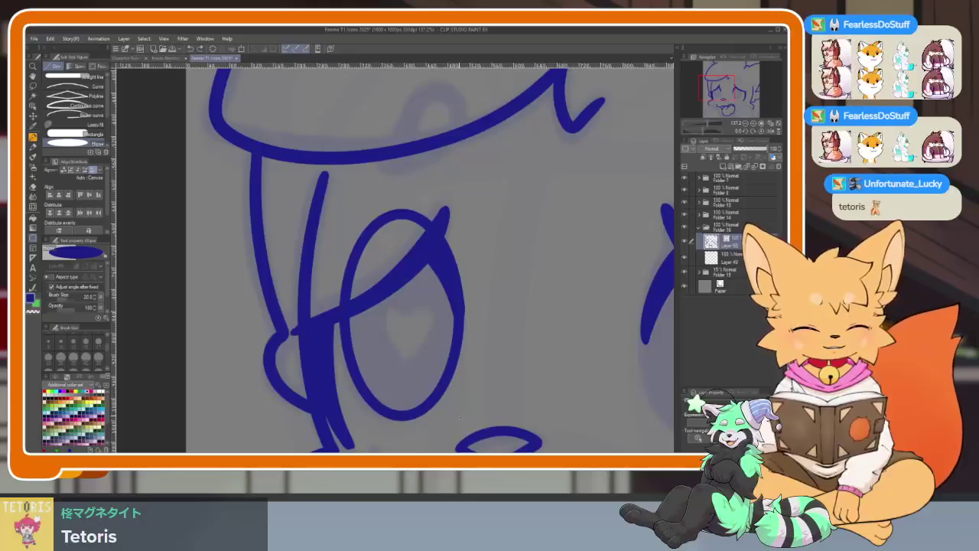
pyautogui.press('e')
pyautogui.moveTo(383, 230); pyautogui.dragTo(448, 192)
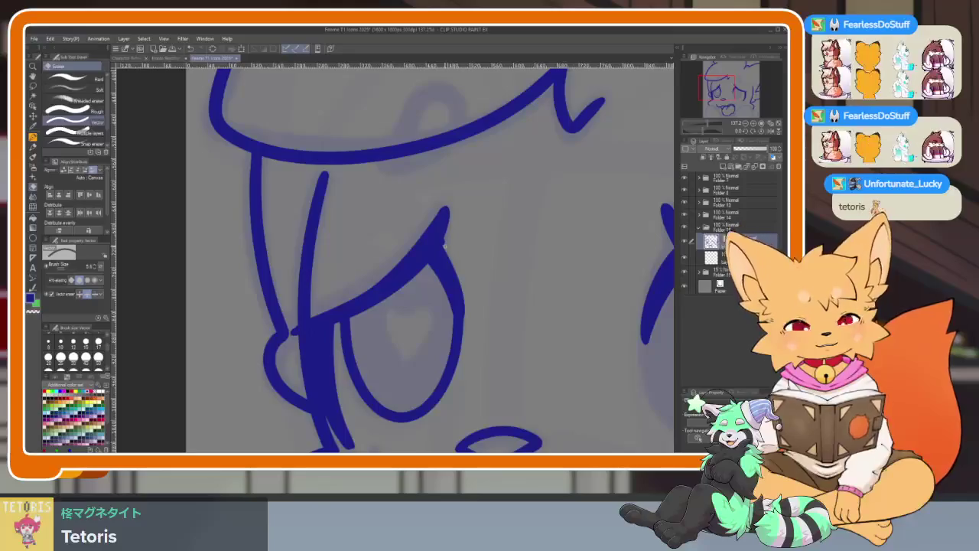
pyautogui.scroll(-5, 497, 286)
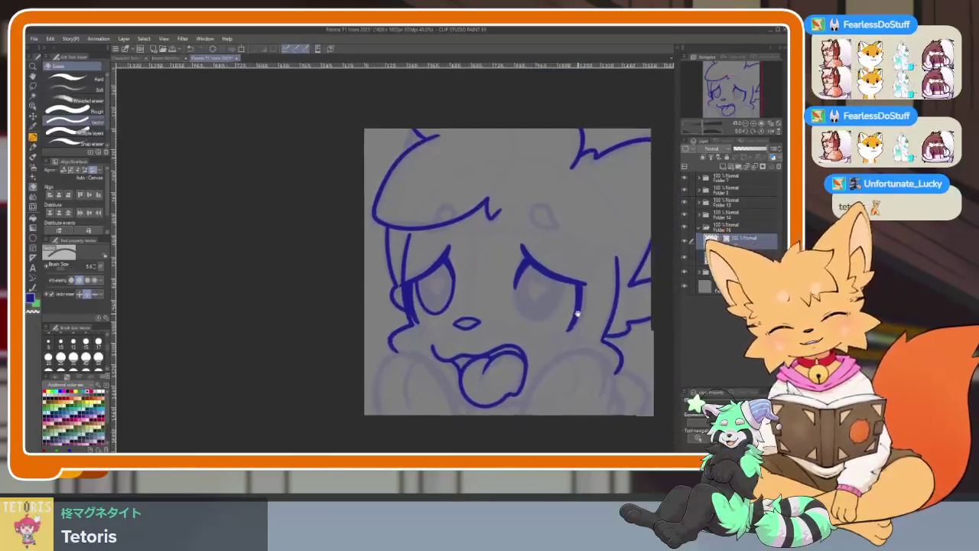
# Step: Draw a slightly rotated, wider oval outline around the right eye
pyautogui.scroll(5, 497, 319)
pyautogui.scroll(-2, 498, 320)
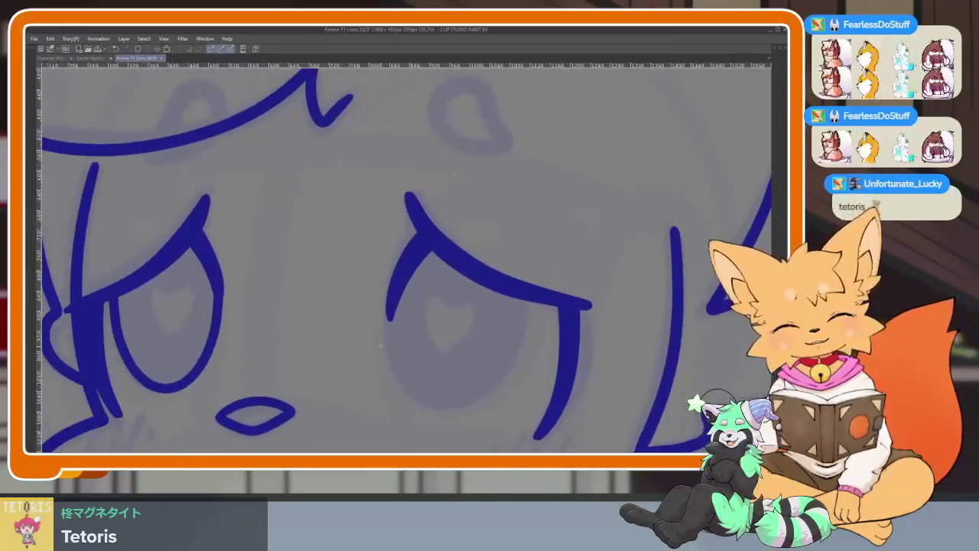
pyautogui.click(34, 239)
pyautogui.press('Tab')
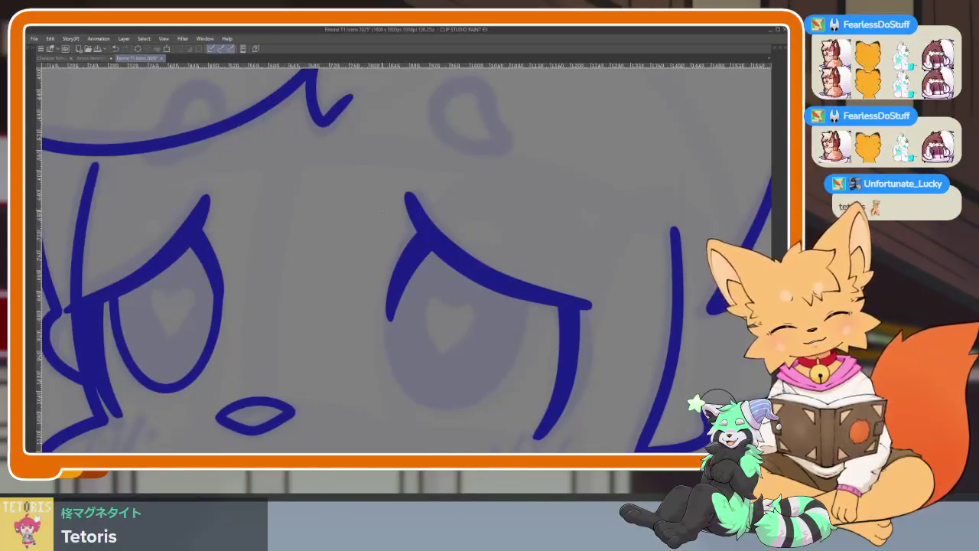
pyautogui.moveTo(378, 206); pyautogui.dragTo(514, 406)
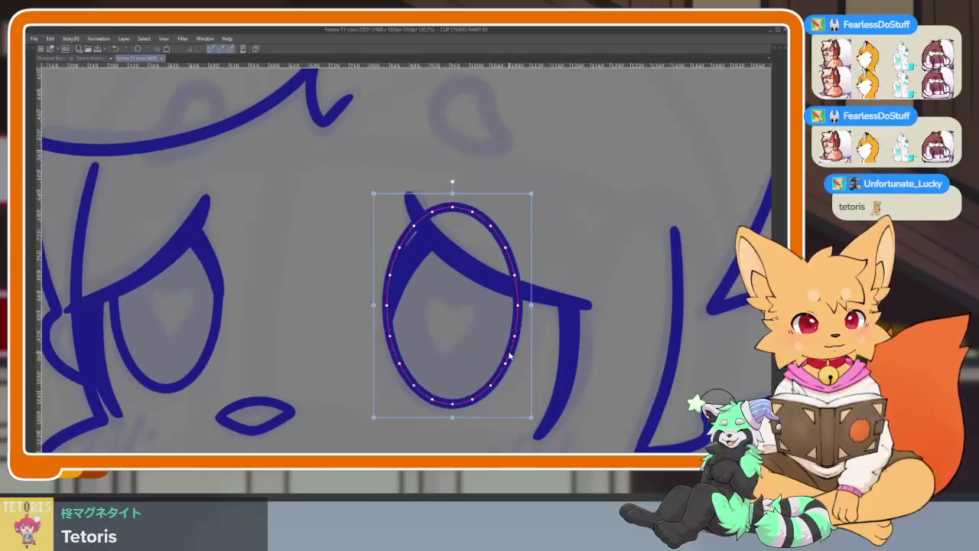
pyautogui.click(511, 287)
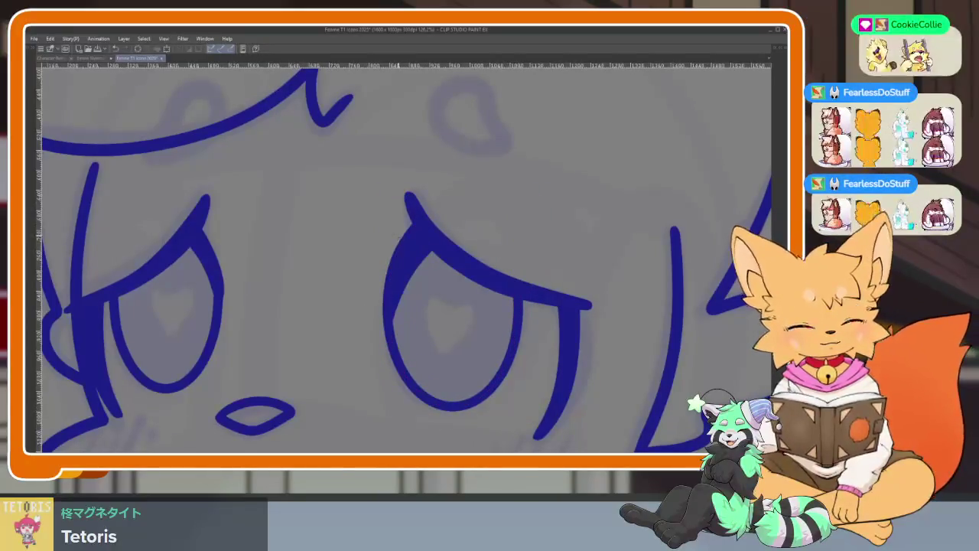
# Step: Select the right eye's vector line and pull its upper end up to the lid
pyautogui.scroll(-3, 497, 277)
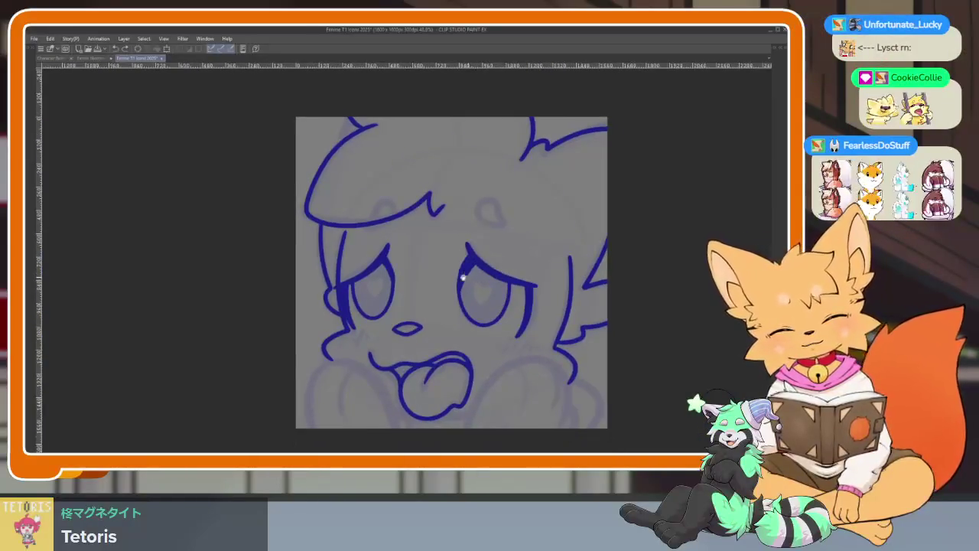
pyautogui.scroll(-2, 517, 279)
pyautogui.scroll(5, 506, 270)
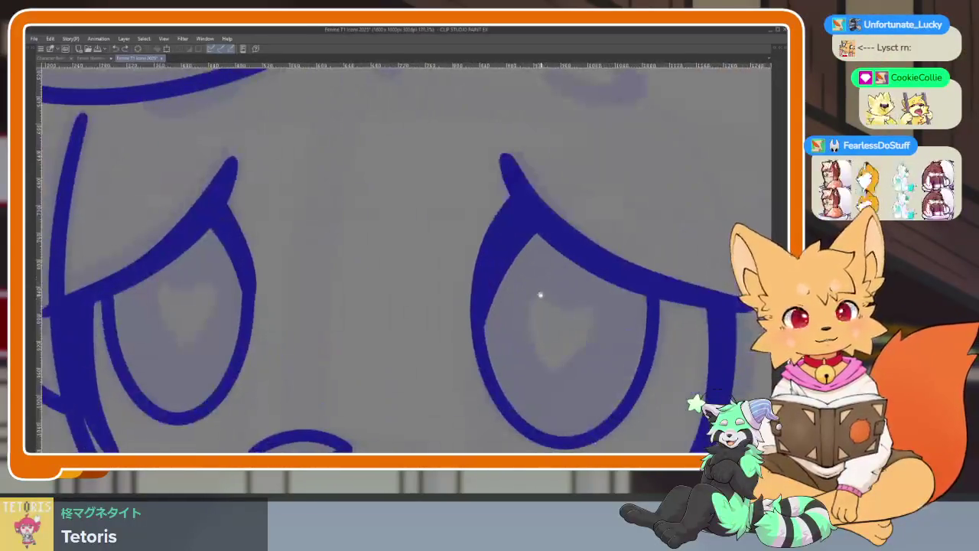
pyautogui.click(506, 269)
pyautogui.moveTo(549, 220); pyautogui.dragTo(540, 209)
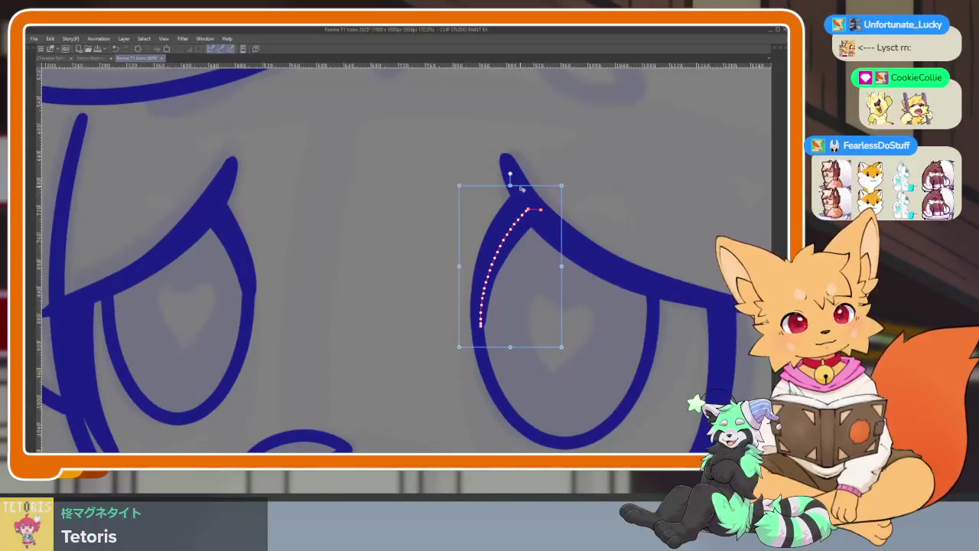
# Step: Repaint the left lid's edge where it meets the oval outline
pyautogui.scroll(-5, 582, 245)
pyautogui.scroll(1, 604, 291)
pyautogui.scroll(2, 566, 306)
pyautogui.scroll(1, 552, 320)
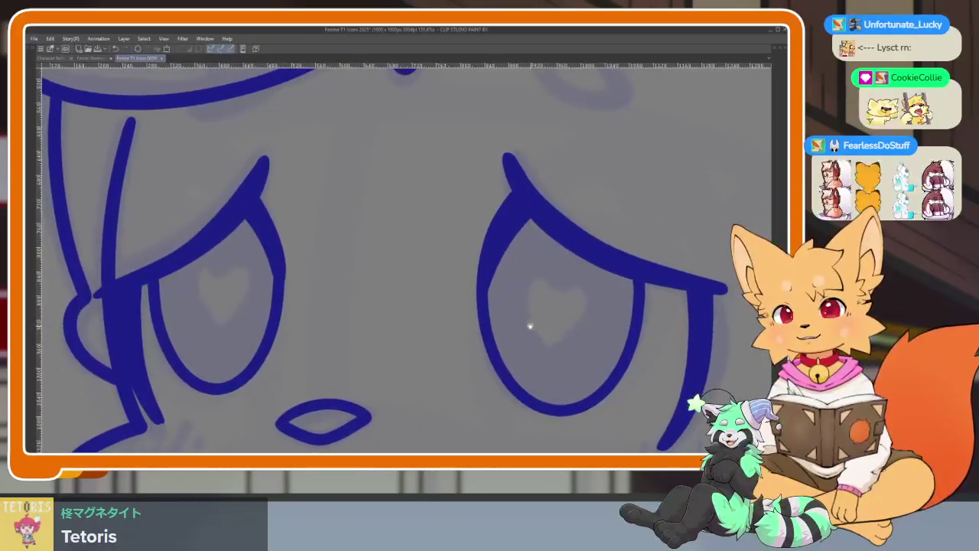
pyautogui.scroll(1, 428, 337)
pyautogui.scroll(1, 322, 321)
pyautogui.scroll(1, 330, 352)
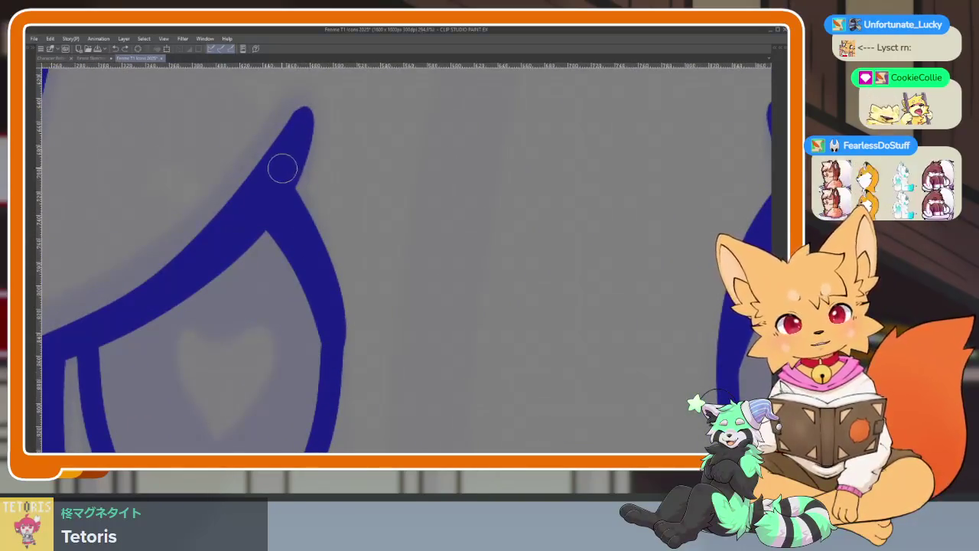
pyautogui.moveTo(283, 168); pyautogui.dragTo(322, 243)
pyautogui.hotkey('ctrl', 'z')
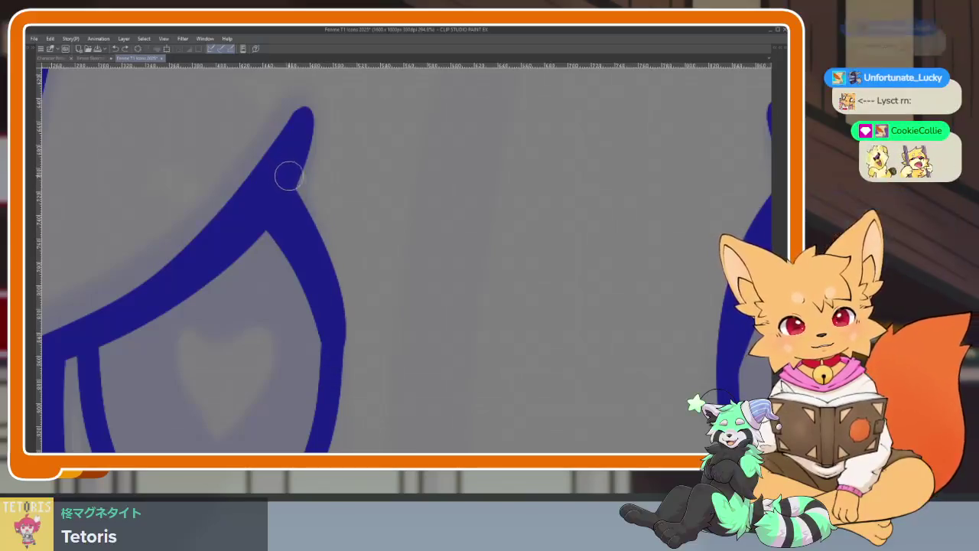
pyautogui.moveTo(288, 170); pyautogui.dragTo(343, 337)
pyautogui.scroll(-5, 397, 364)
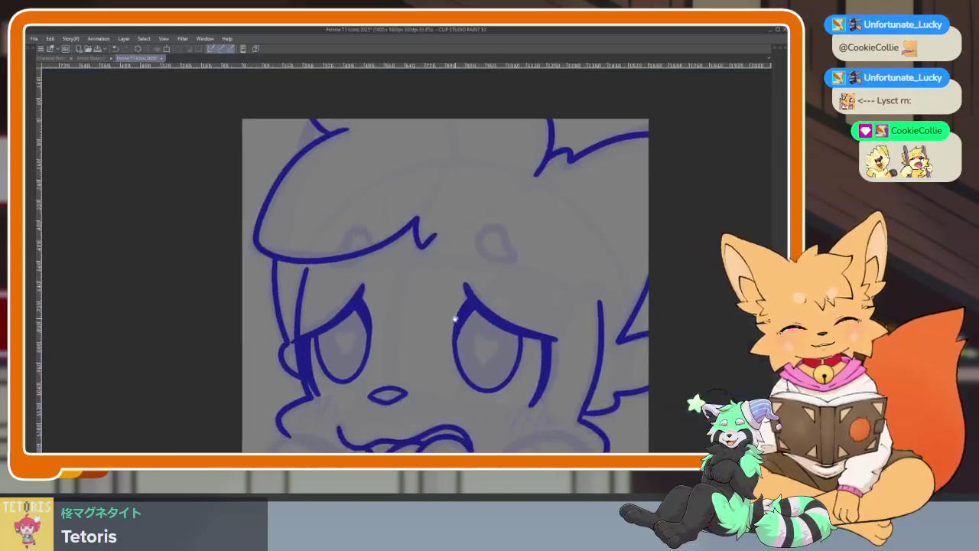
# Step: Draw an ellipse over the right eye and shrink it as an object to reshape the eye
pyautogui.scroll(-3, 455, 319)
pyautogui.scroll(1, 547, 291)
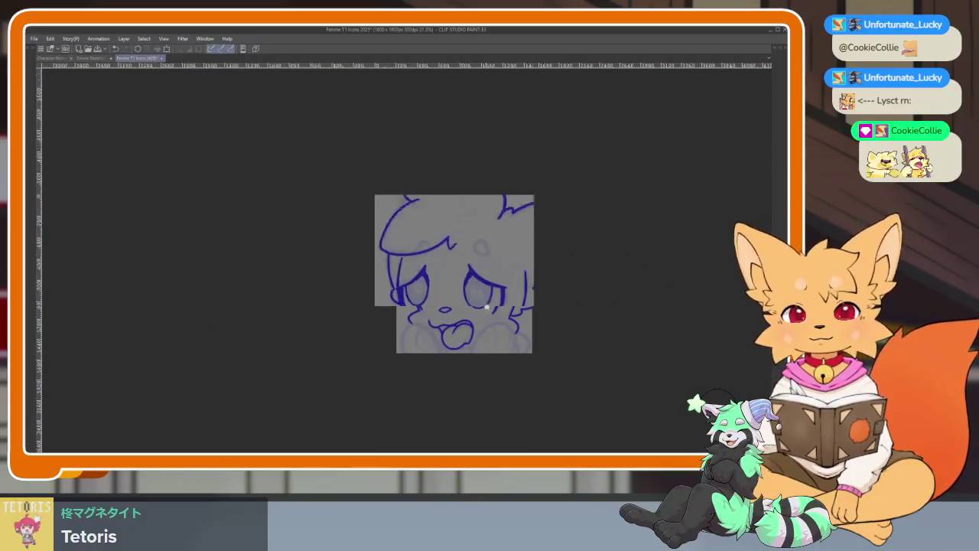
pyautogui.scroll(2, 536, 298)
pyautogui.scroll(3, 513, 321)
pyautogui.scroll(1, 527, 318)
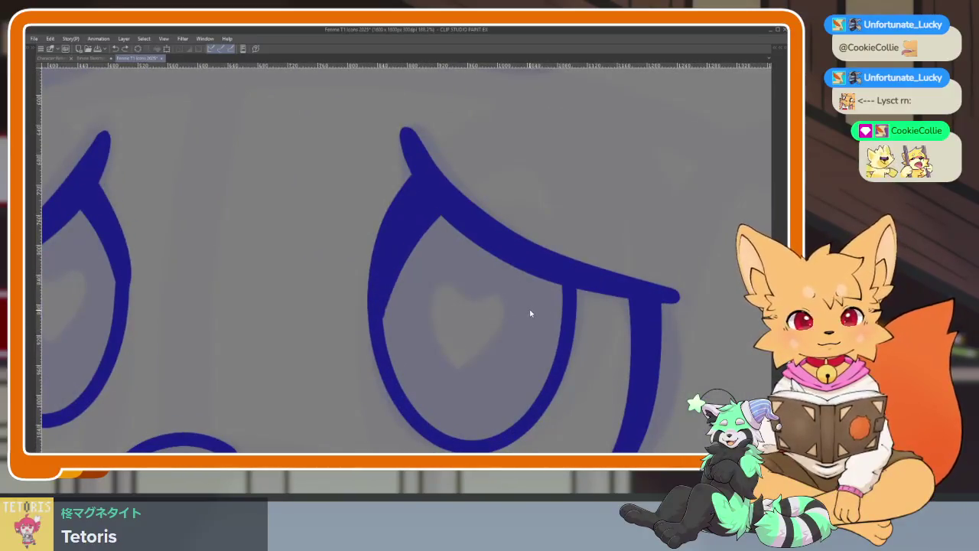
pyautogui.moveTo(424, 159); pyautogui.dragTo(570, 258)
pyautogui.scroll(-2, 534, 322)
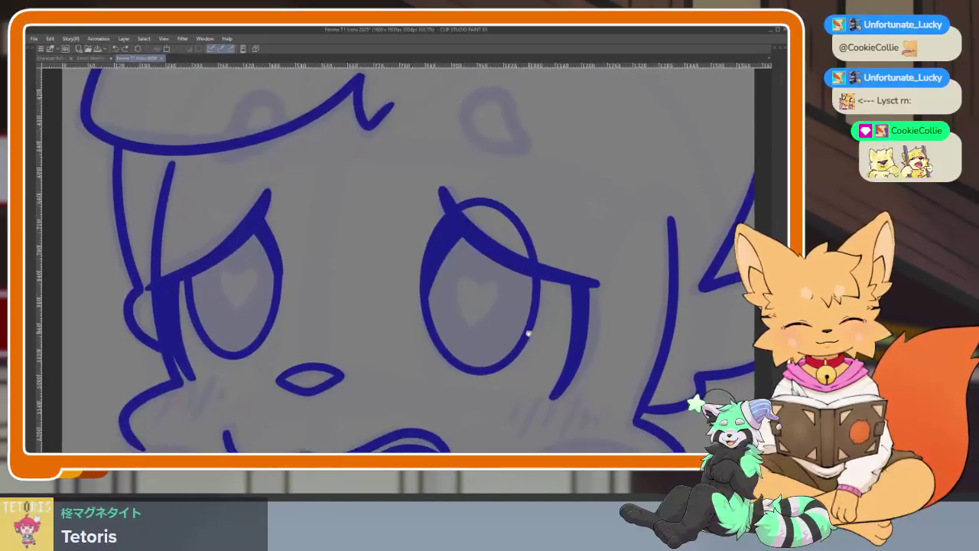
pyautogui.click(477, 224)
pyautogui.moveTo(409, 207); pyautogui.dragTo(412, 240)
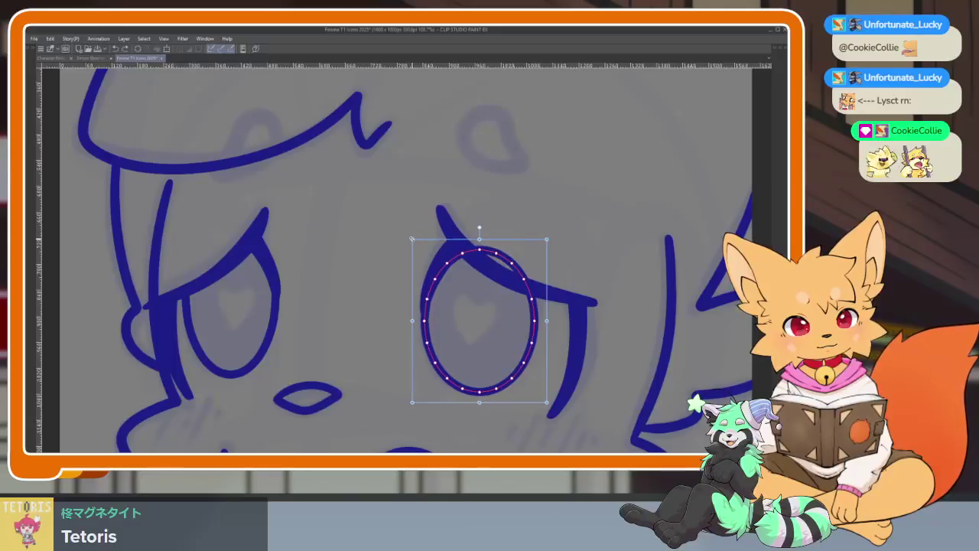
# Step: Undo and redo through the eye-outline history, keeping the left eye's full ellipse outline
pyautogui.press('ctrl')
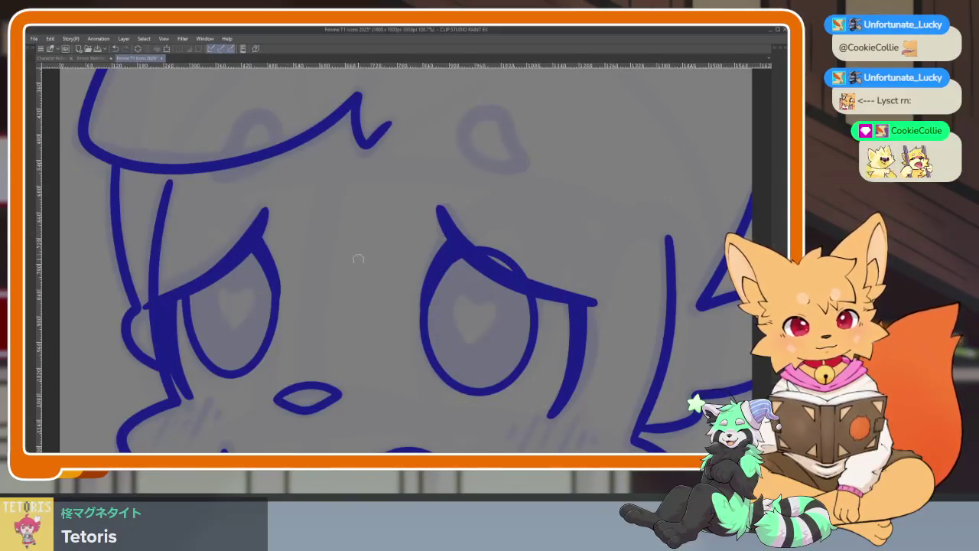
pyautogui.hotkey('ctrl', 'z')
pyautogui.hotkey('ctrl', 'z')
pyautogui.hotkey('ctrl', 'y')
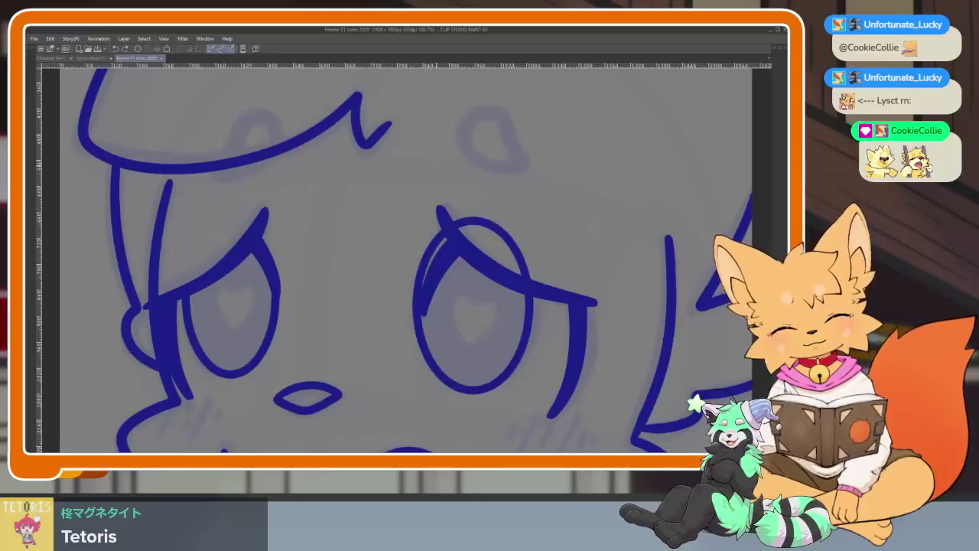
pyautogui.hotkey('ctrl', 'y')
pyautogui.hotkey('ctrl', 'y')
pyautogui.hotkey('ctrl', 'z')
pyautogui.hotkey('ctrl', 'z')
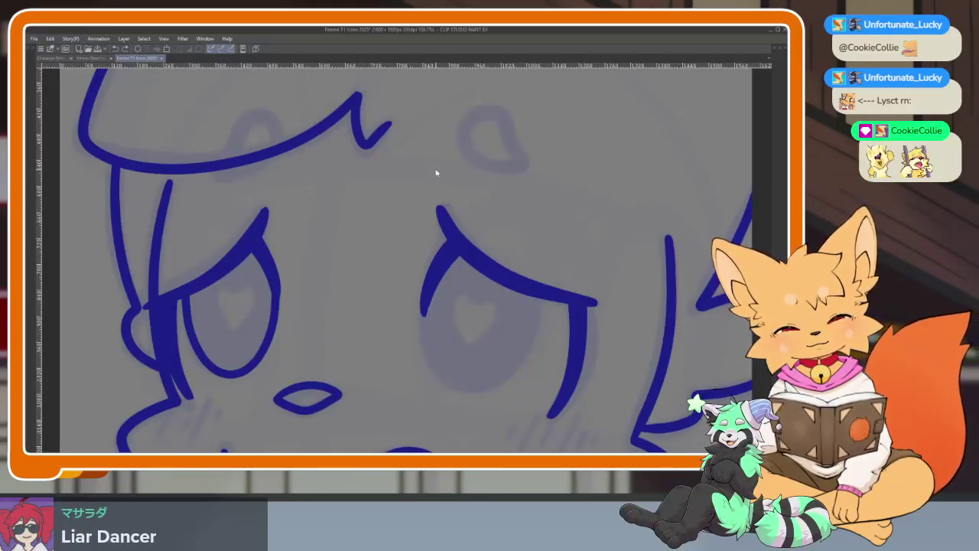
pyautogui.hotkey('ctrl', 'z')
pyautogui.hotkey('ctrl', 'y')
pyautogui.hotkey('ctrl', 'z')
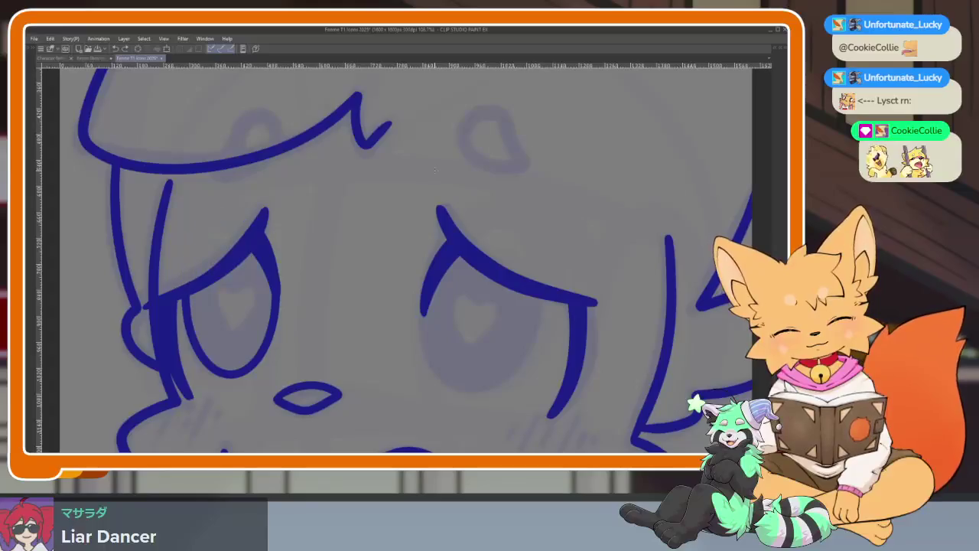
pyautogui.hotkey('ctrl', 'y')
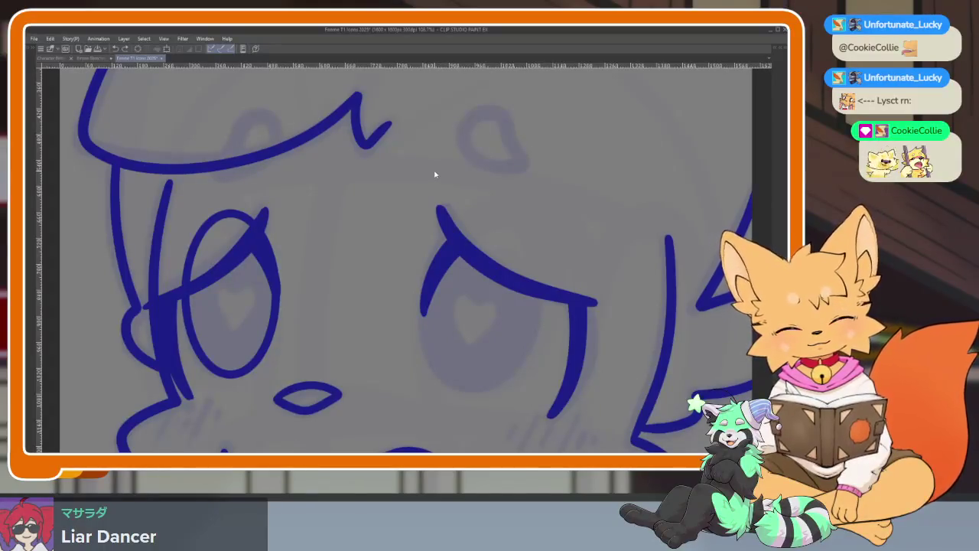
# Step: Draw a new right-eye ellipse, then squash it from the top and narrow it slightly
pyautogui.press('Tab')
pyautogui.press('Tab')
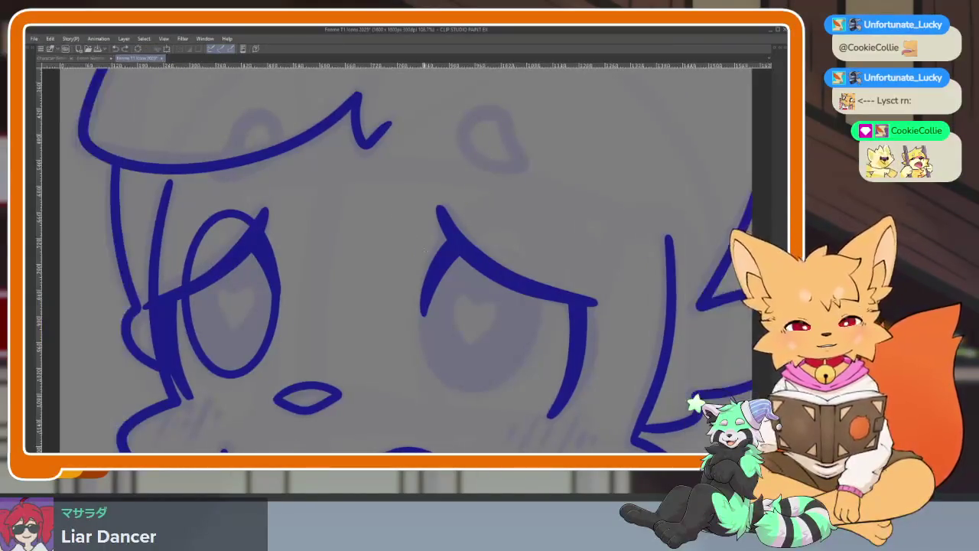
pyautogui.moveTo(423, 223)
pyautogui.mouseDown()
pyautogui.moveTo(433, 306)
pyautogui.moveTo(528, 313)
pyautogui.moveTo(490, 219)
pyautogui.mouseUp()
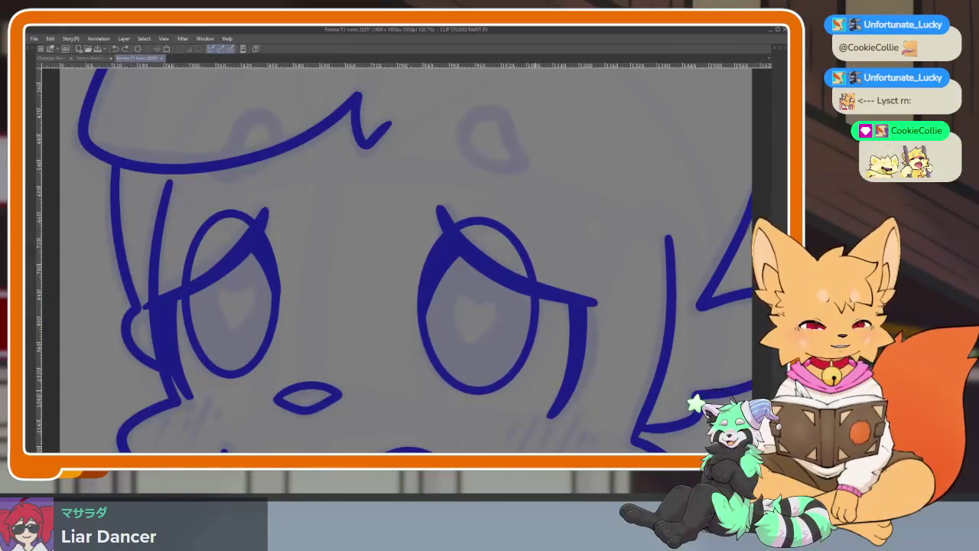
pyautogui.press('Tab')
pyautogui.press('Tab')
pyautogui.click(480, 222)
pyautogui.moveTo(477, 209); pyautogui.dragTo(477, 239)
pyautogui.moveTo(410, 239); pyautogui.dragTo(413, 238)
pyautogui.press('p')
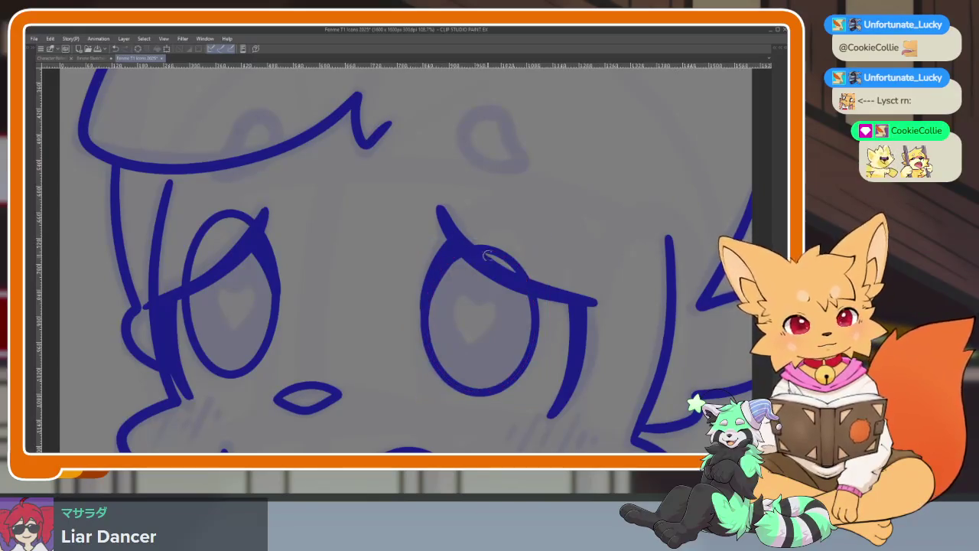
# Step: Shorten the left eye ellipse from the top so it sits under the lid
pyautogui.scroll(-2, 477, 255)
pyautogui.click(259, 248)
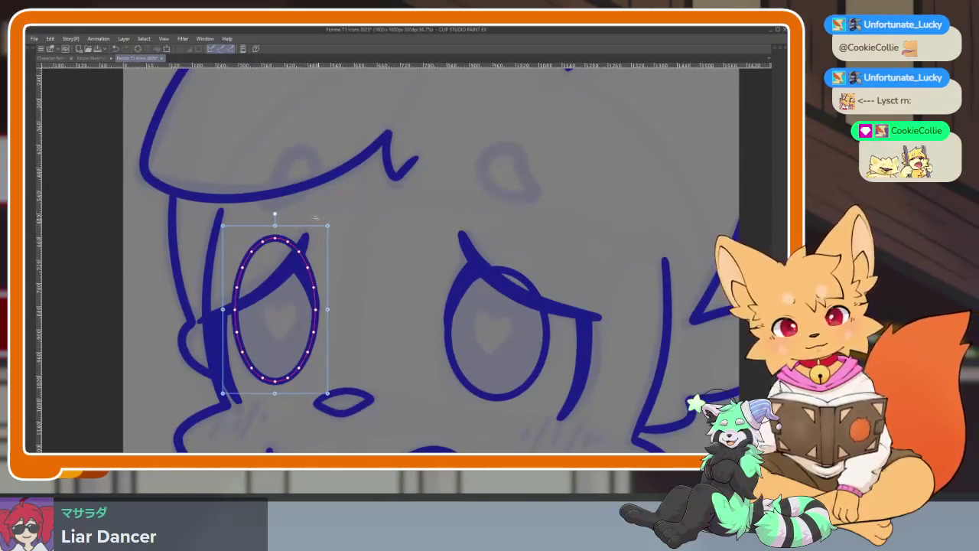
pyautogui.moveTo(275, 226)
pyautogui.mouseDown()
pyautogui.moveTo(274, 246)
pyautogui.moveTo(328, 253)
pyautogui.mouseUp()
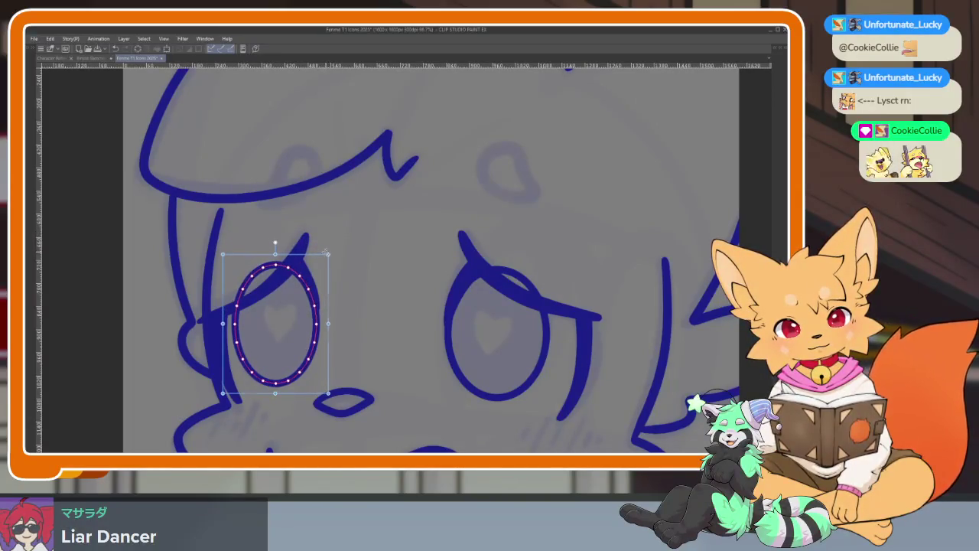
pyautogui.press('p')
pyautogui.scroll(-10, 575, 249)
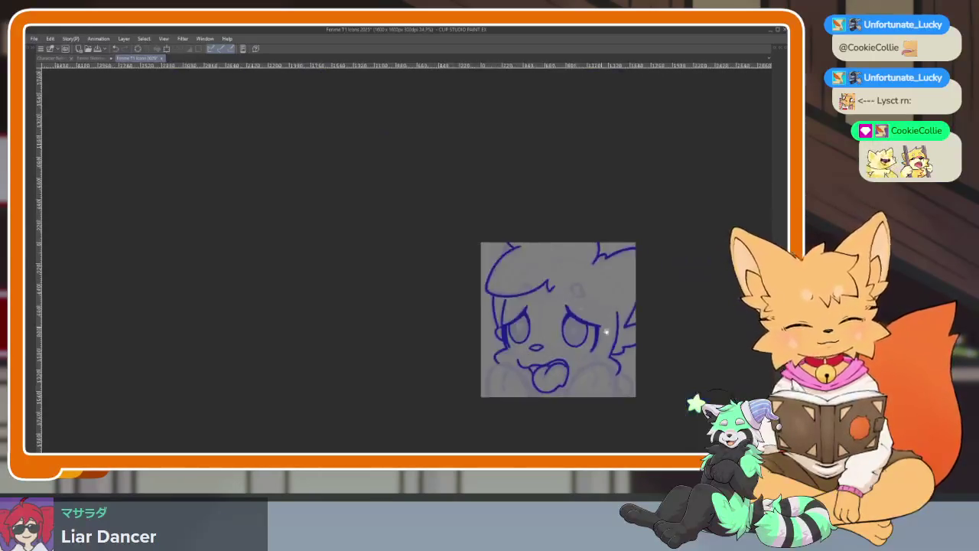
# Step: Sketch a long curved paw outline, then pan and refit the view
pyautogui.scroll(5, 542, 339)
pyautogui.scroll(5, 543, 339)
pyautogui.scroll(2, 543, 339)
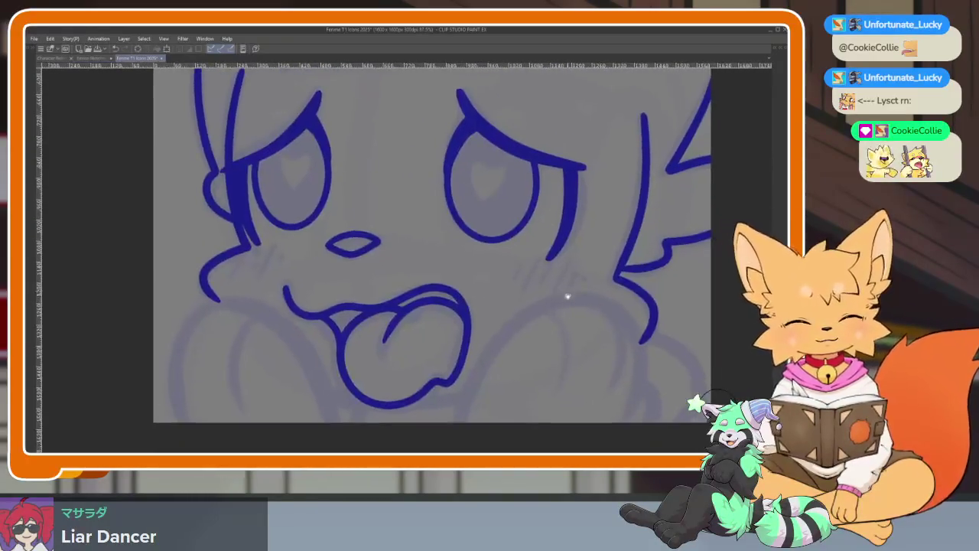
pyautogui.scroll(2, 505, 326)
pyautogui.moveTo(281, 400)
pyautogui.mouseDown()
pyautogui.moveTo(398, 219)
pyautogui.moveTo(514, 209)
pyautogui.mouseUp()
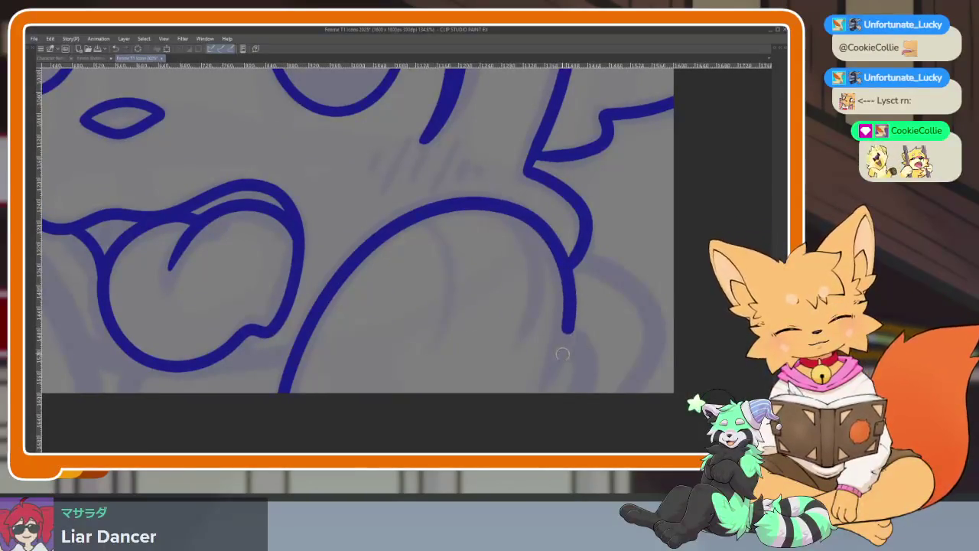
pyautogui.moveTo(583, 403)
pyautogui.mouseDown()
pyautogui.moveTo(391, 420)
pyautogui.moveTo(593, 397)
pyautogui.mouseUp()
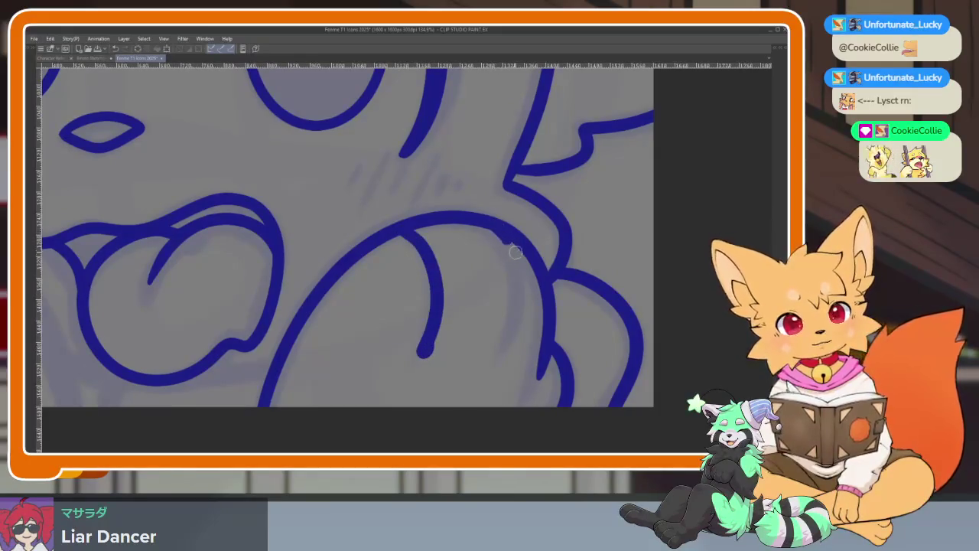
pyautogui.hotkey('ctrl', '0')
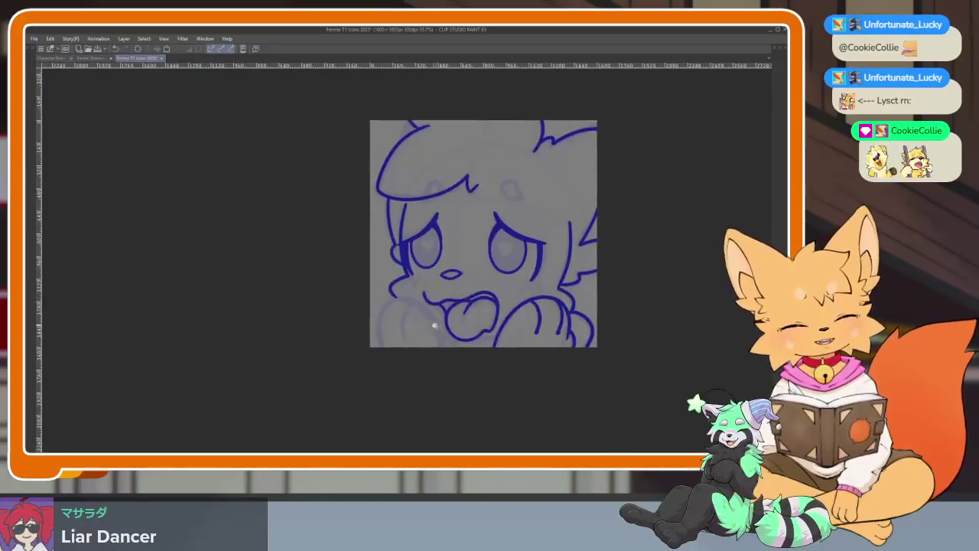
pyautogui.scroll(5, 395, 309)
# Step: Draw the paw's long outer curve, an inner finger line, and extend the left paw line
pyautogui.moveTo(457, 331)
pyautogui.mouseDown()
pyautogui.moveTo(359, 222)
pyautogui.moveTo(237, 218)
pyautogui.moveTo(257, 432)
pyautogui.mouseUp()
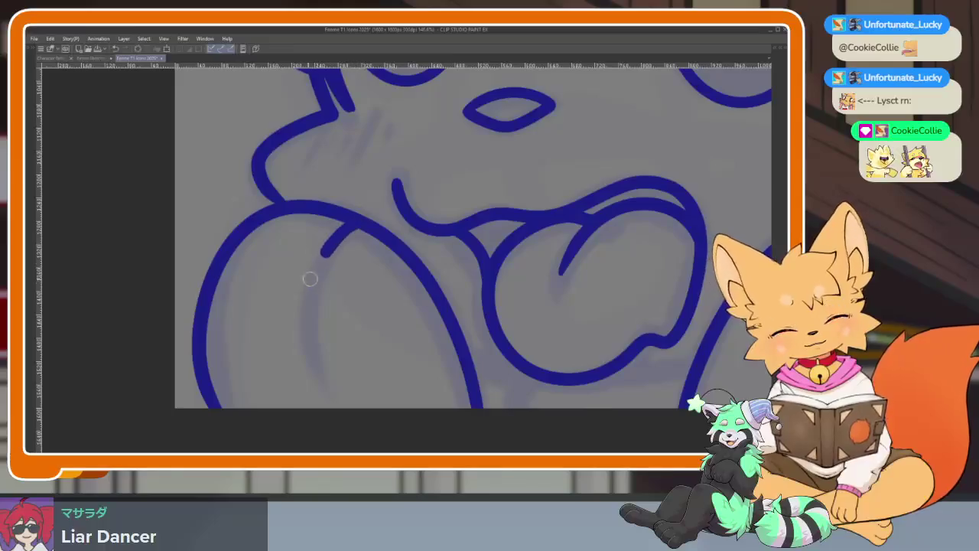
pyautogui.moveTo(309, 279); pyautogui.dragTo(316, 381)
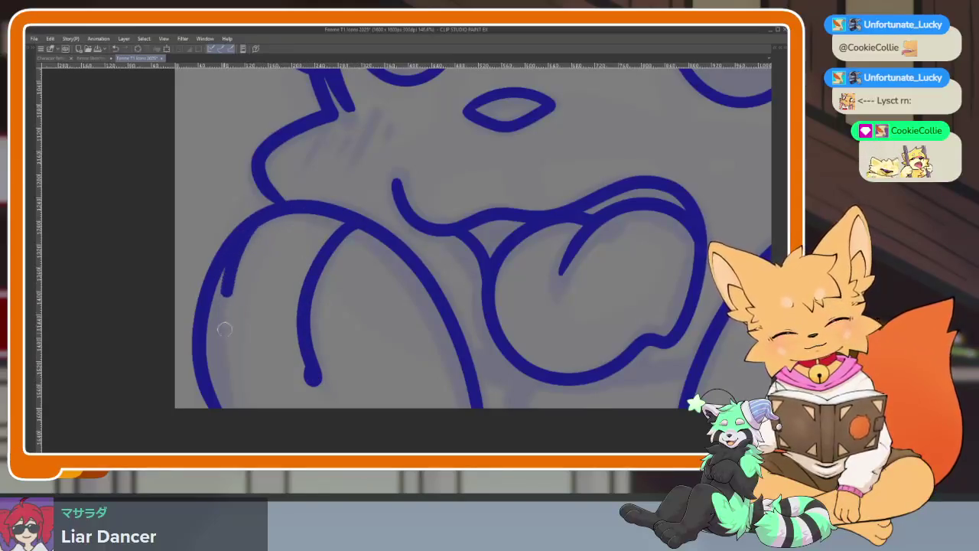
pyautogui.moveTo(224, 329); pyautogui.dragTo(234, 375)
pyautogui.scroll(-5, 393, 335)
pyautogui.scroll(3, 444, 337)
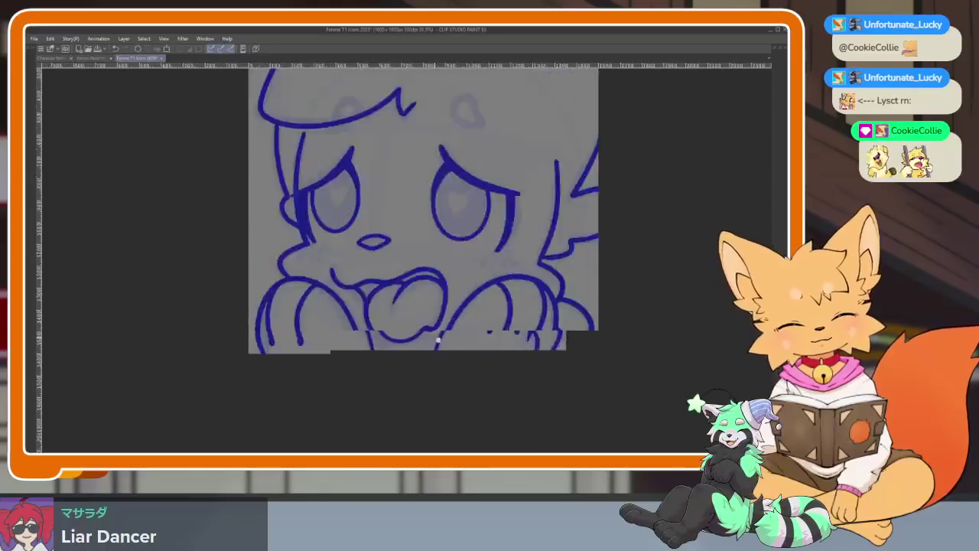
pyautogui.scroll(3, 490, 329)
# Step: Draw the bottom line under the tongue, redoing it to remove a stray hook
pyautogui.moveTo(501, 327)
pyautogui.mouseDown()
pyautogui.moveTo(416, 345)
pyautogui.moveTo(273, 339)
pyautogui.moveTo(124, 302)
pyautogui.mouseUp()
pyautogui.hotkey('ctrl', 'z')
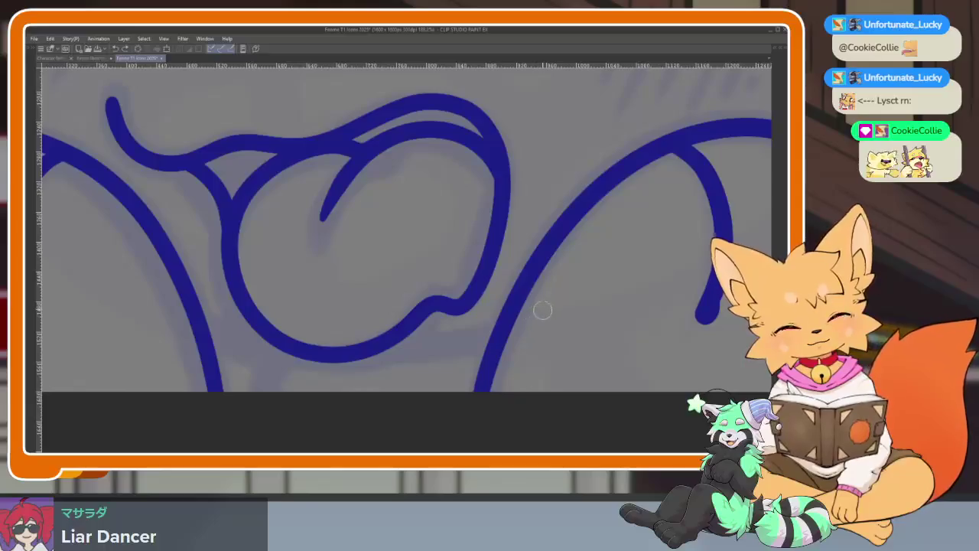
pyautogui.moveTo(467, 335)
pyautogui.mouseDown()
pyautogui.moveTo(296, 350)
pyautogui.moveTo(147, 321)
pyautogui.mouseUp()
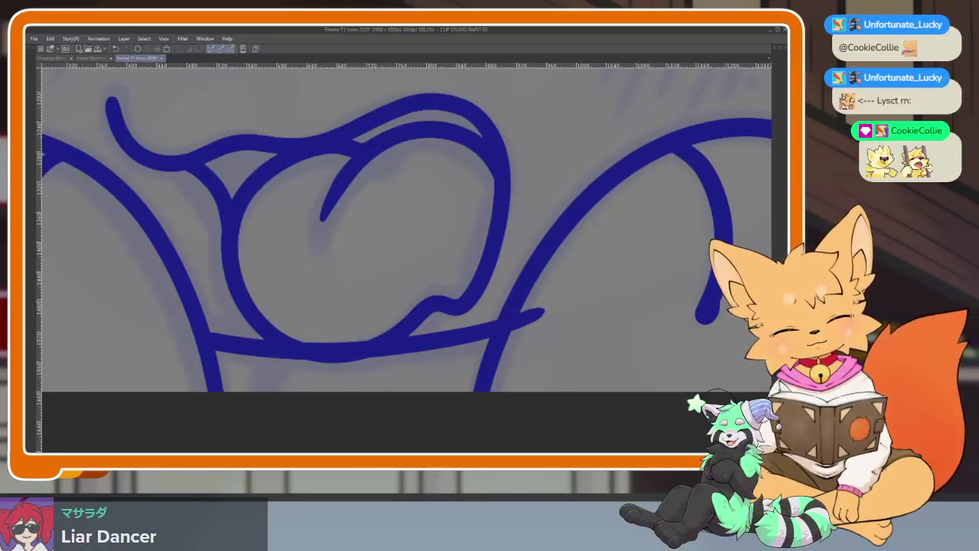
pyautogui.hotkey('ctrl', 'z')
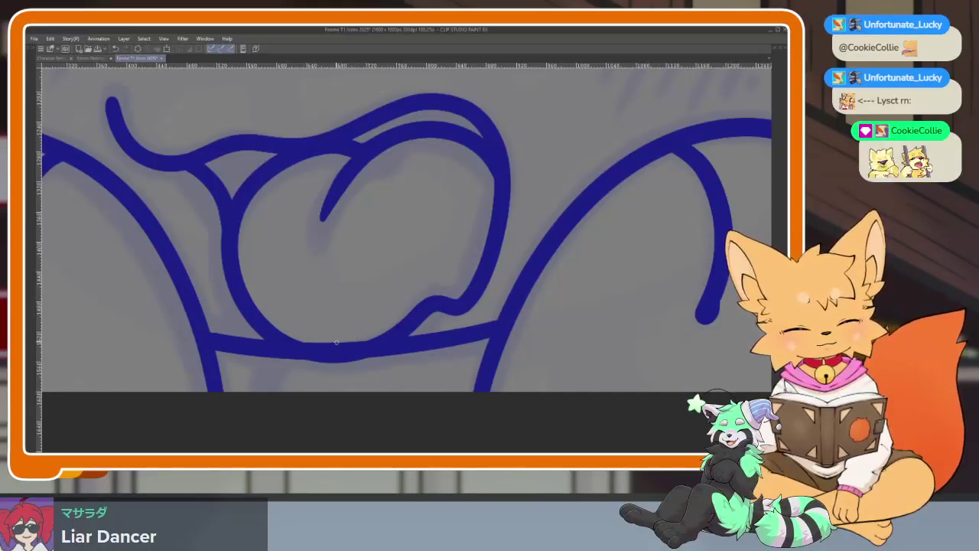
# Step: Ink a small loop above the eye and a closed hair curl over the forehead
pyautogui.scroll(-5, 337, 341)
pyautogui.scroll(5, 485, 313)
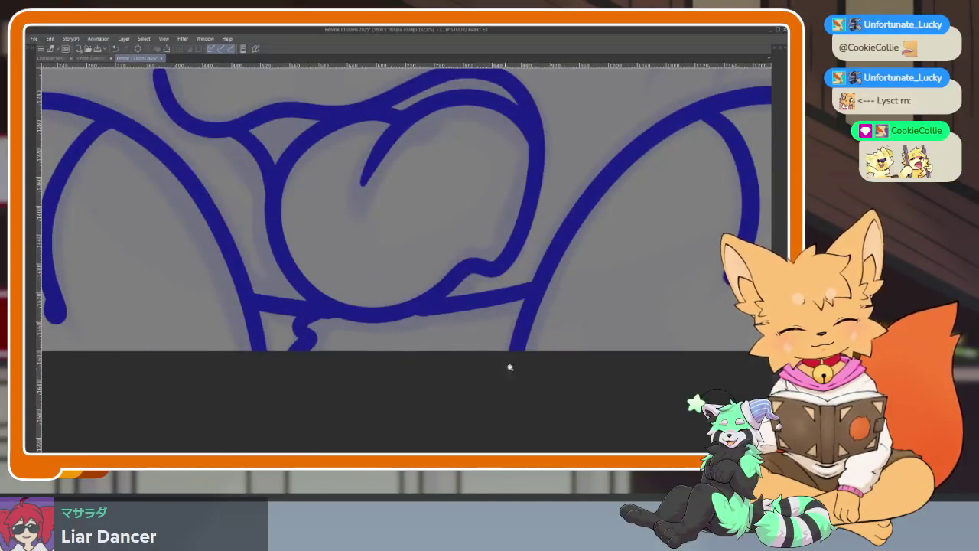
pyautogui.scroll(-5, 510, 367)
pyautogui.scroll(2, 546, 334)
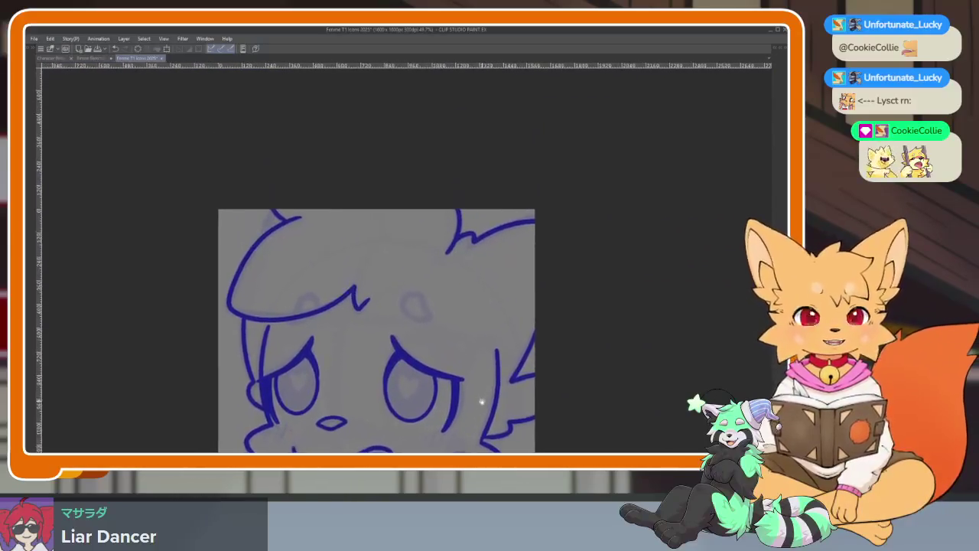
pyautogui.scroll(4, 482, 400)
pyautogui.scroll(2, 449, 328)
pyautogui.moveTo(440, 375)
pyautogui.mouseDown()
pyautogui.moveTo(402, 308)
pyautogui.moveTo(317, 268)
pyautogui.moveTo(334, 390)
pyautogui.moveTo(433, 399)
pyautogui.mouseUp()
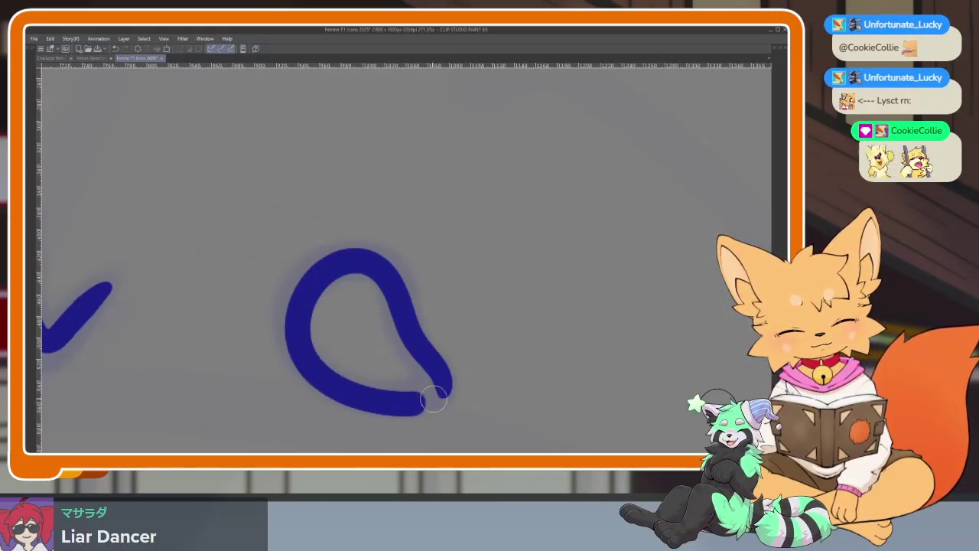
pyautogui.scroll(-5, 440, 317)
pyautogui.scroll(4, 417, 330)
pyautogui.scroll(1, 306, 360)
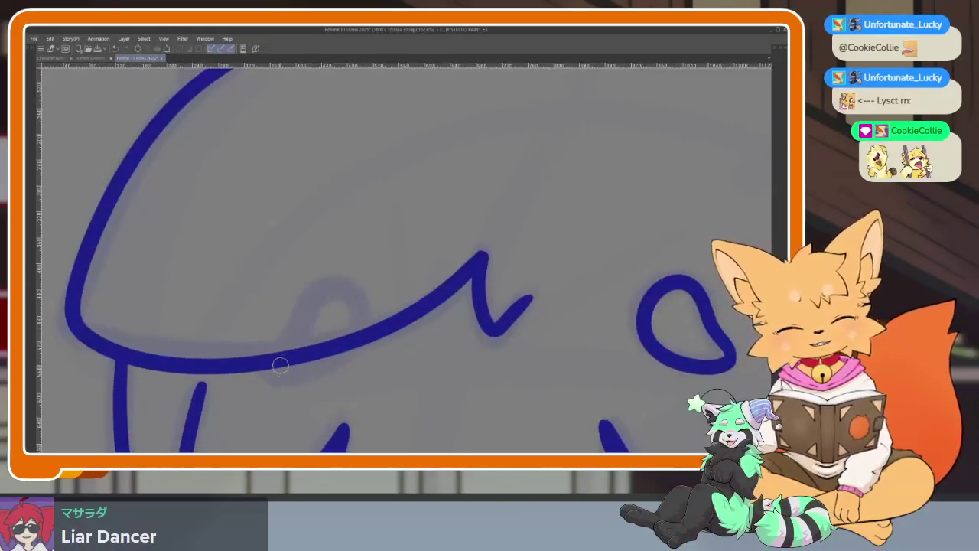
pyautogui.moveTo(274, 372); pyautogui.dragTo(363, 327)
pyautogui.moveTo(307, 300); pyautogui.dragTo(272, 358)
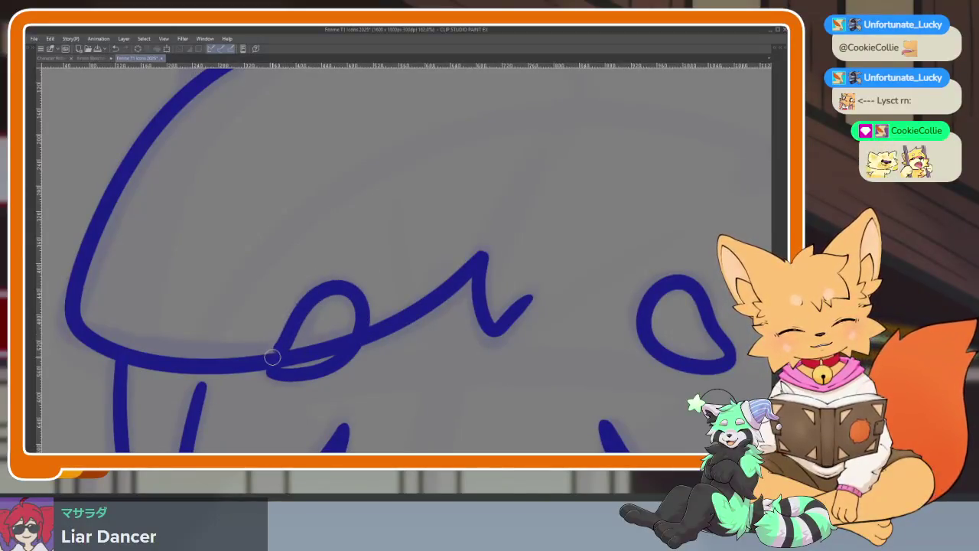
pyautogui.scroll(-5, 396, 365)
pyautogui.scroll(2, 560, 339)
pyautogui.scroll(2, 414, 313)
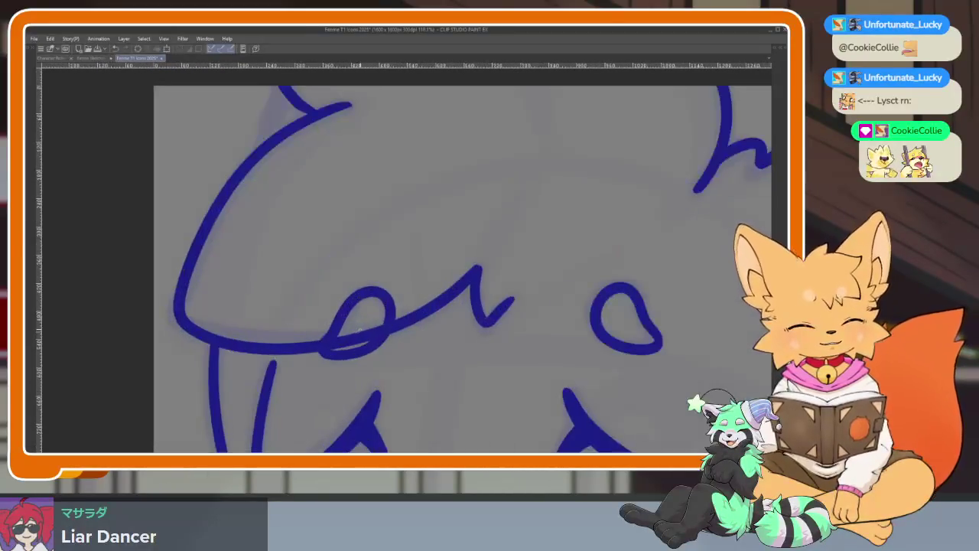
pyautogui.scroll(-5, 355, 340)
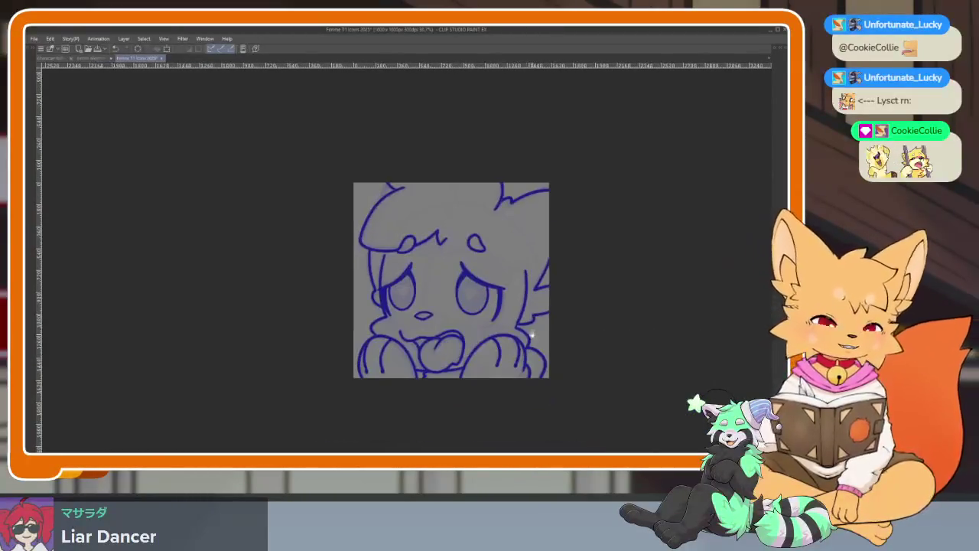
# Step: Mirror the canvas twice to check proportions, ending in normal orientation with palettes shown
pyautogui.scroll(3, 482, 360)
pyautogui.scroll(-1, 487, 346)
pyautogui.scroll(1, 536, 315)
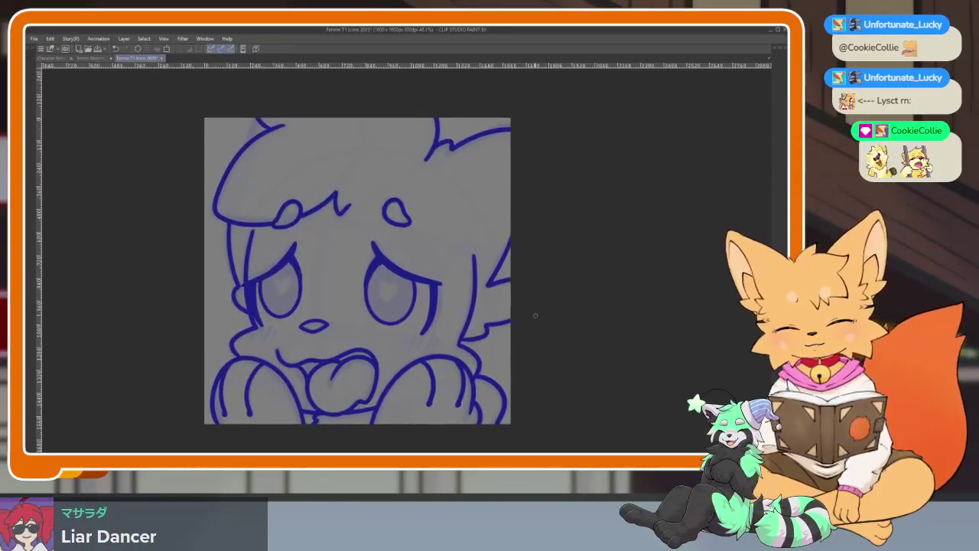
pyautogui.scroll(-1, 536, 313)
pyautogui.scroll(1, 501, 330)
pyautogui.press('h')
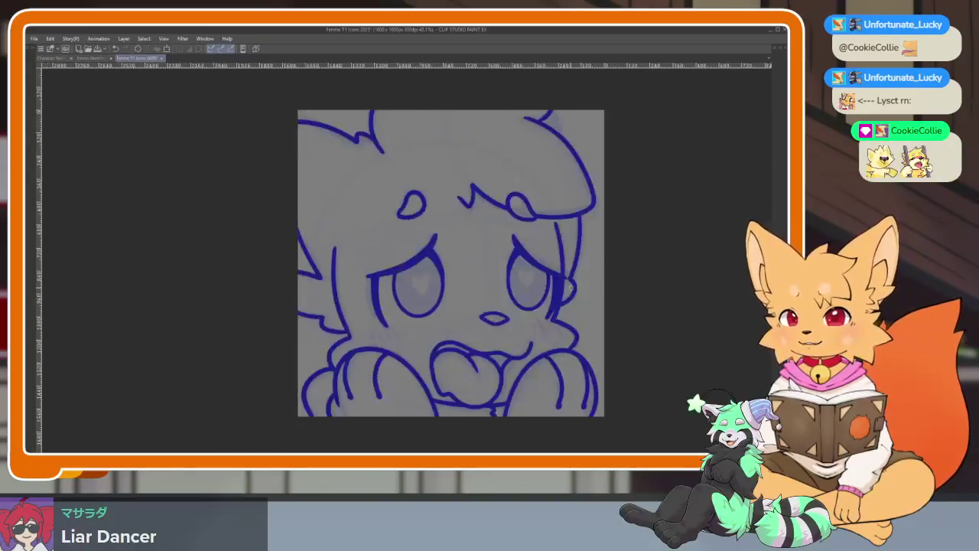
pyautogui.press('h')
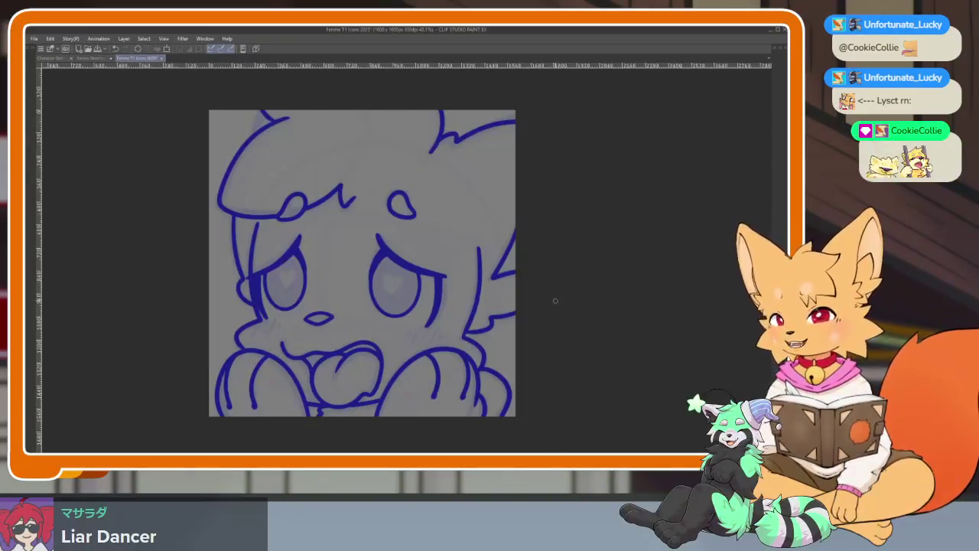
pyautogui.press('h')
pyautogui.press('h')
pyautogui.press('h')
pyautogui.press('h')
pyautogui.press('h')
pyautogui.press('h')
pyautogui.press('h')
pyautogui.press('h')
pyautogui.press('h')
pyautogui.press('h')
pyautogui.press('h')
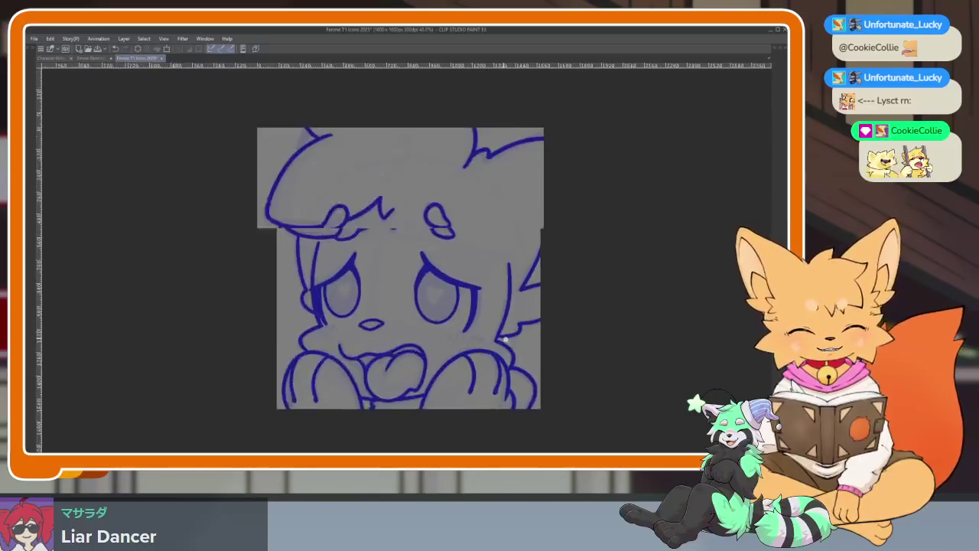
pyautogui.press('h')
pyautogui.press('Tab')
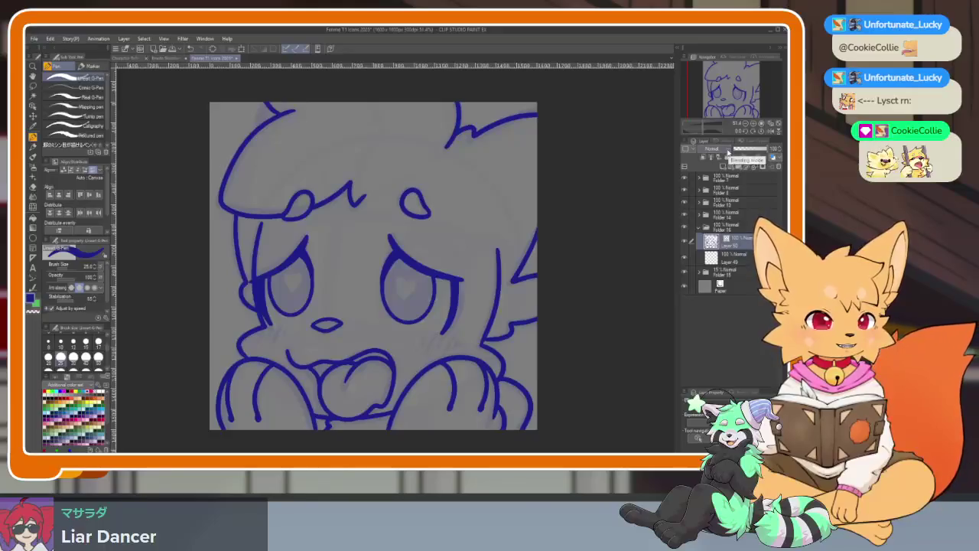
# Step: Turn off the line layer's colour for dark grey lines, then auto-select the empty area below
pyautogui.click(778, 158)
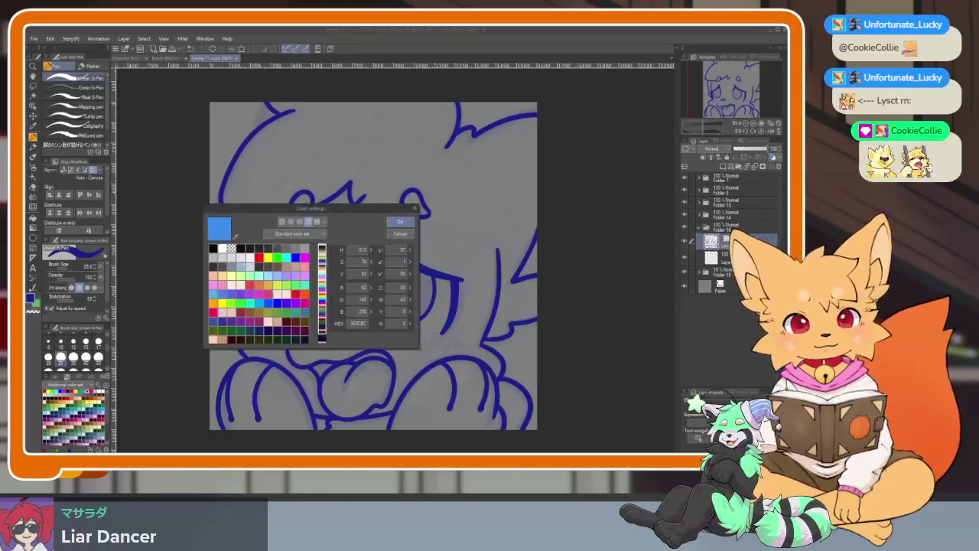
pyautogui.click(399, 221)
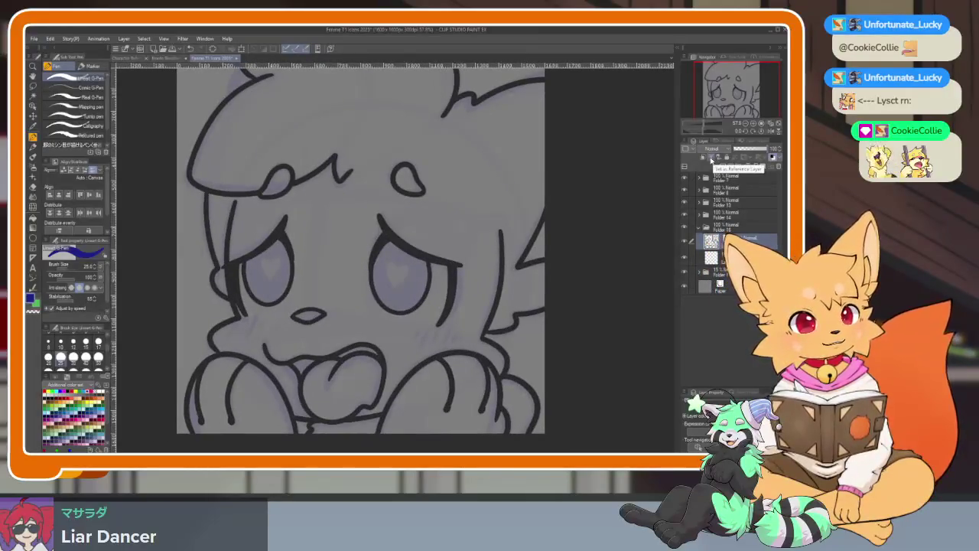
pyautogui.click(711, 258)
pyautogui.scroll(-1, 518, 326)
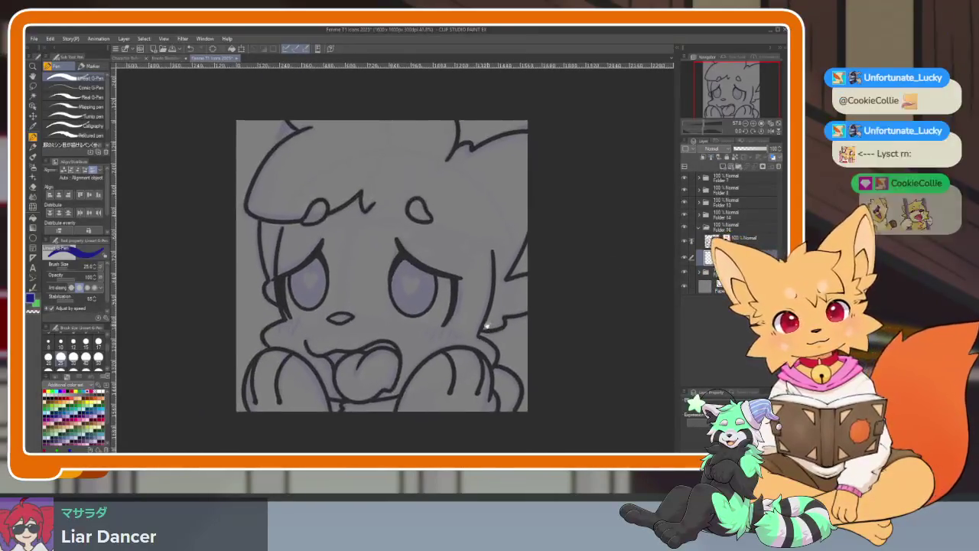
pyautogui.press('w')
pyautogui.click(466, 282)
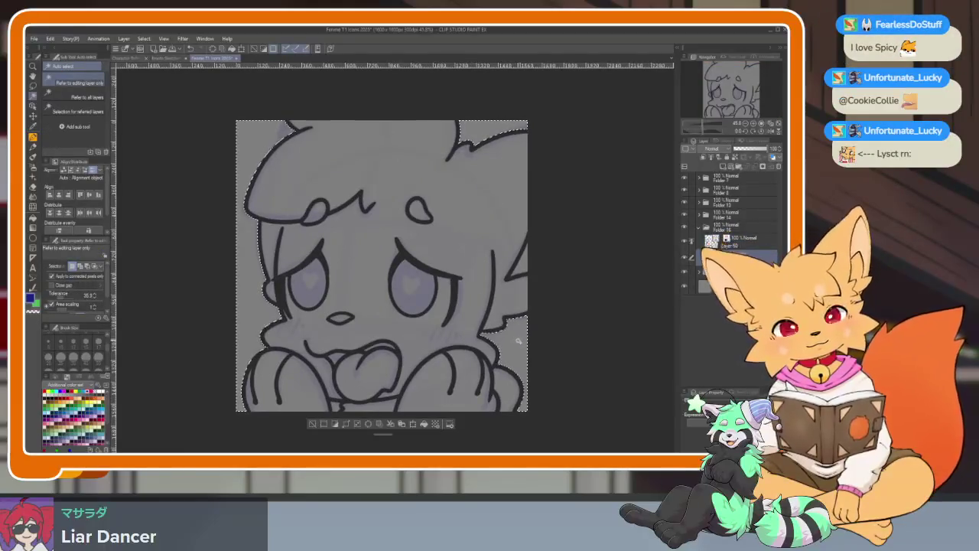
# Step: Expand the outside selection slightly, then invert it onto the character silhouette
pyautogui.scroll(-2, 453, 341)
pyautogui.scroll(3, 455, 337)
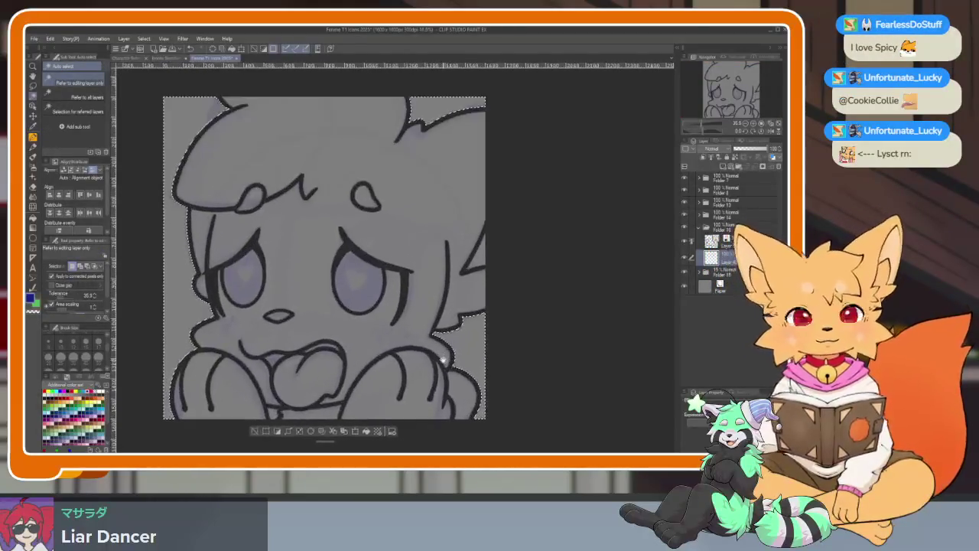
pyautogui.scroll(-2, 444, 348)
pyautogui.click(144, 38)
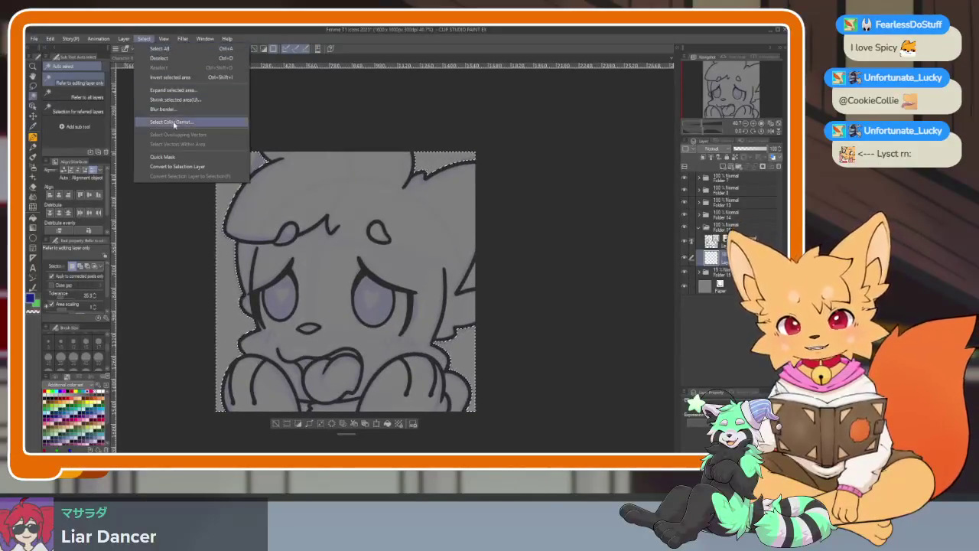
pyautogui.click(165, 90)
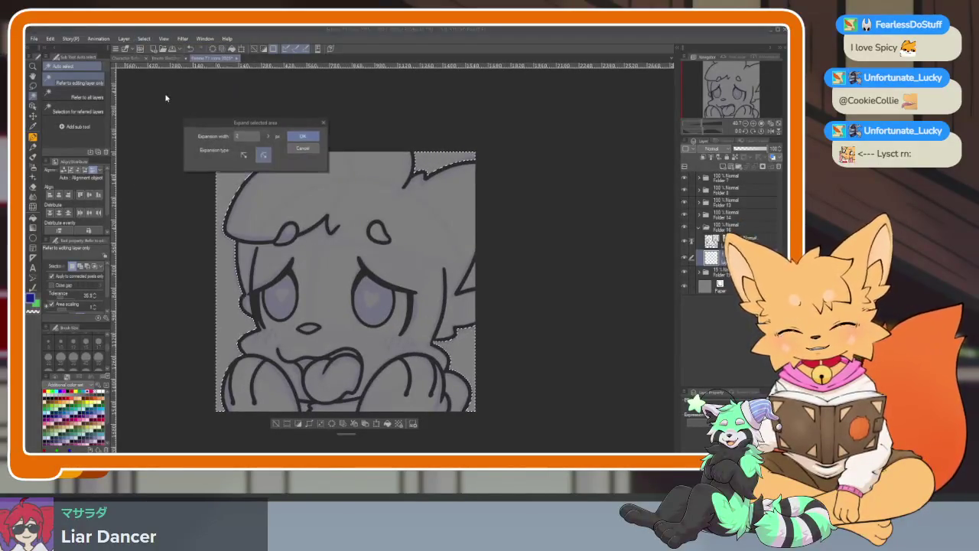
pyautogui.click(303, 138)
pyautogui.click(144, 38)
pyautogui.click(166, 78)
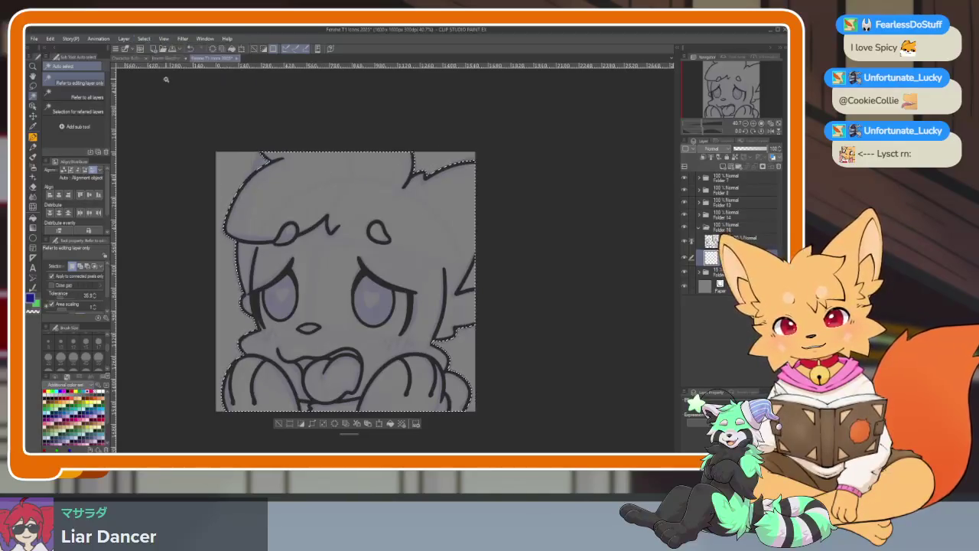
pyautogui.click(33, 239)
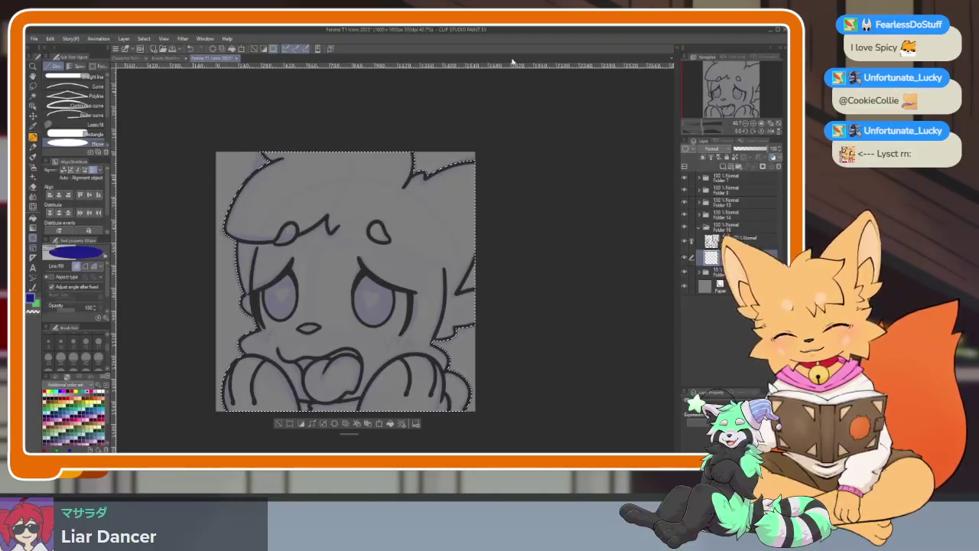
# Step: Show the reference sheet in Sub View and eyedrop the orange fur colour
pyautogui.click(676, 50)
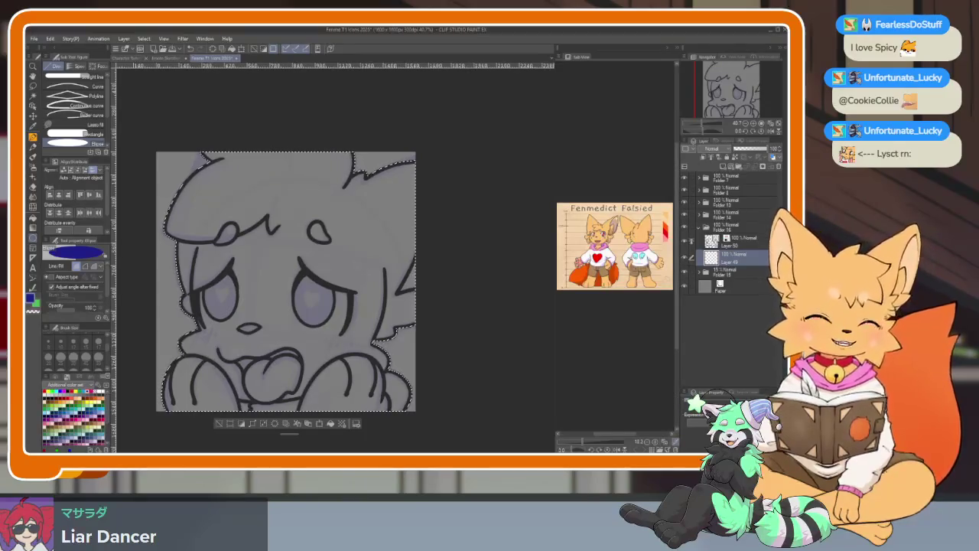
pyautogui.moveTo(584, 442)
pyautogui.mouseDown()
pyautogui.moveTo(597, 444)
pyautogui.moveTo(584, 444)
pyautogui.mouseUp()
pyautogui.click(651, 164)
pyautogui.moveTo(369, 339)
pyautogui.mouseDown()
pyautogui.moveTo(403, 345)
pyautogui.moveTo(426, 324)
pyautogui.mouseUp()
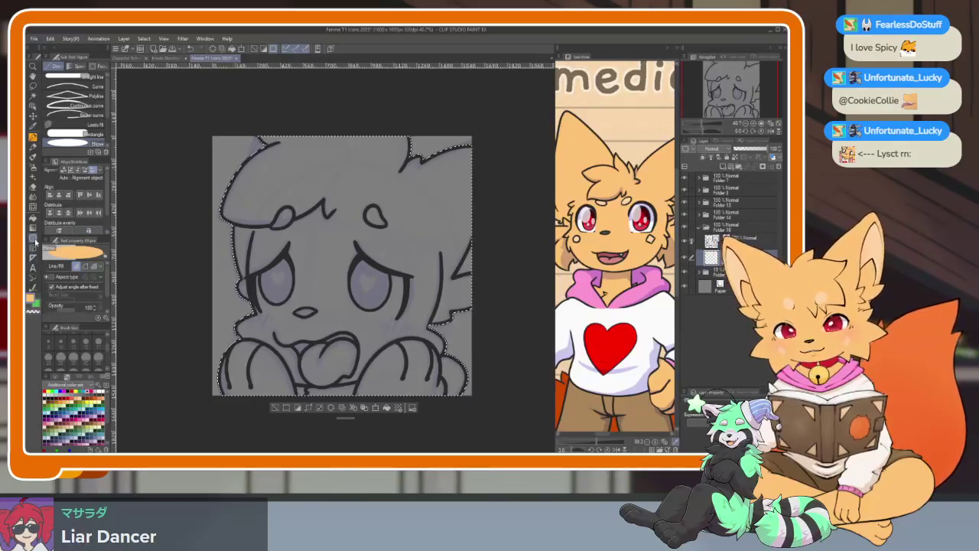
# Step: Fill the selection with an orange rectangle, deselect, eyedrop red, and add a new layer
pyautogui.click(86, 134)
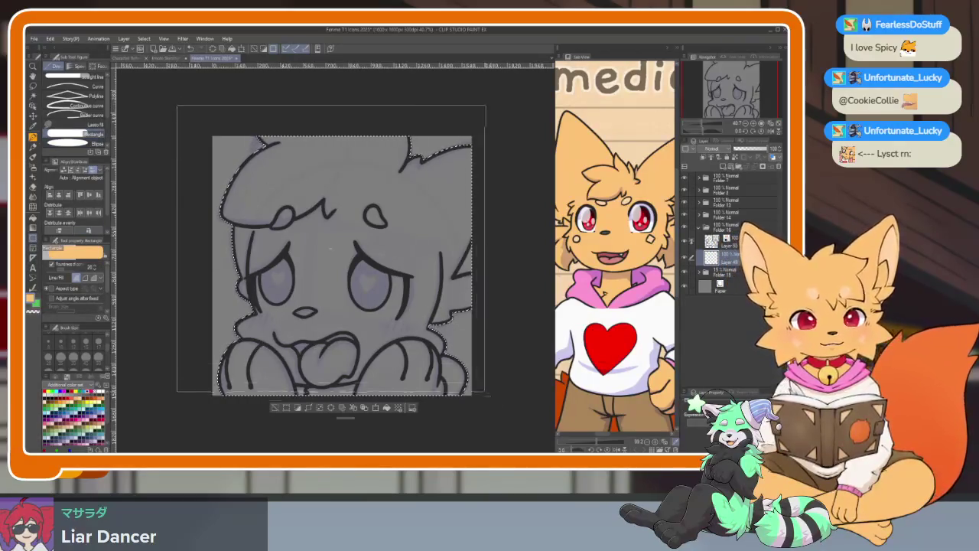
pyautogui.moveTo(174, 104); pyautogui.dragTo(513, 436)
pyautogui.hotkey('ctrl', 'd')
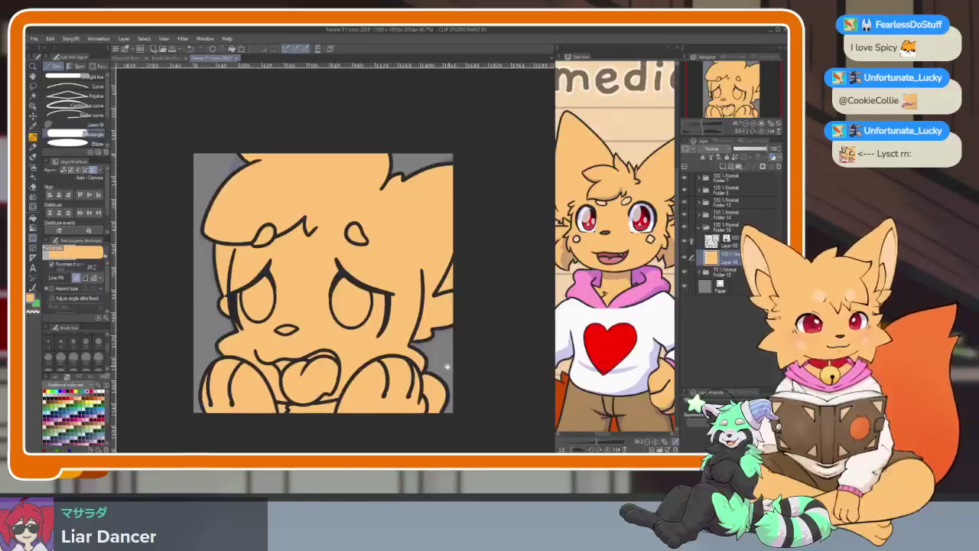
pyautogui.moveTo(459, 342); pyautogui.dragTo(431, 342)
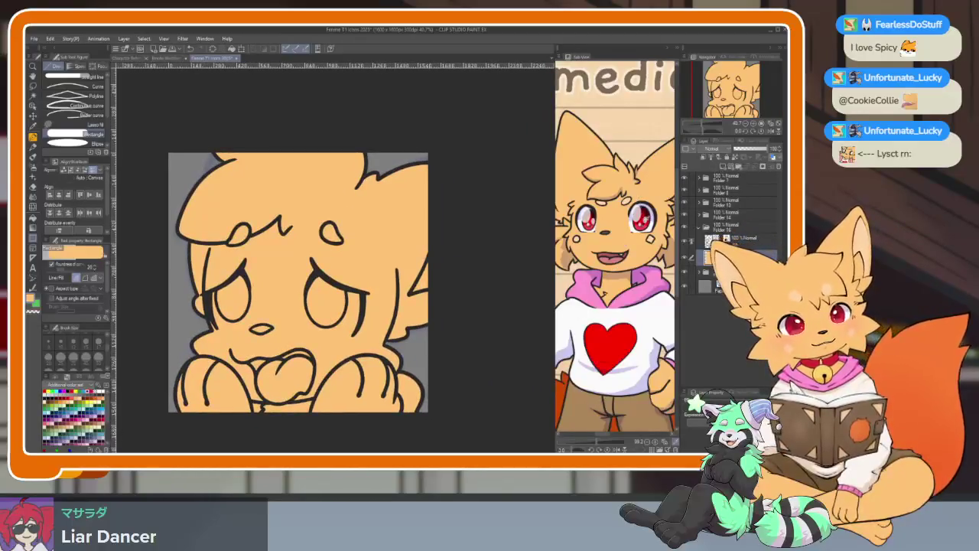
pyautogui.click(643, 221)
pyautogui.click(724, 167)
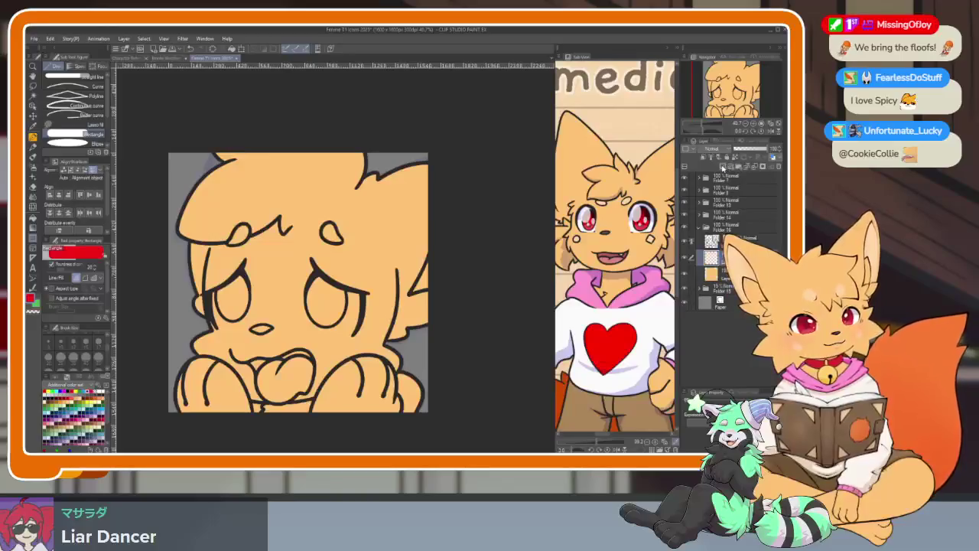
pyautogui.scroll(5, 408, 341)
pyautogui.press('g')
pyautogui.click(404, 402)
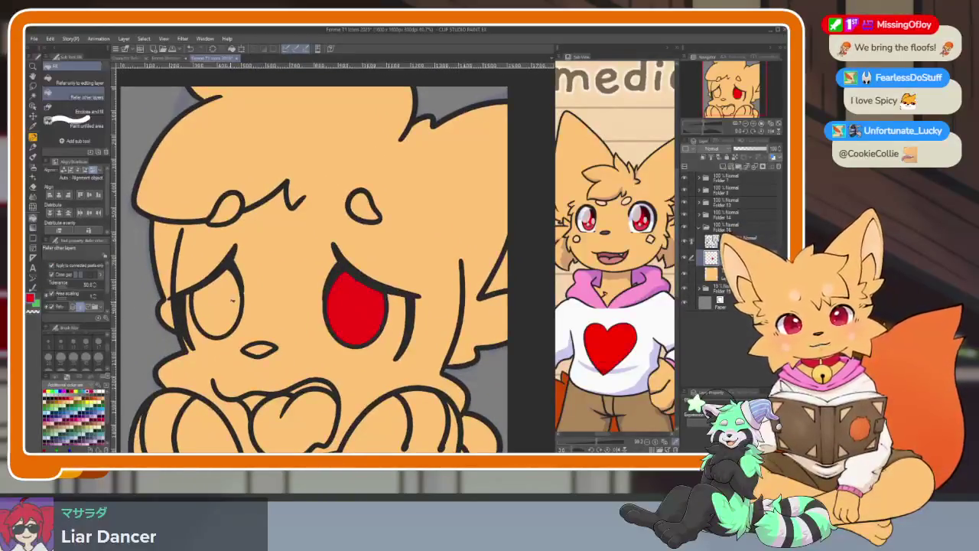
pyautogui.click(253, 383)
pyautogui.scroll(-5, 389, 322)
pyautogui.scroll(5, 388, 323)
pyautogui.scroll(4, 460, 367)
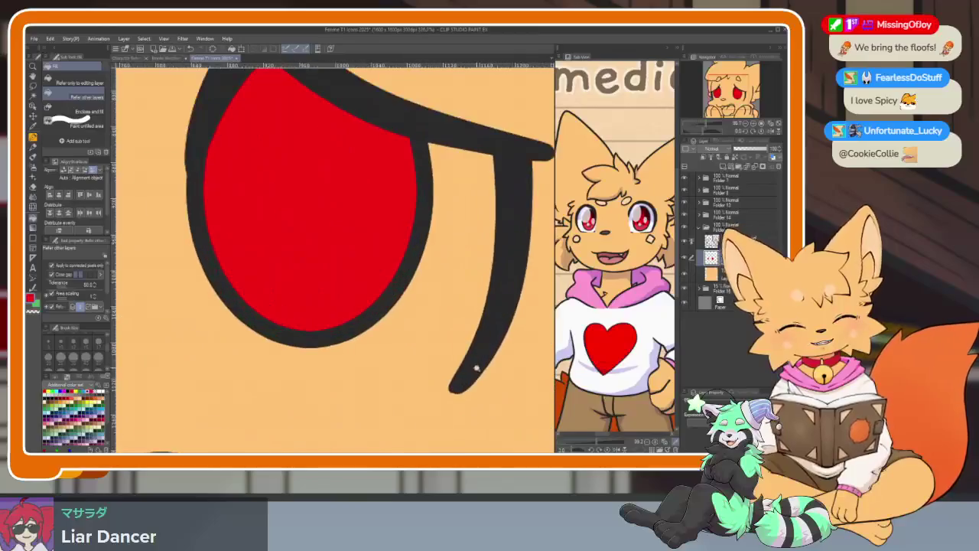
pyautogui.hotkey('ctrl', 'z')
pyautogui.hotkey('ctrl', 'z')
pyautogui.scroll(-3, 473, 361)
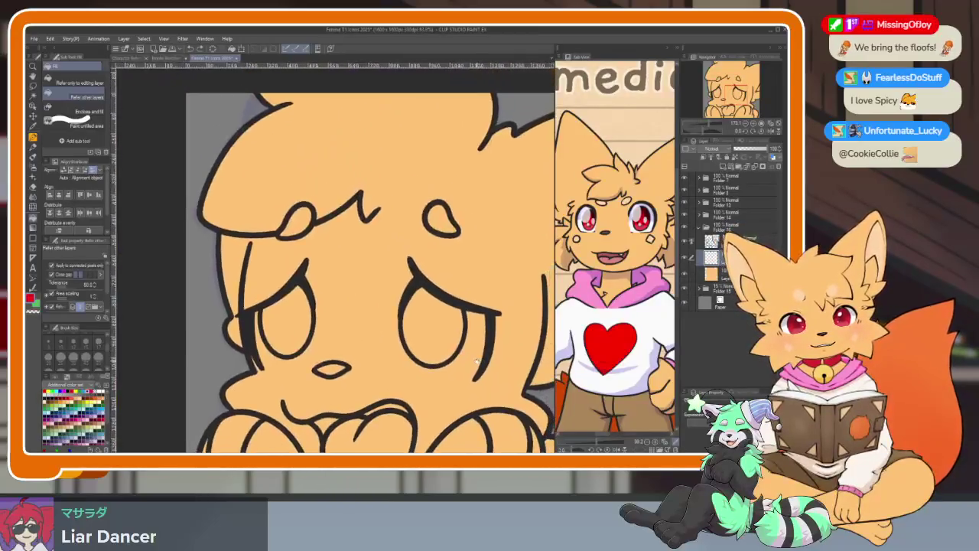
pyautogui.scroll(2, 478, 367)
pyautogui.click(32, 238)
pyautogui.click(85, 144)
pyautogui.press('x')
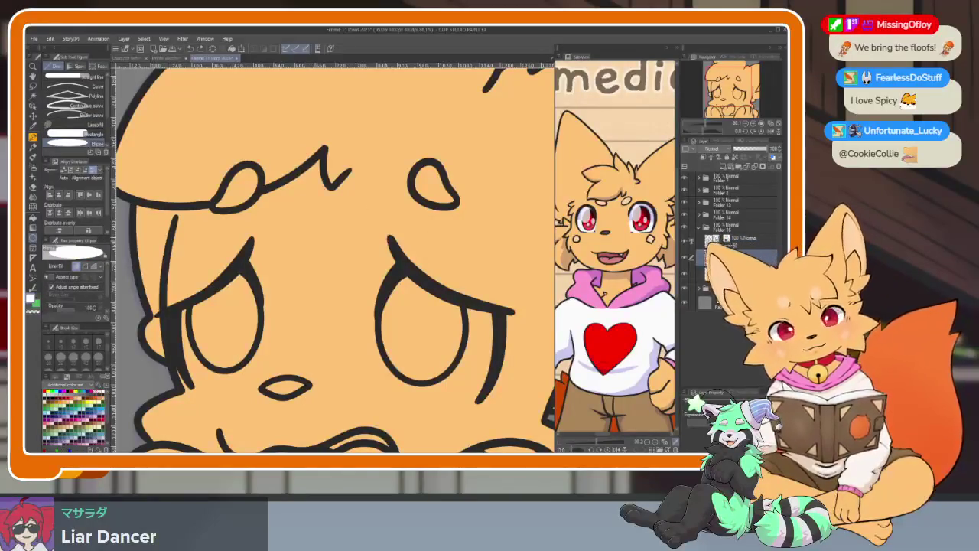
pyautogui.hotkey('ctrl', 'z')
pyautogui.moveTo(500, 409); pyautogui.dragTo(474, 383)
pyautogui.hotkey('ctrl', 'z')
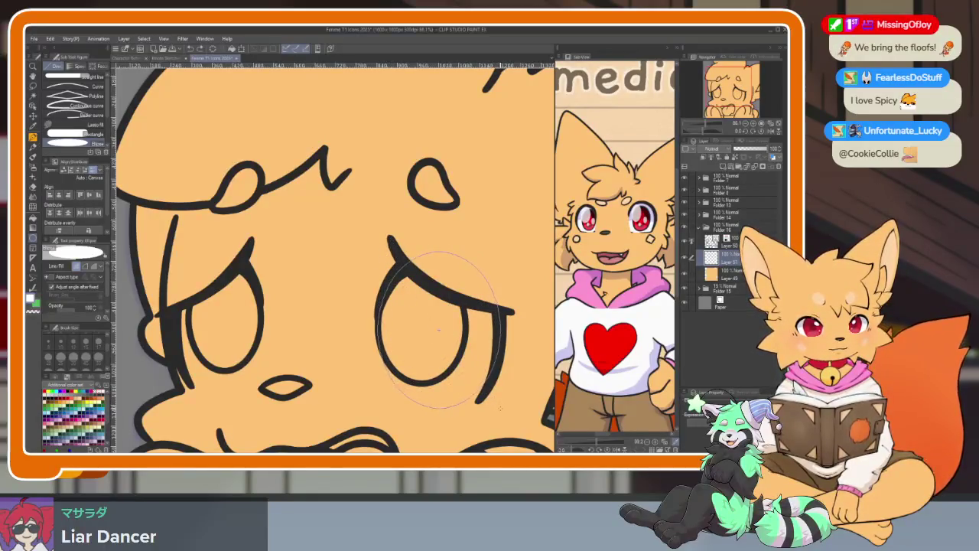
# Step: Fill the right eye and then the left eye with white ellipses
pyautogui.moveTo(501, 410); pyautogui.dragTo(501, 410)
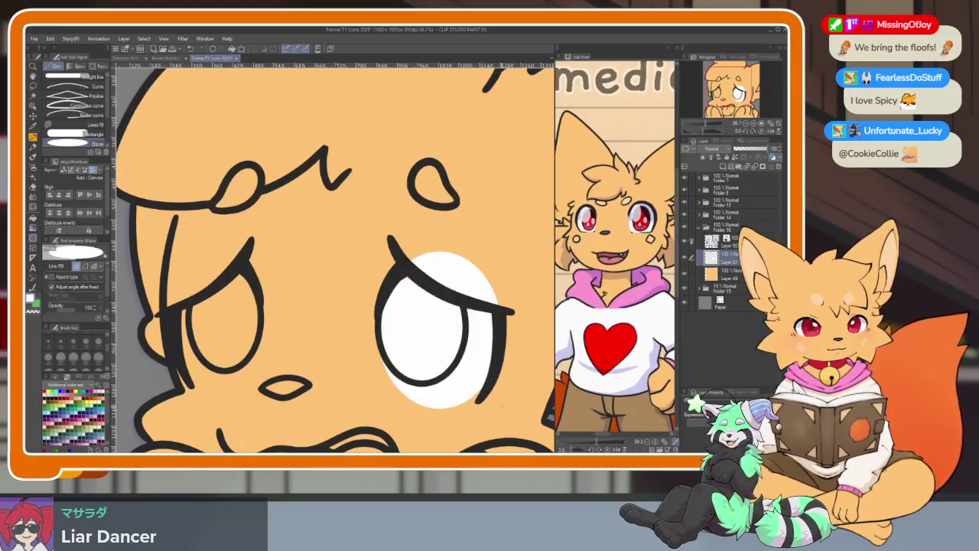
pyautogui.scroll(-5, 474, 367)
pyautogui.scroll(5, 271, 272)
pyautogui.moveTo(256, 245); pyautogui.dragTo(357, 400)
# Step: Erase the white spilling above the left eye outline with the hard eraser
pyautogui.press('e')
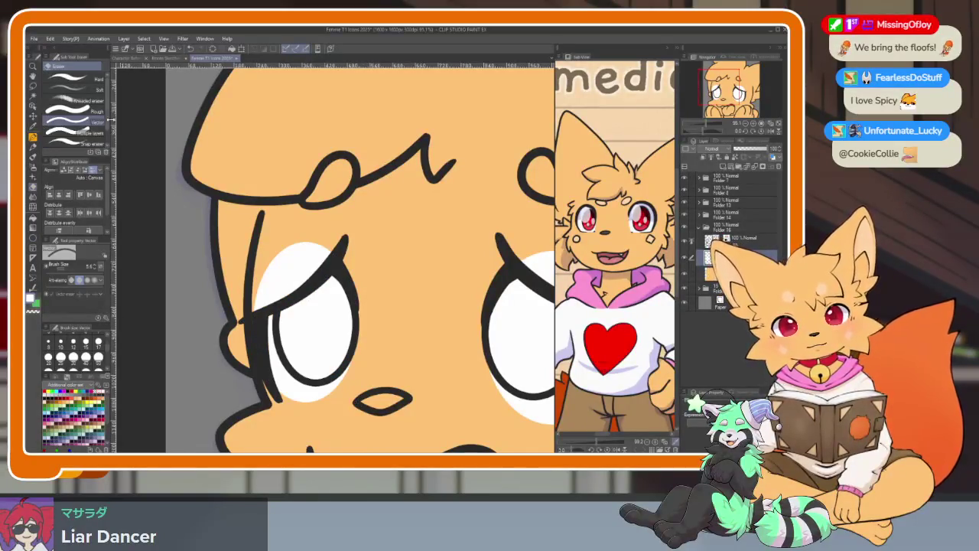
pyautogui.click(69, 77)
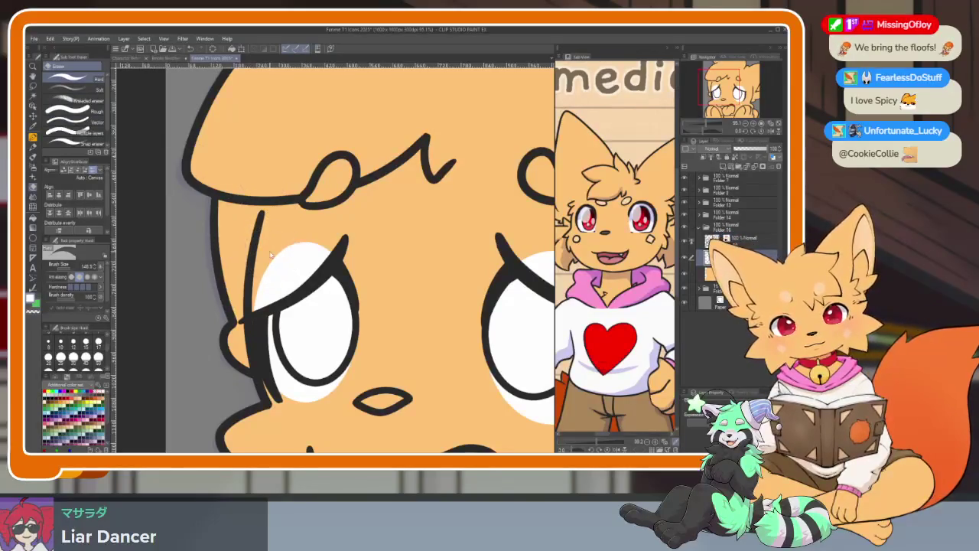
pyautogui.moveTo(279, 229)
pyautogui.mouseDown()
pyautogui.moveTo(341, 222)
pyautogui.moveTo(169, 233)
pyautogui.mouseUp()
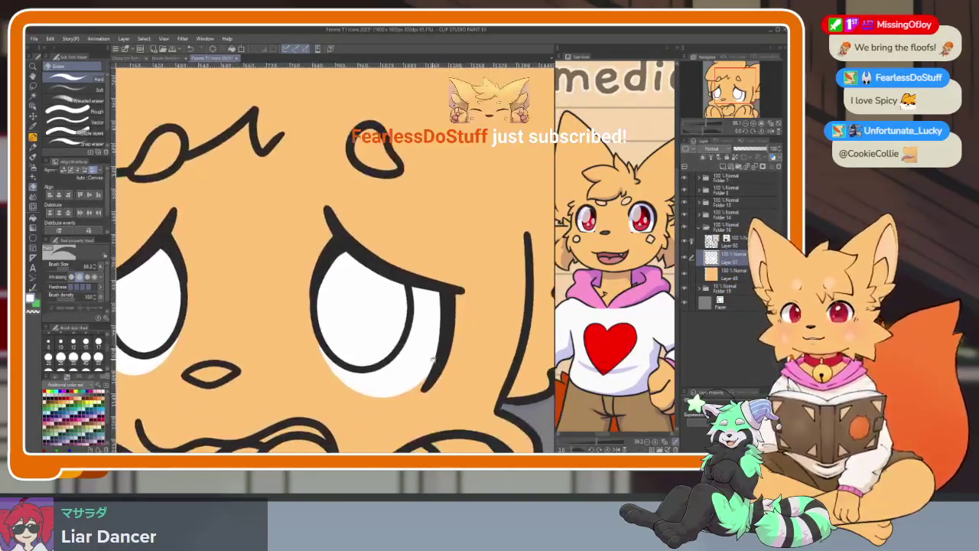
pyautogui.moveTo(413, 283); pyautogui.dragTo(452, 341)
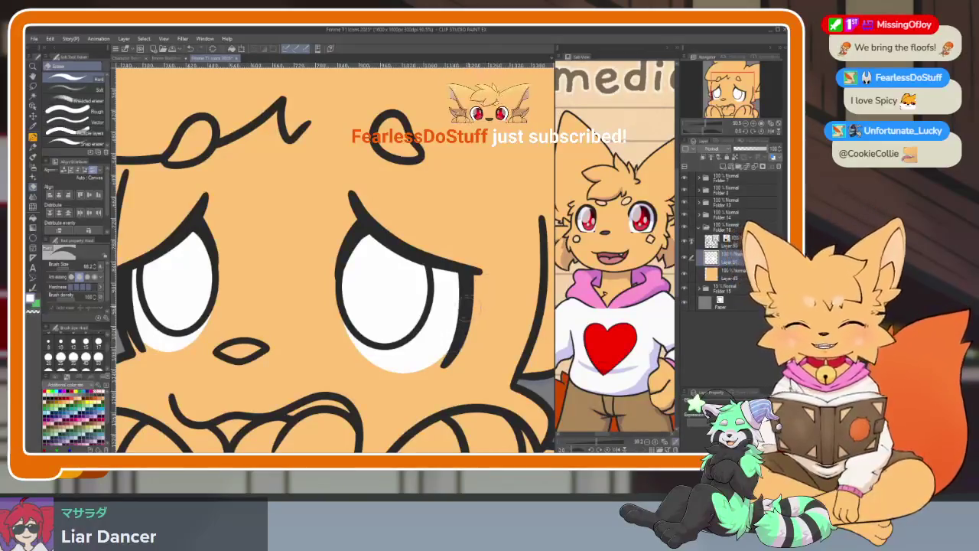
pyautogui.scroll(-2, 451, 340)
pyautogui.scroll(-1, 448, 325)
pyautogui.scroll(1, 447, 325)
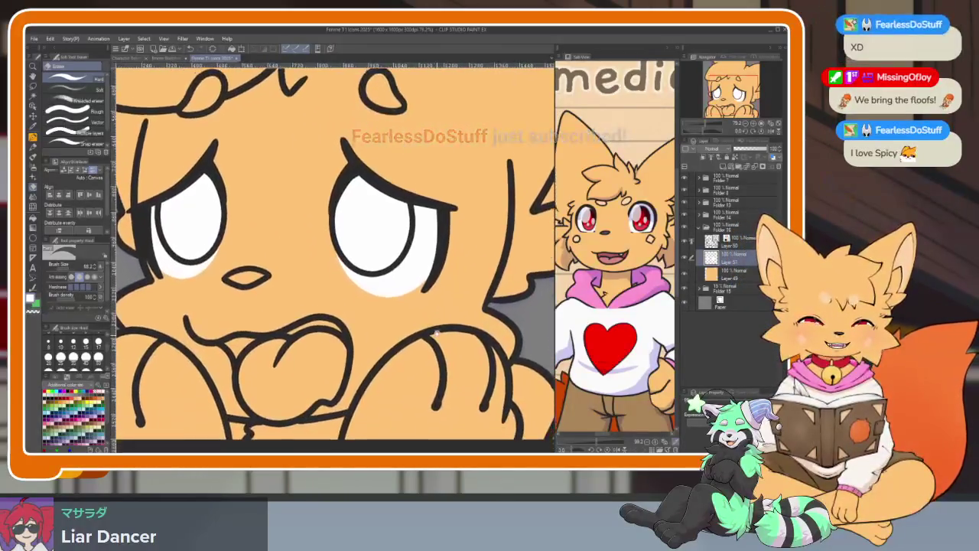
pyautogui.press('p')
pyautogui.scroll(-1, 440, 346)
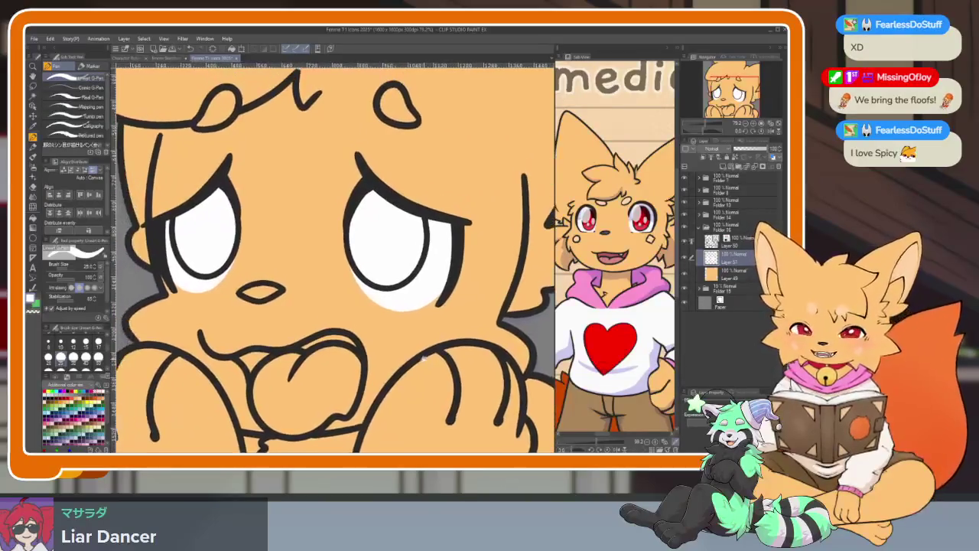
# Step: Fill the nose solid dark
pyautogui.scroll(2, 398, 353)
pyautogui.scroll(1, 375, 343)
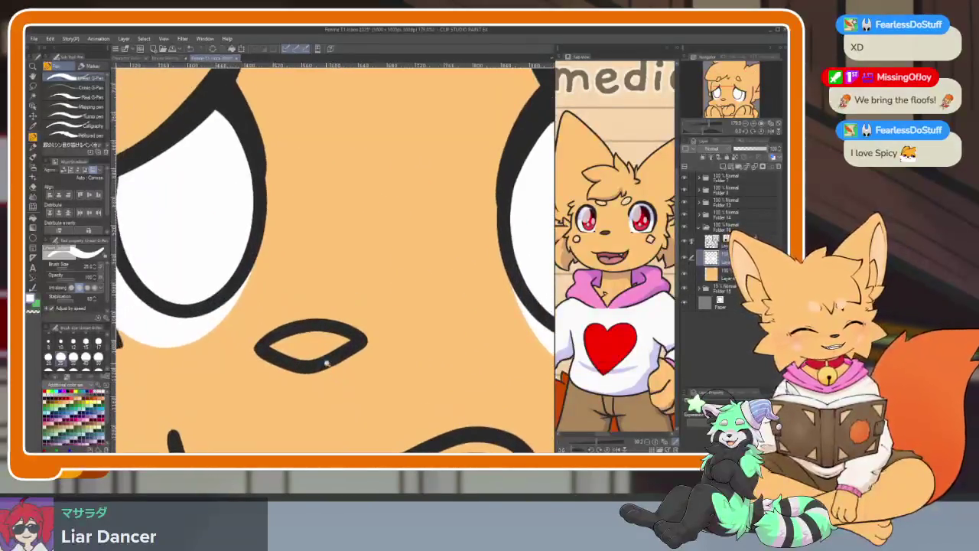
pyautogui.scroll(2, 366, 335)
pyautogui.click(364, 335)
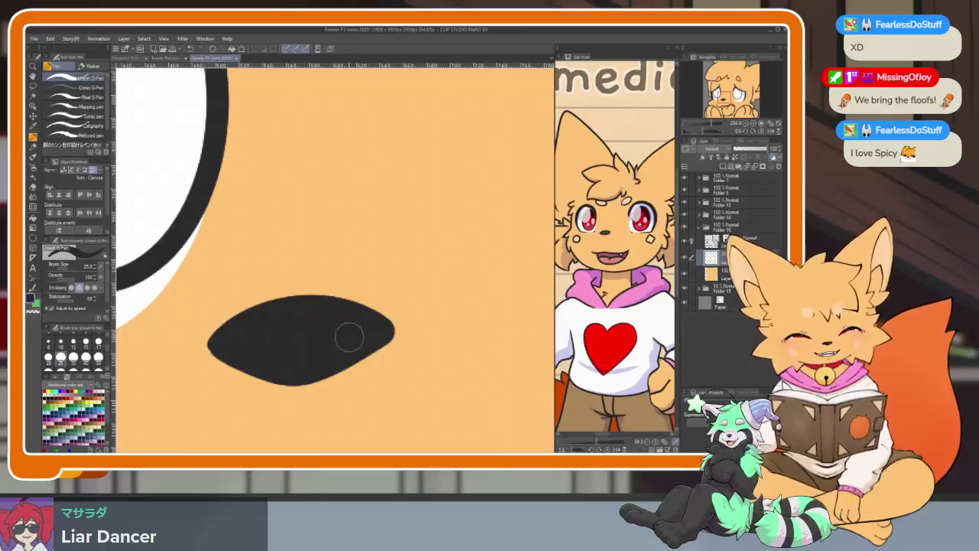
pyautogui.scroll(-3, 407, 331)
pyautogui.scroll(-1, 408, 330)
# Step: Eyedrop red from the reference's eye and fill both eyes red inside the white
pyautogui.click(641, 219)
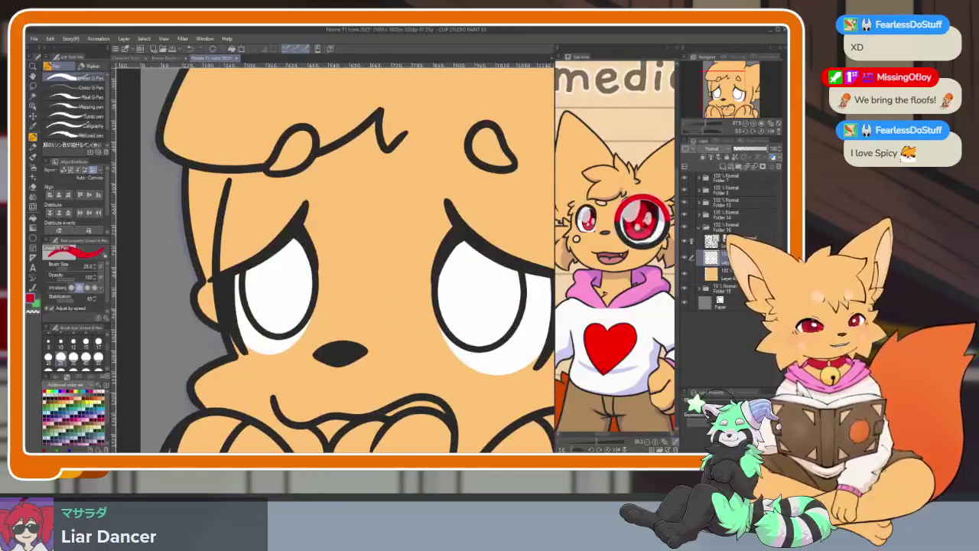
pyautogui.click(478, 294)
pyautogui.click(280, 291)
pyautogui.scroll(-2, 382, 337)
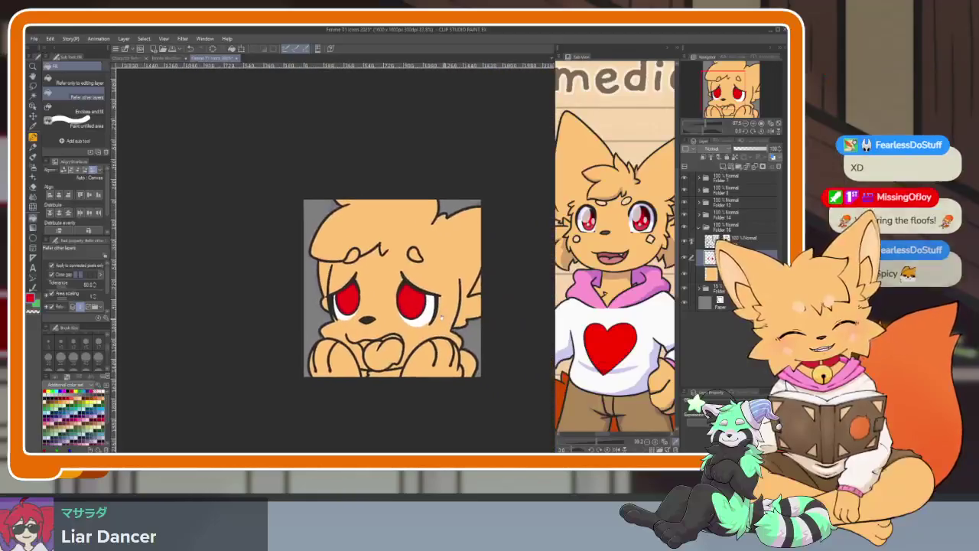
pyautogui.scroll(-1, 389, 354)
pyautogui.scroll(2, 391, 353)
pyautogui.scroll(2, 392, 354)
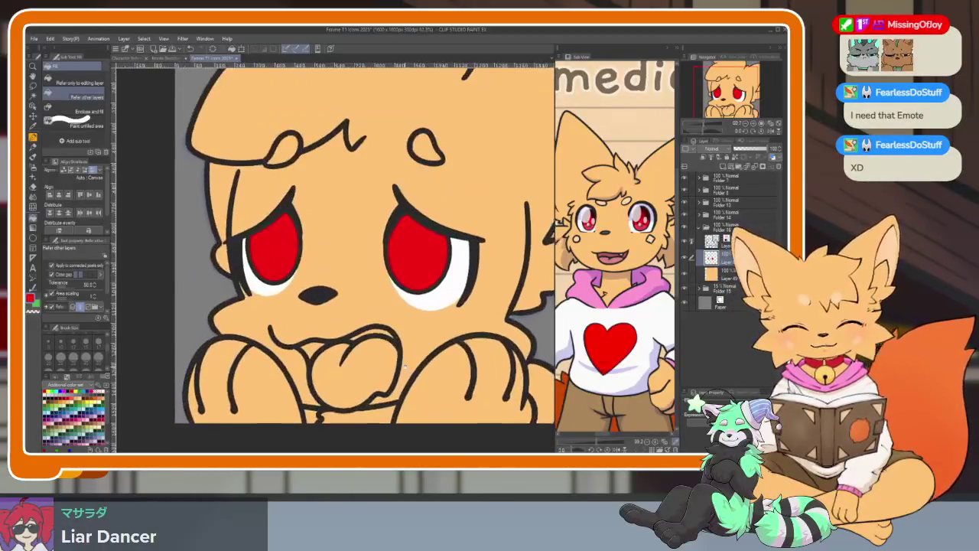
pyautogui.press('p')
pyautogui.scroll(1, 337, 252)
pyautogui.scroll(1, 337, 252)
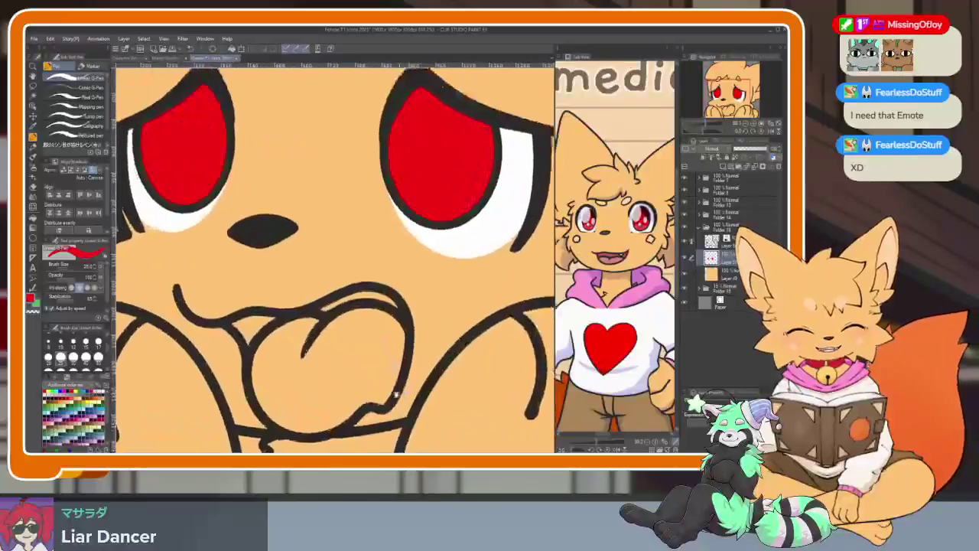
pyautogui.scroll(1, 337, 253)
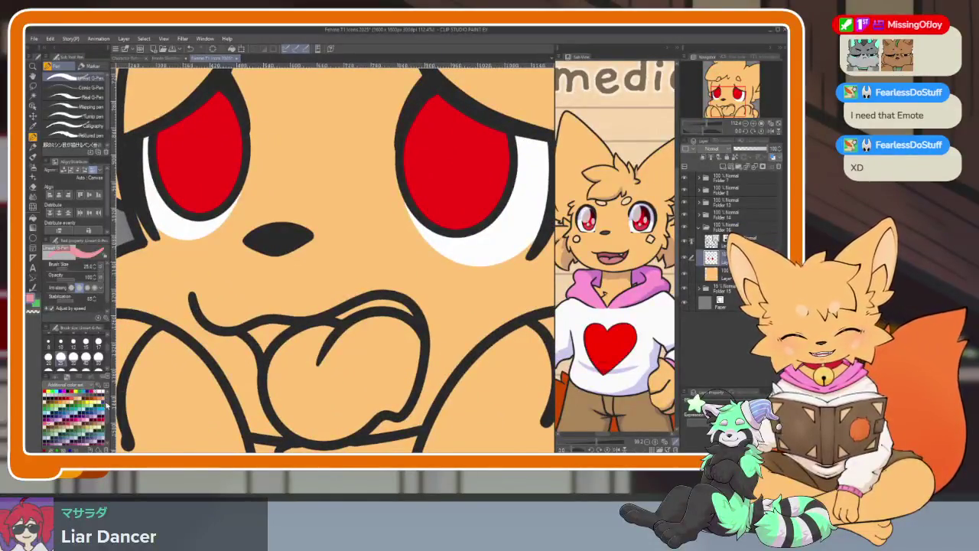
# Step: Fill the fox's tongue pink
pyautogui.press('g')
pyautogui.click(360, 383)
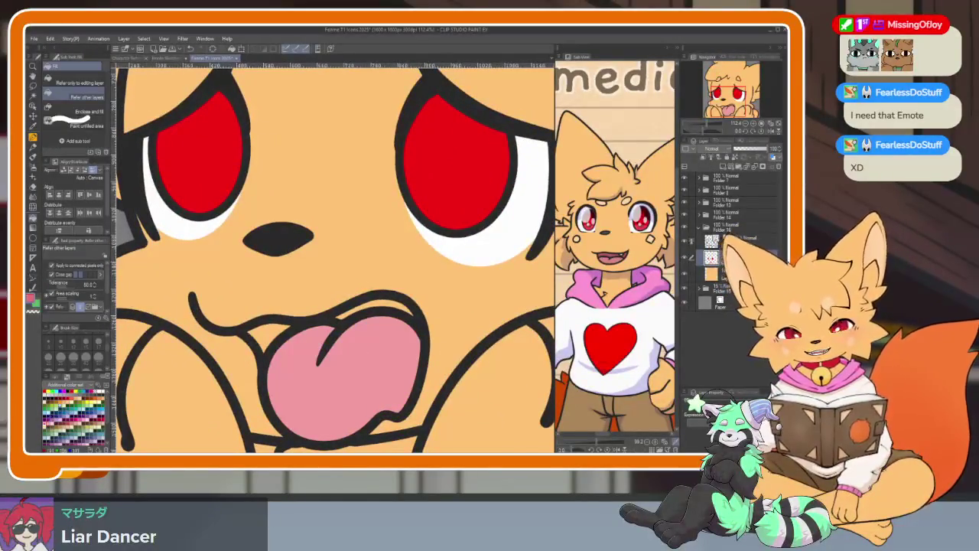
pyautogui.scroll(-5, 428, 334)
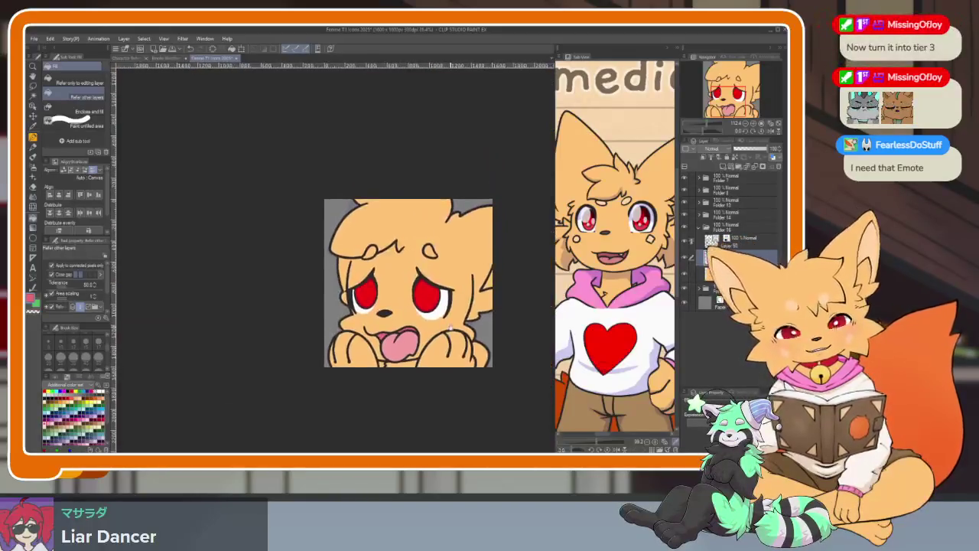
pyautogui.scroll(2, 429, 329)
pyautogui.scroll(2, 429, 329)
pyautogui.scroll(1, 428, 329)
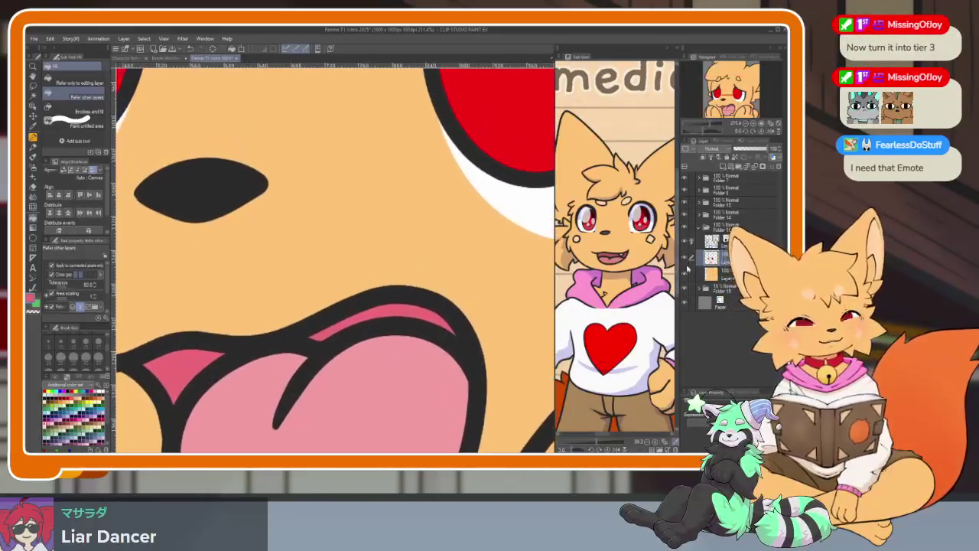
# Step: Draw a line along the tongue's top on the layer above, erasing the stray bit under the mouth
pyautogui.click(692, 241)
pyautogui.press('p')
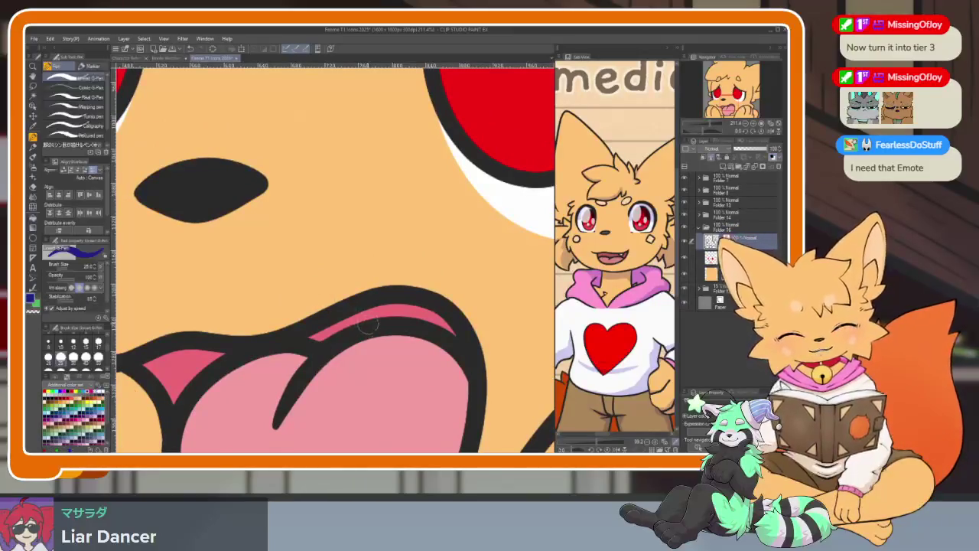
pyautogui.moveTo(369, 346); pyautogui.dragTo(438, 296)
pyautogui.press('e')
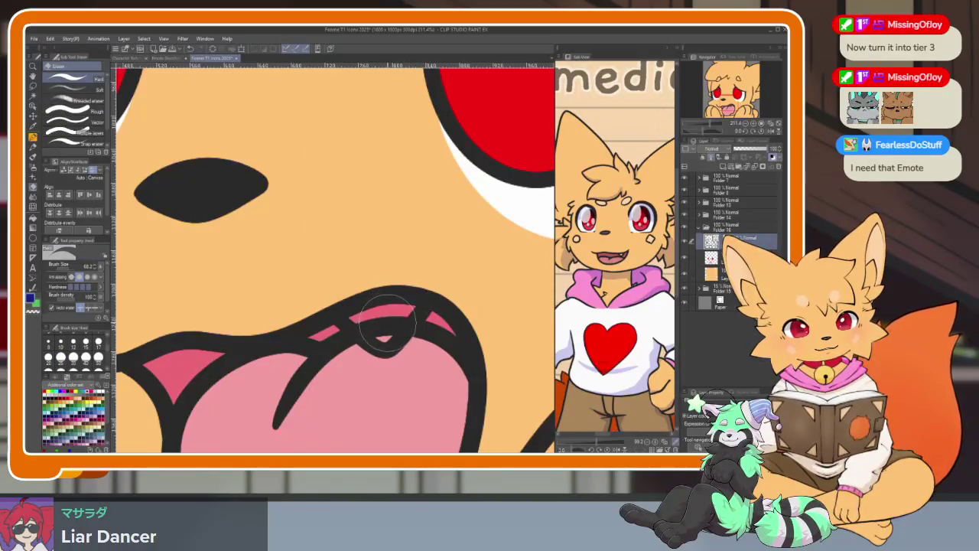
pyautogui.press('e')
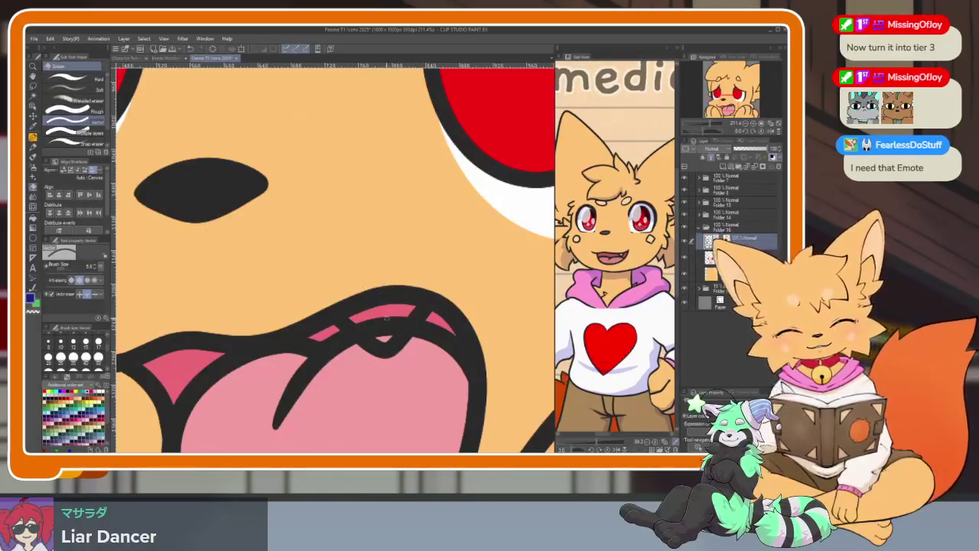
pyautogui.click(386, 320)
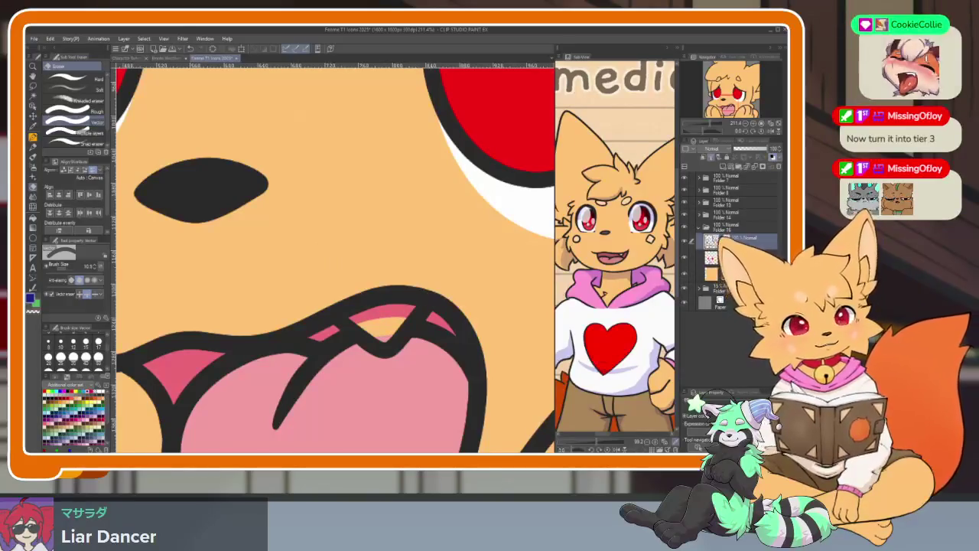
# Step: Paint a small white fang inside the upper mouth
pyautogui.press('p')
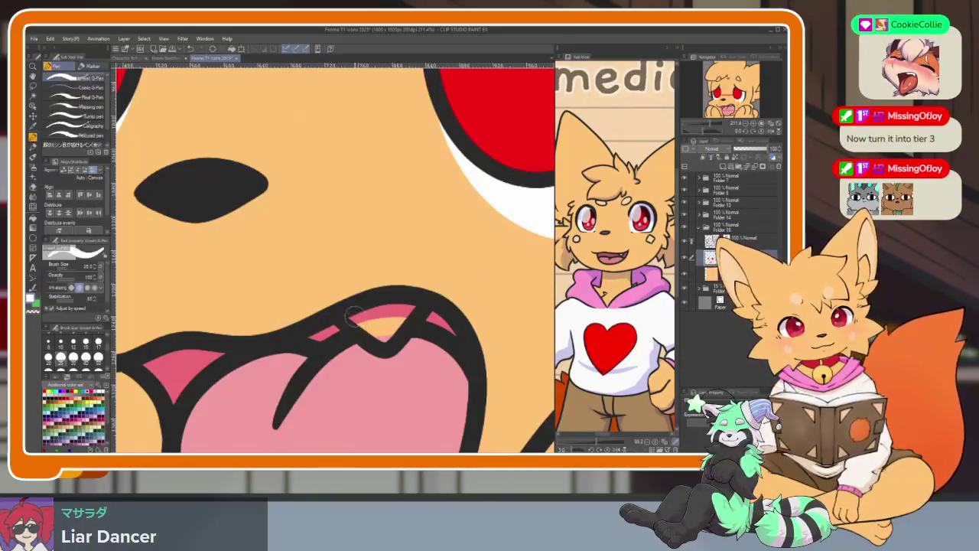
pyautogui.moveTo(350, 315); pyautogui.dragTo(383, 336)
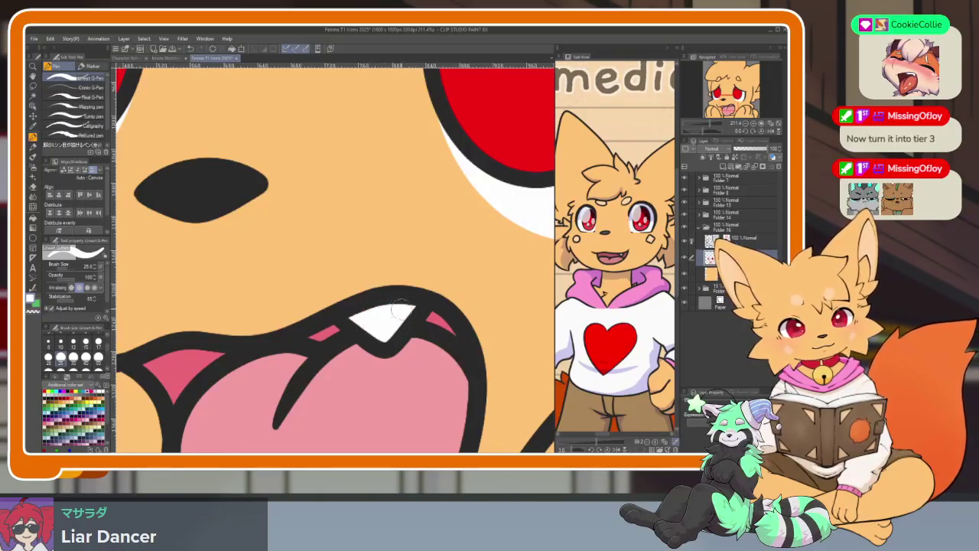
pyautogui.scroll(-5, 459, 350)
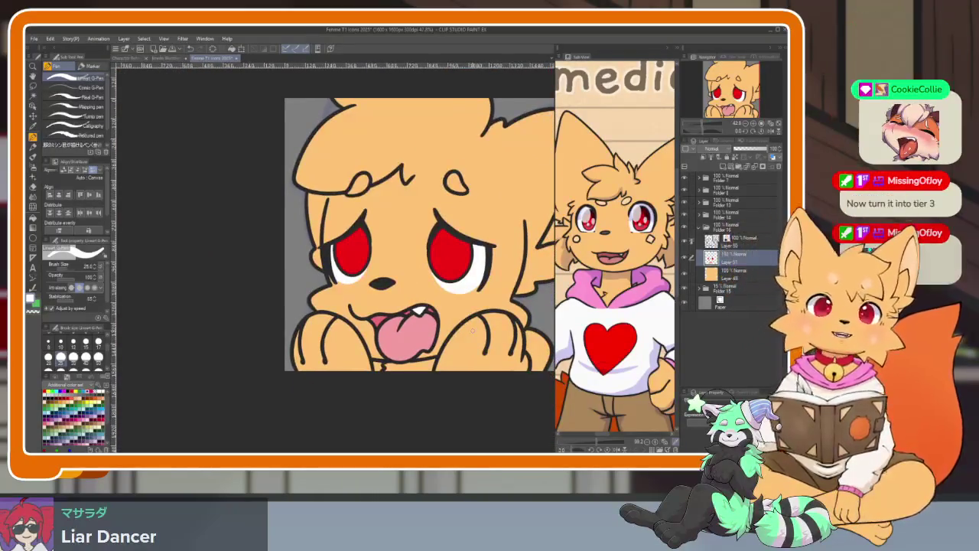
# Step: Pan the icon into view and pick the Rectangle figure tool
pyautogui.scroll(2, 473, 330)
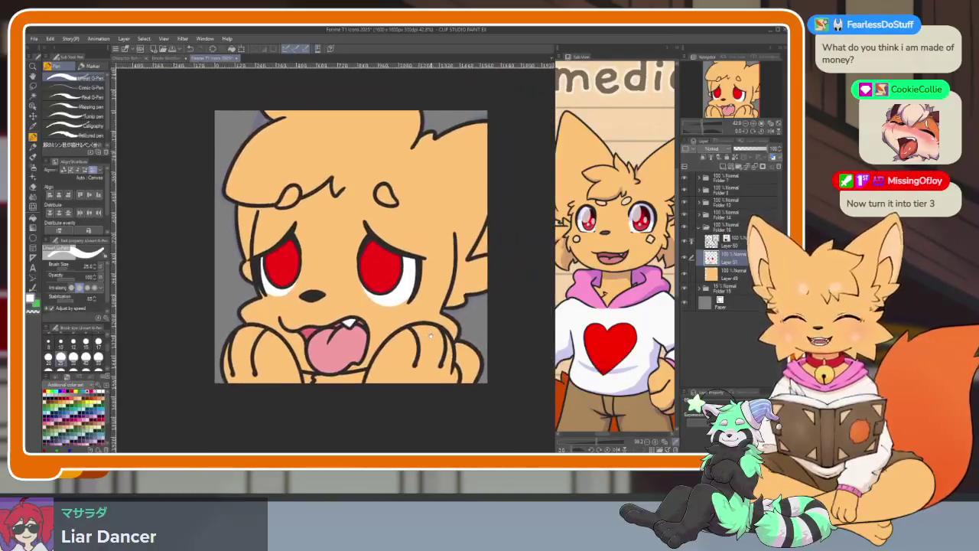
pyautogui.scroll(2, 427, 348)
pyautogui.scroll(-1, 427, 347)
pyautogui.moveTo(427, 348); pyautogui.dragTo(373, 416)
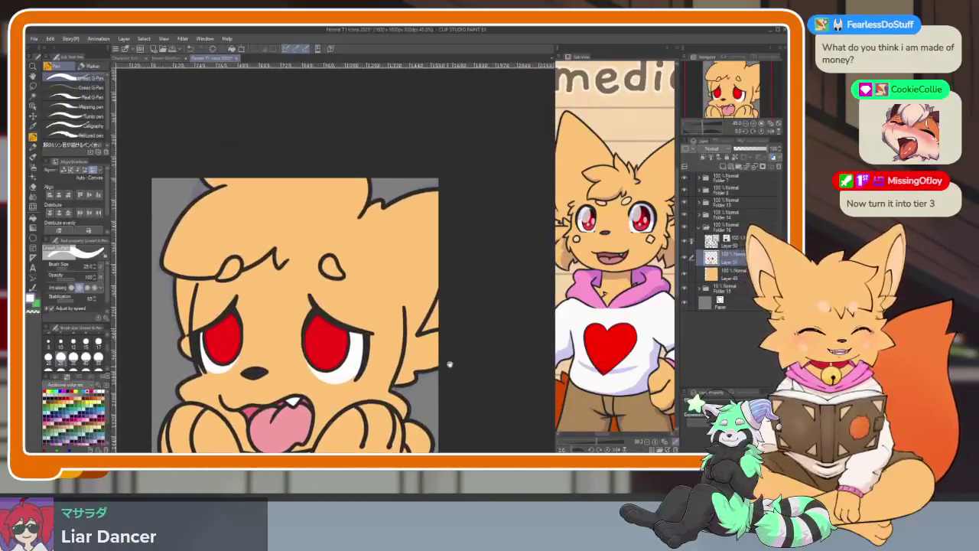
pyautogui.scroll(1, 608, 309)
pyautogui.scroll(1, 608, 308)
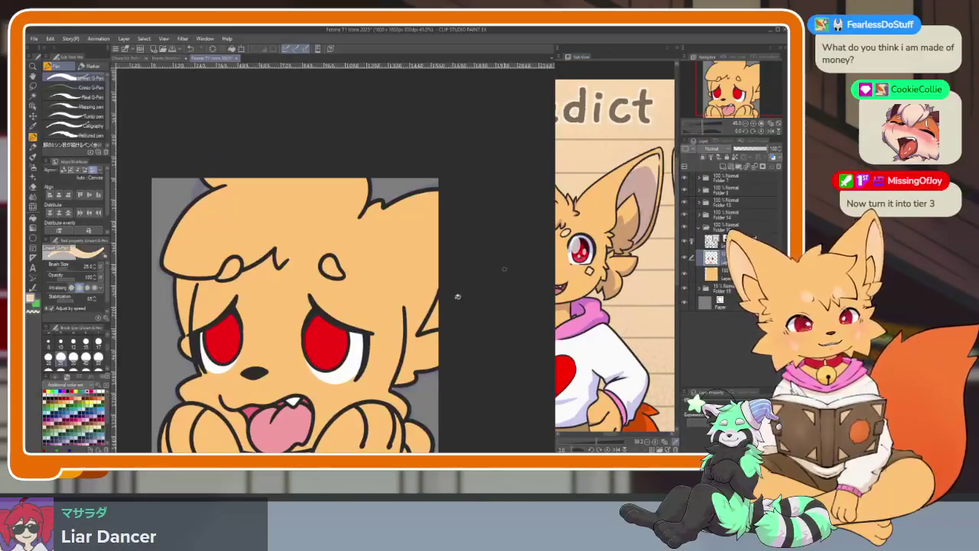
pyautogui.press('g')
pyautogui.scroll(2, 250, 283)
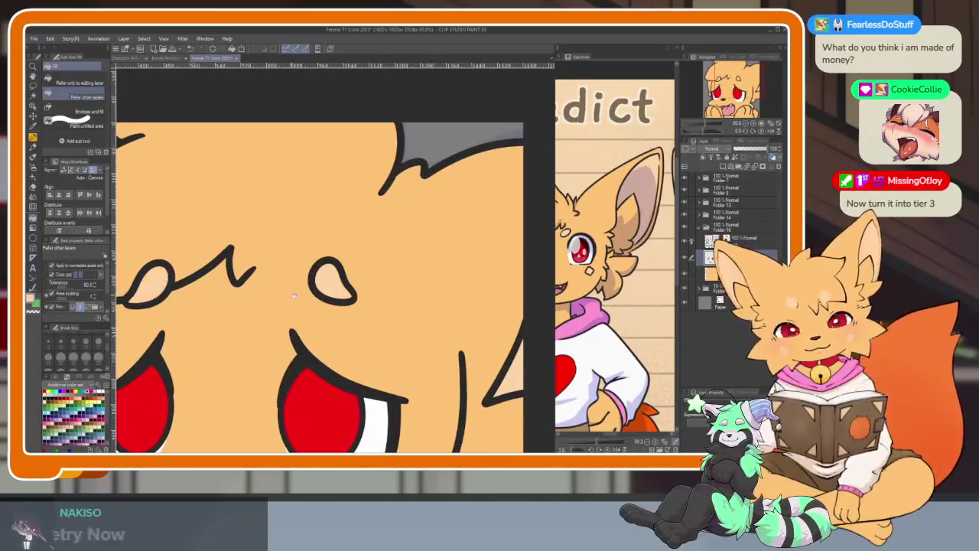
pyautogui.scroll(-3, 394, 370)
pyautogui.scroll(3, 394, 369)
pyautogui.scroll(2, 393, 370)
pyautogui.scroll(1, 394, 370)
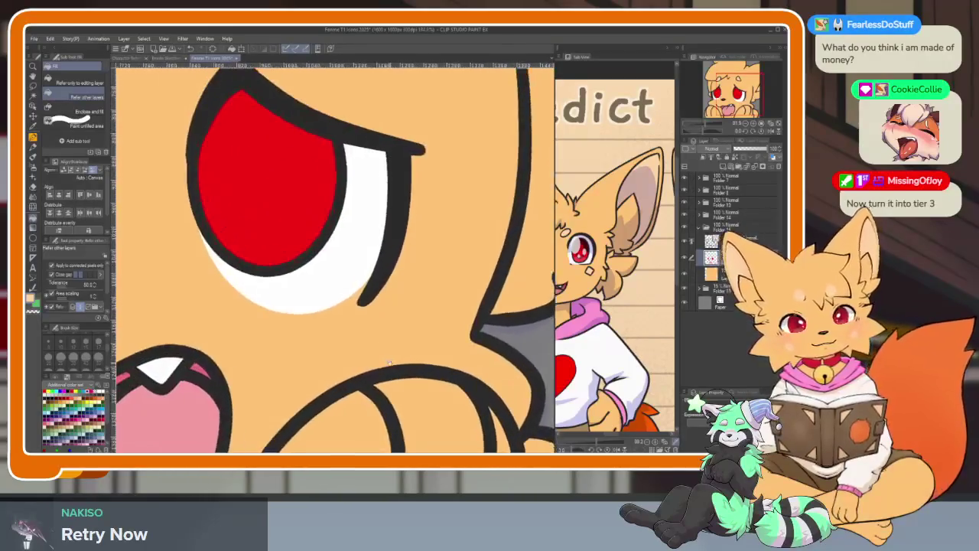
pyautogui.click(34, 236)
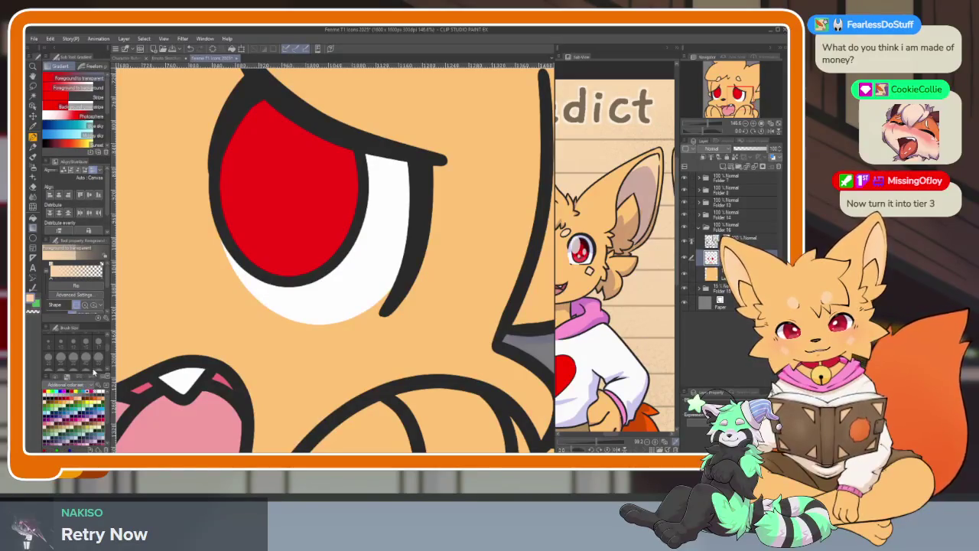
pyautogui.click(33, 237)
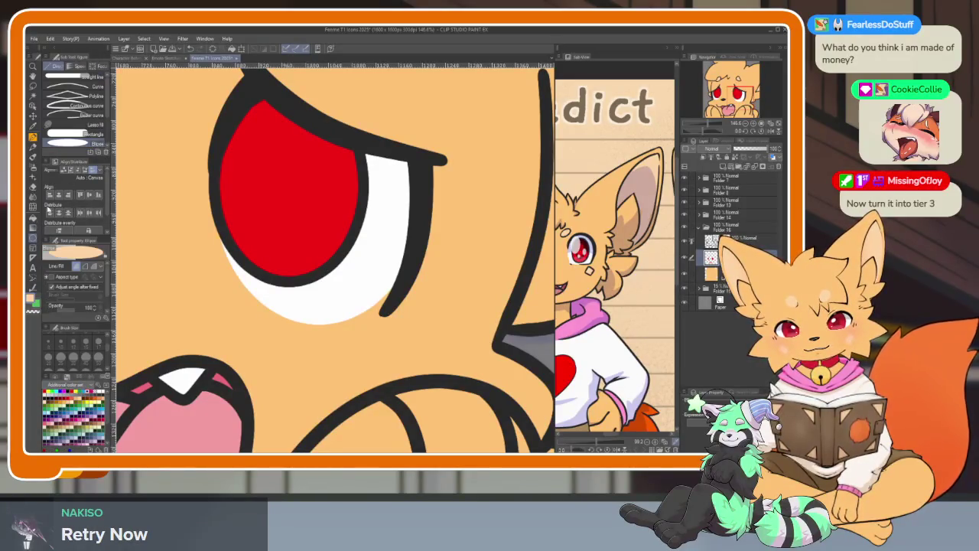
pyautogui.click(90, 135)
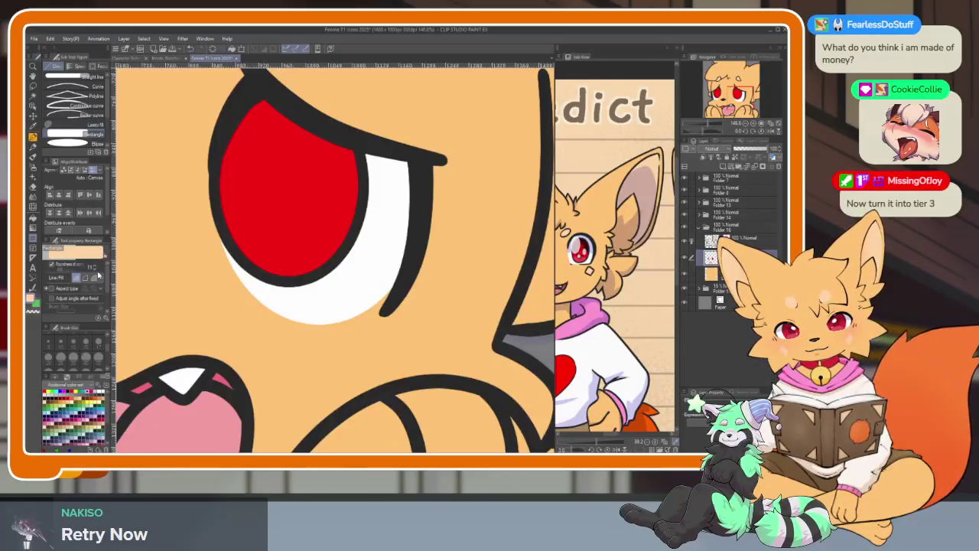
# Step: Draw a pale peach rectangle patch on the cheek below the eye
pyautogui.moveTo(243, 384); pyautogui.dragTo(350, 353)
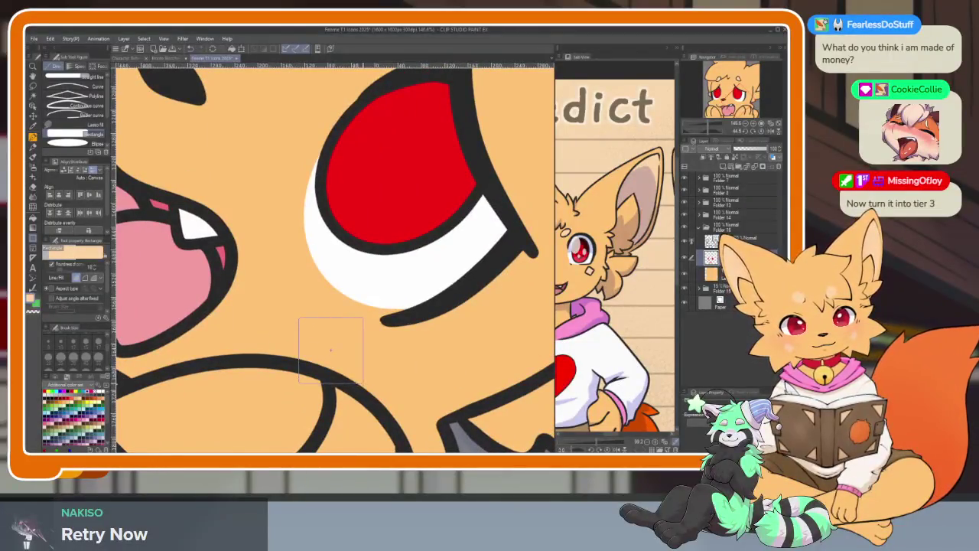
pyautogui.moveTo(331, 350); pyautogui.dragTo(445, 321)
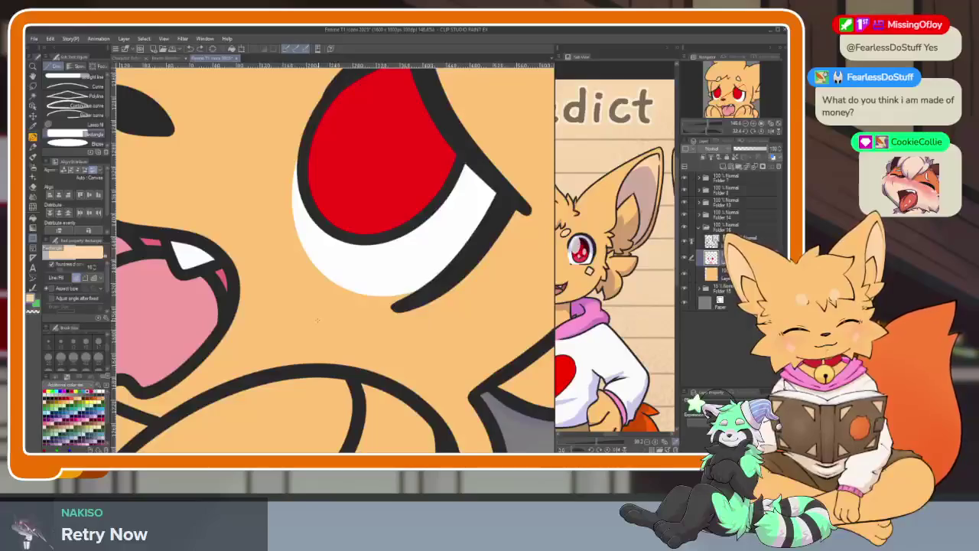
pyautogui.scroll(-3, 350, 353)
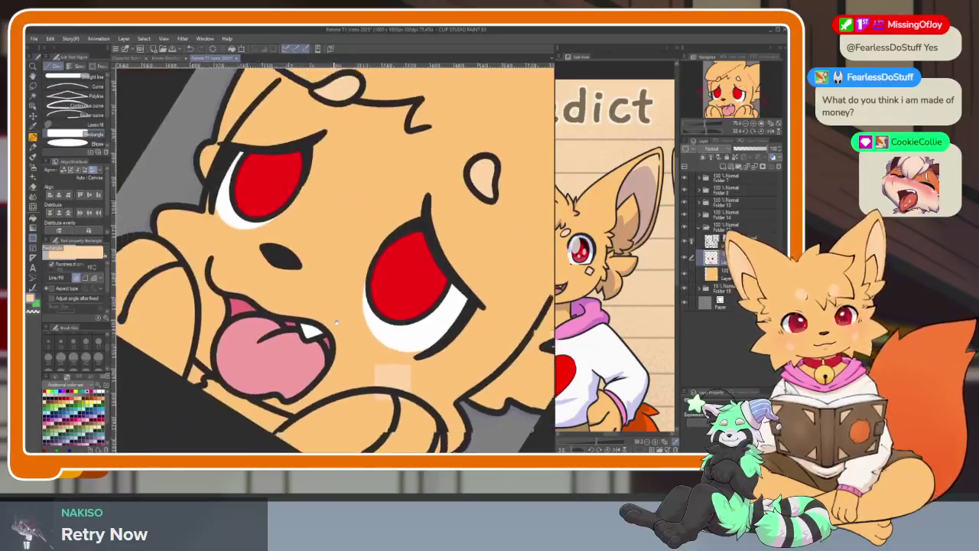
pyautogui.scroll(3, 286, 296)
pyautogui.moveTo(286, 297)
pyautogui.mouseDown()
pyautogui.moveTo(246, 277)
pyautogui.moveTo(291, 316)
pyautogui.mouseUp()
pyautogui.hotkey('ctrl', 'z')
pyautogui.moveTo(245, 280); pyautogui.dragTo(287, 321)
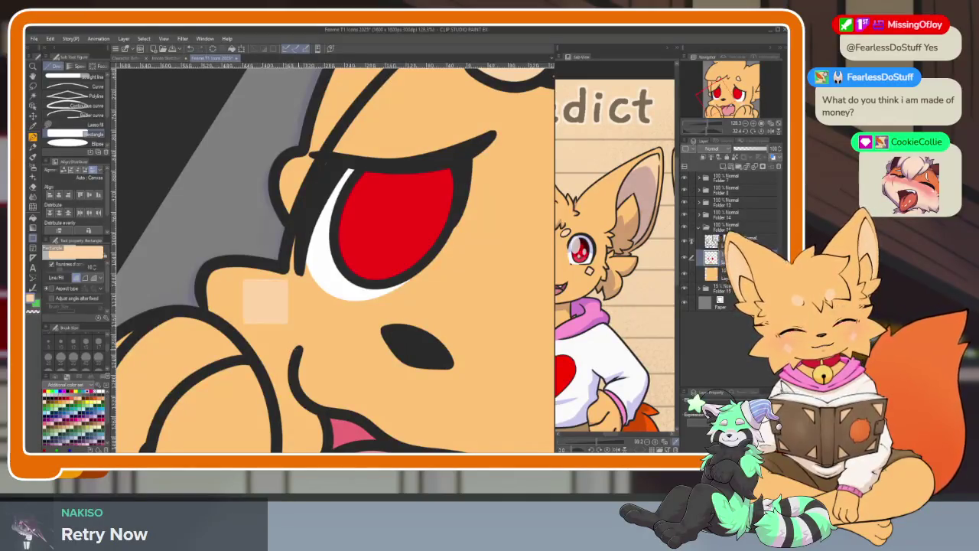
pyautogui.scroll(-3, 286, 322)
pyautogui.scroll(3, 446, 379)
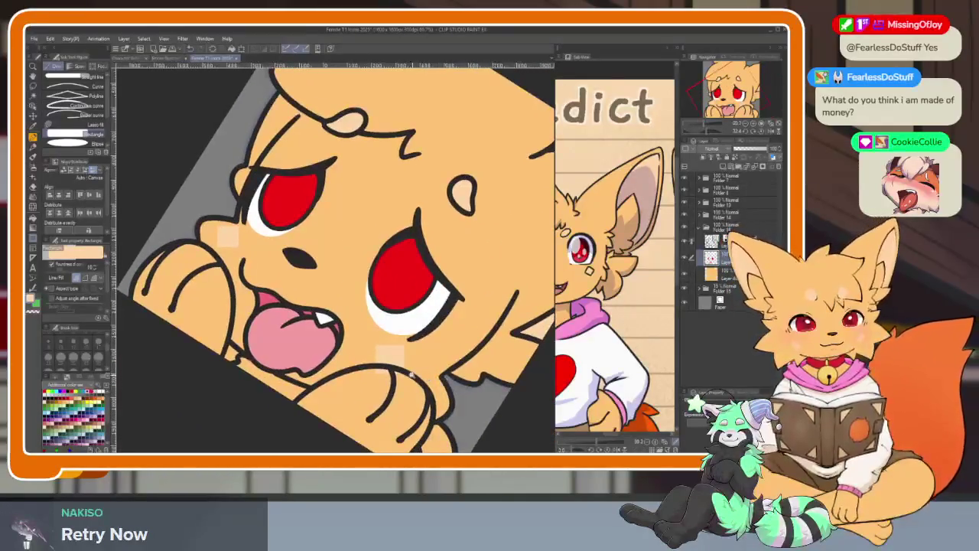
pyautogui.scroll(3, 446, 378)
pyautogui.scroll(2, 368, 375)
# Step: Reset the canvas rotation to level and fit the whole canvas in the window
pyautogui.press('e')
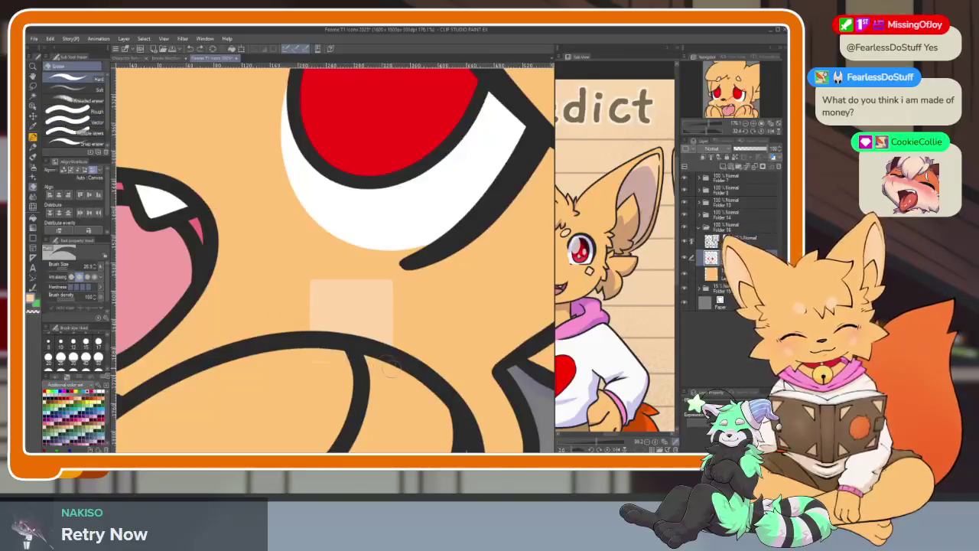
pyautogui.hotkey('ctrl', '0')
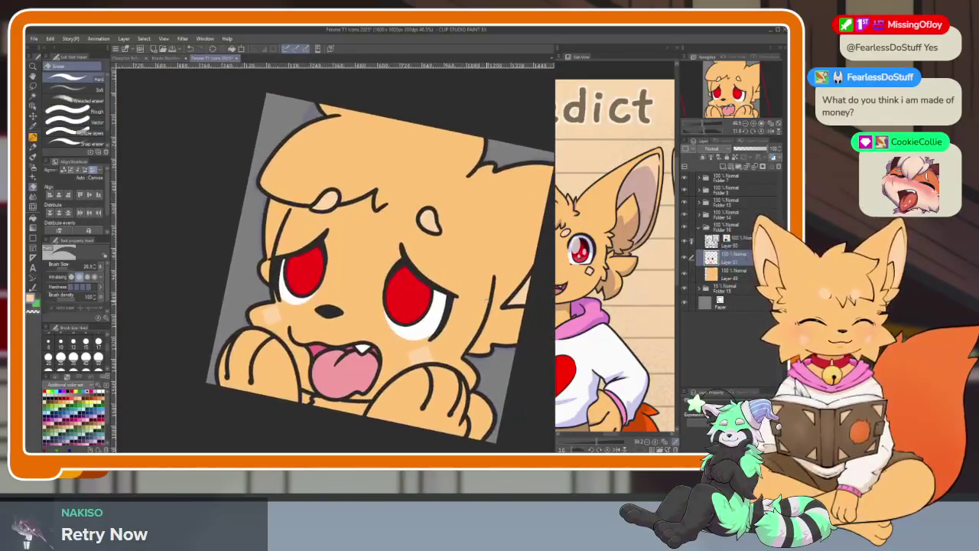
pyautogui.click(753, 132)
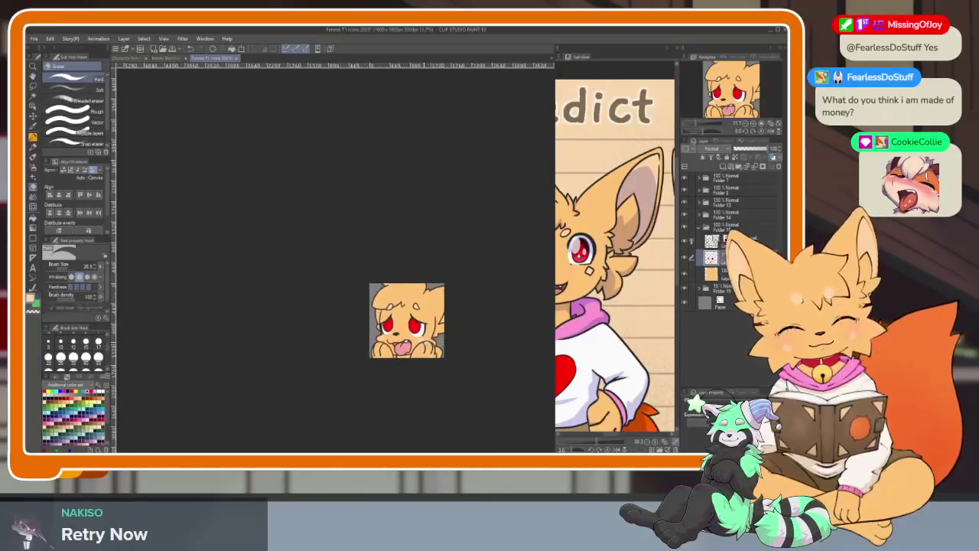
pyautogui.hotkey('ctrl', '0')
pyautogui.scroll(5, 414, 328)
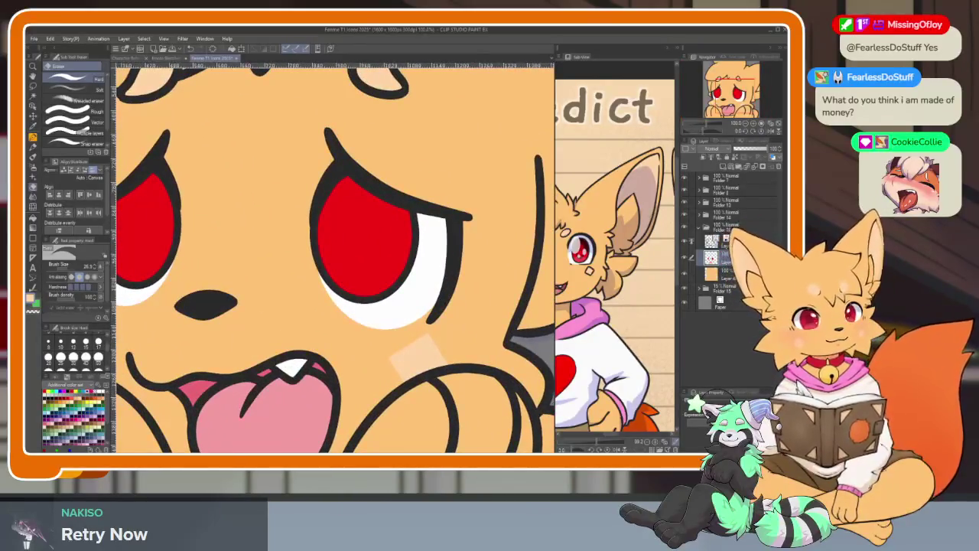
# Step: Add a new layer inside Folder 16 and draw a small pink mark on the cheek
pyautogui.click(724, 239)
pyautogui.click(723, 167)
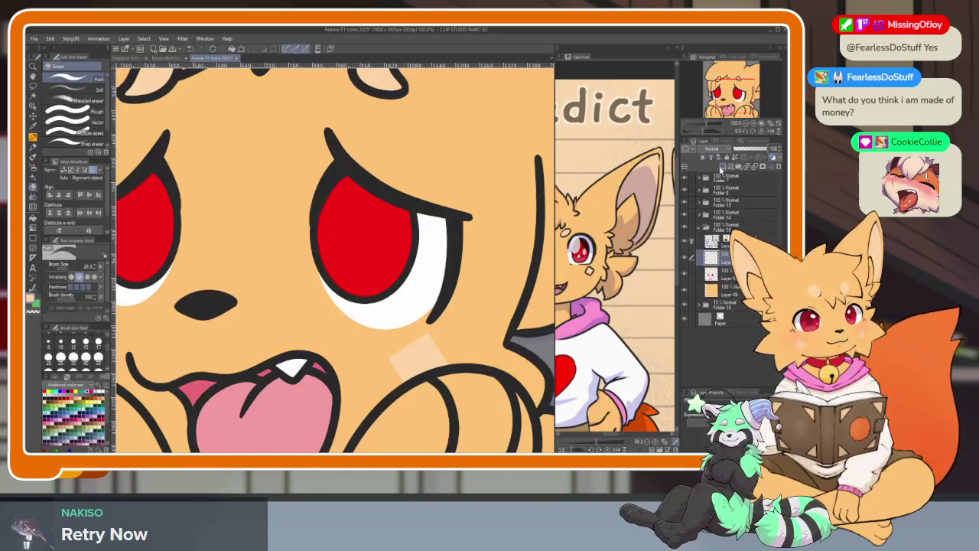
pyautogui.scroll(-1, 253, 365)
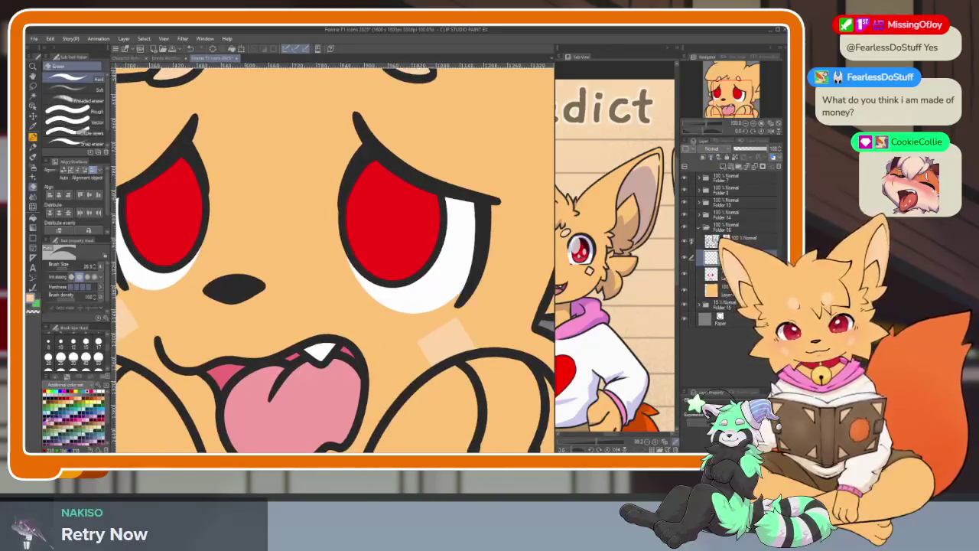
pyautogui.press('p')
pyautogui.moveTo(390, 341); pyautogui.dragTo(413, 329)
# Step: Draw slanted pink blush strokes and a dot on the cheeks after undoing trial marks
pyautogui.hotkey('ctrl', 'z')
pyautogui.scroll(2, 388, 337)
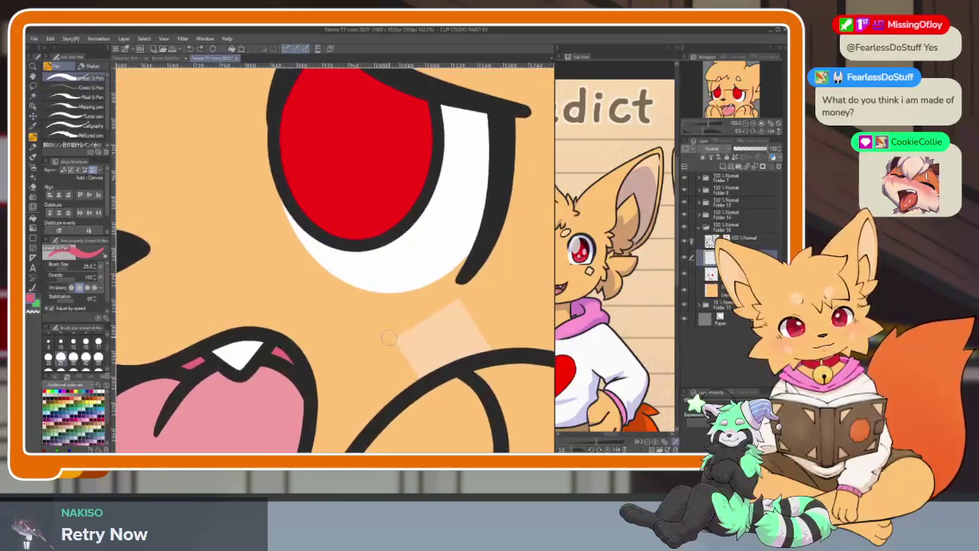
pyautogui.moveTo(394, 352)
pyautogui.mouseDown()
pyautogui.moveTo(414, 329)
pyautogui.moveTo(432, 329)
pyautogui.mouseUp()
pyautogui.hotkey('ctrl', 'z')
pyautogui.hotkey('ctrl', 'z')
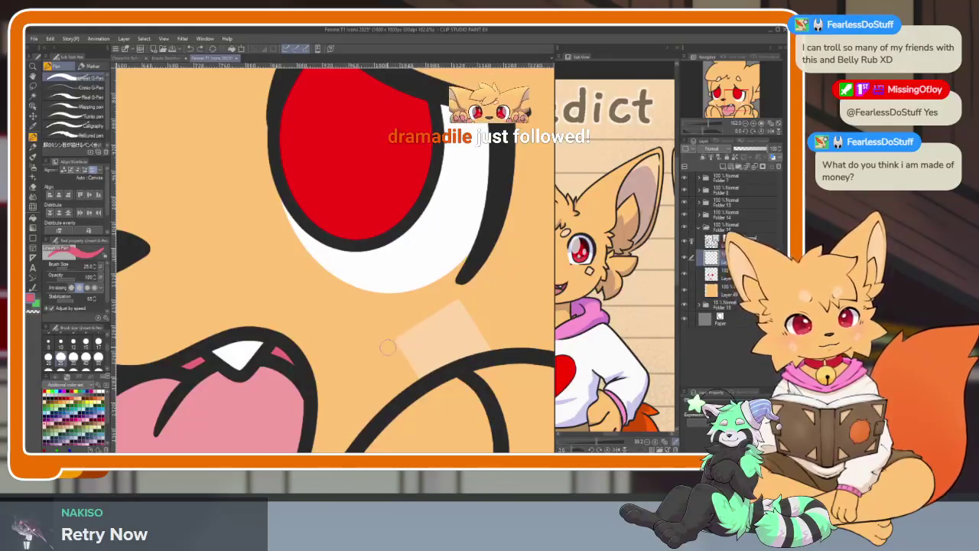
pyautogui.click(389, 345)
pyautogui.hotkey('ctrl', 'z')
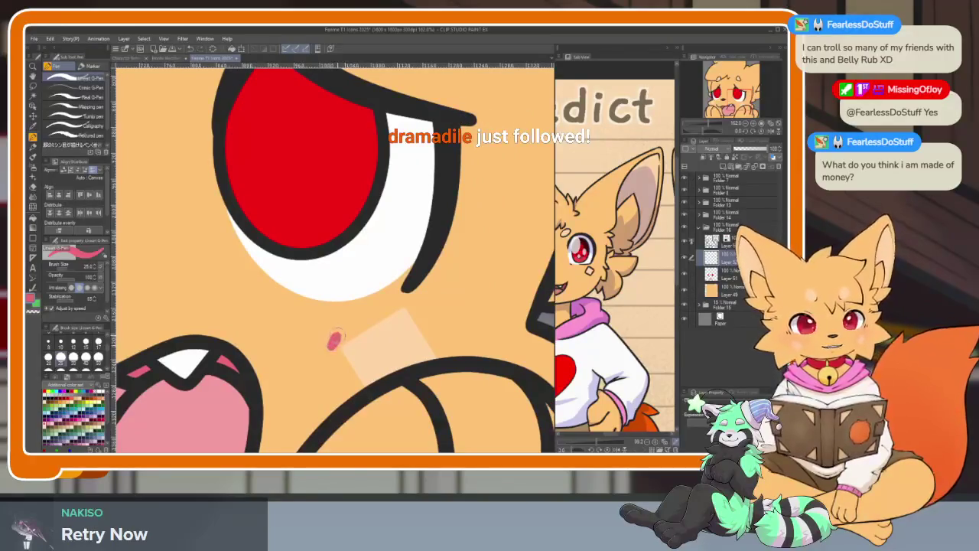
pyautogui.moveTo(369, 326)
pyautogui.mouseDown()
pyautogui.moveTo(346, 360)
pyautogui.moveTo(428, 353)
pyautogui.mouseUp()
pyautogui.click(453, 348)
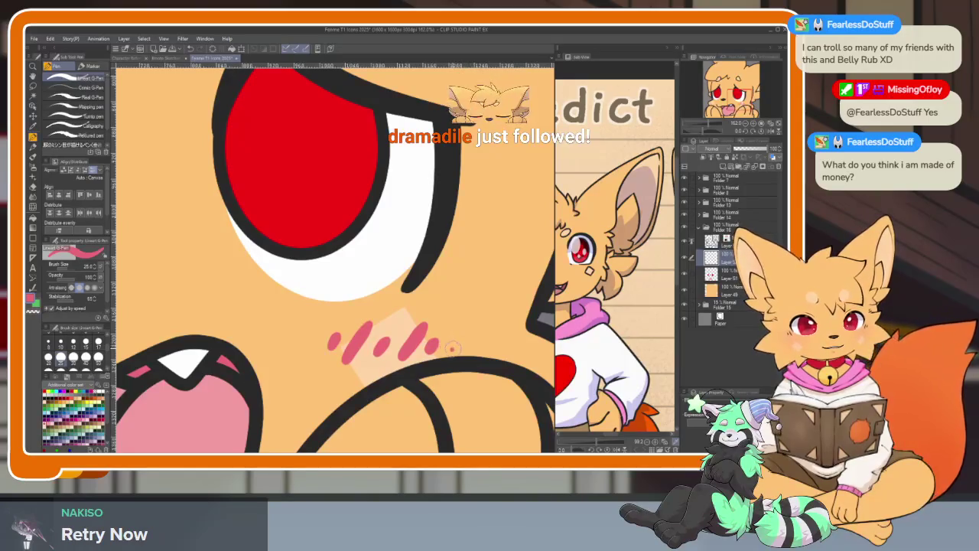
# Step: Add a new layer for blush and pick the Ellipse tool
pyautogui.scroll(-4, 494, 346)
pyautogui.scroll(4, 305, 352)
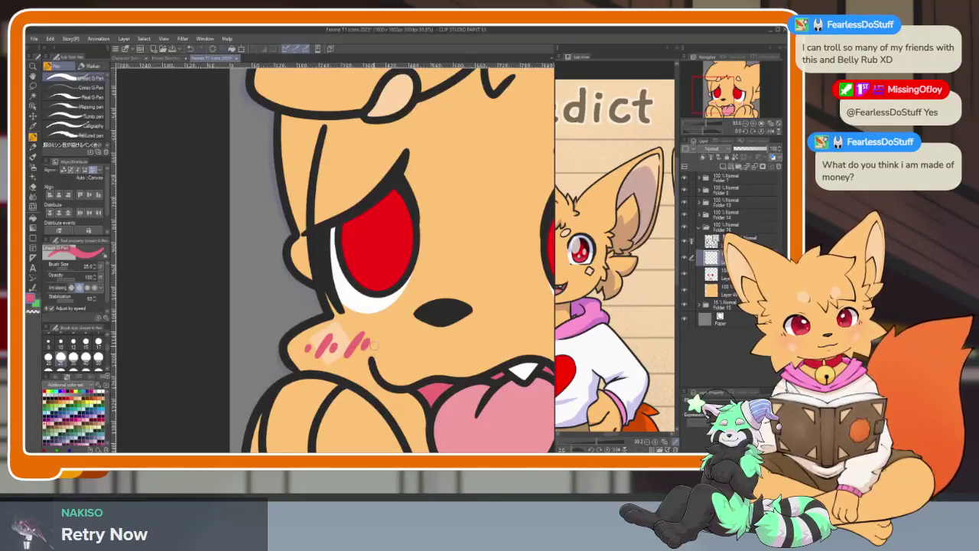
pyautogui.scroll(-4, 422, 351)
pyautogui.scroll(3, 421, 350)
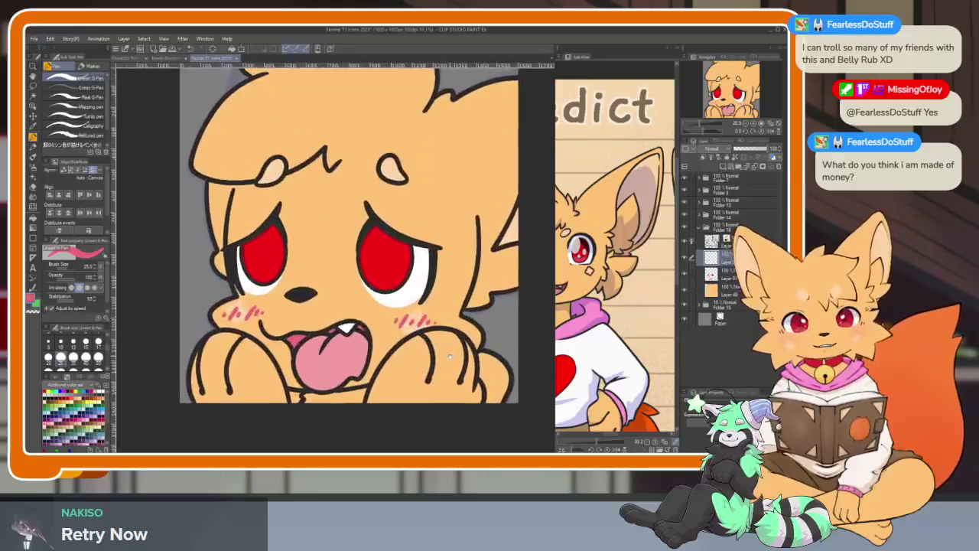
pyautogui.scroll(-3, 422, 350)
pyautogui.scroll(2, 421, 351)
pyautogui.scroll(2, 422, 351)
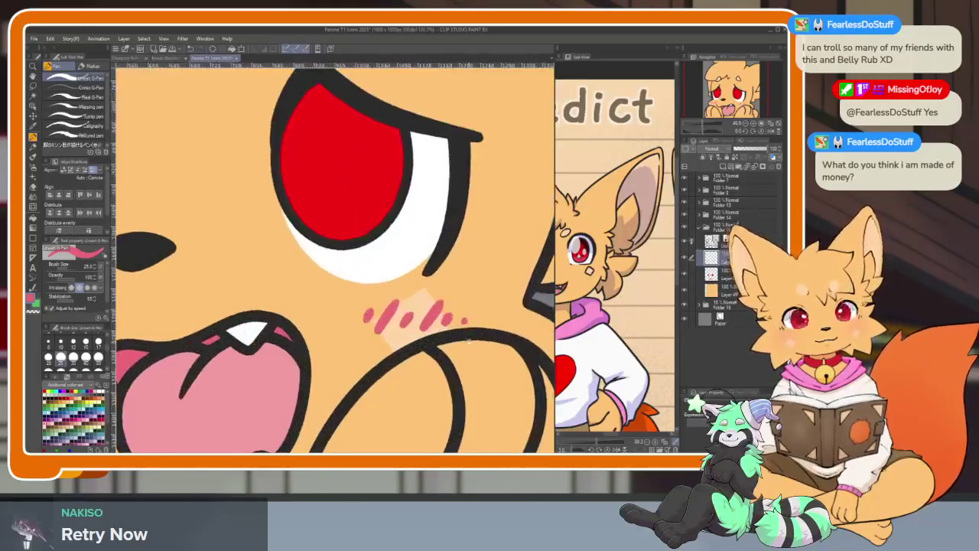
pyautogui.click(723, 166)
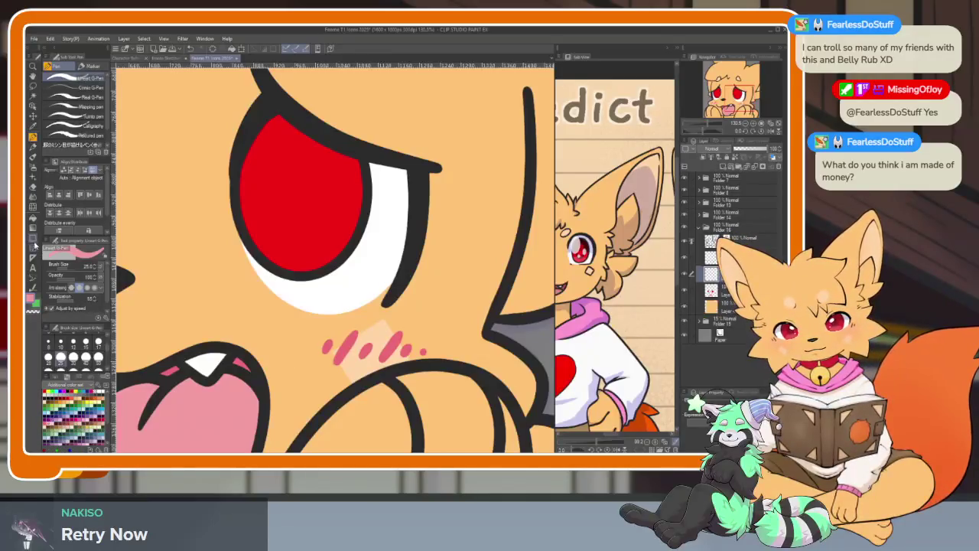
pyautogui.press('u')
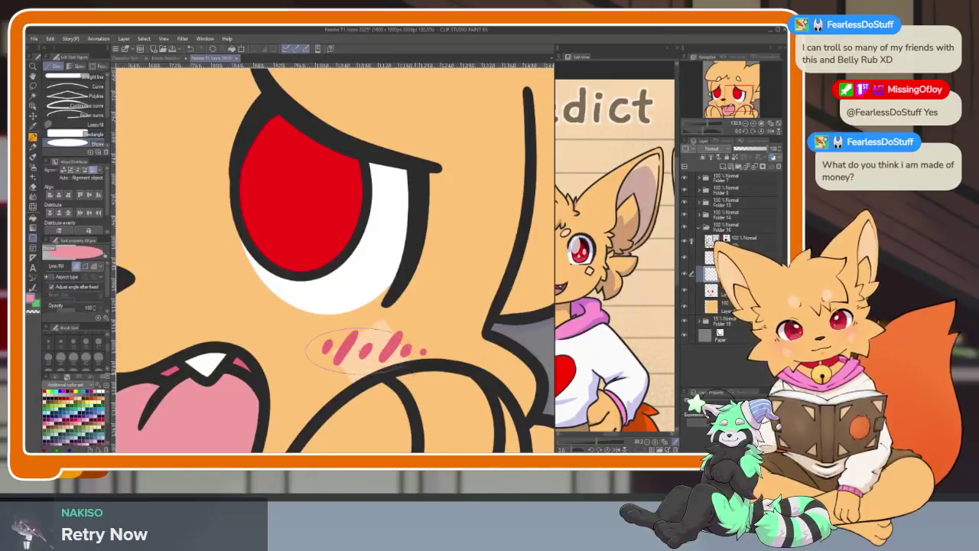
# Step: Draw light pink blush ovals over the left and right cheek marks, redoing the first attempt
pyautogui.moveTo(440, 368); pyautogui.dragTo(440, 367)
pyautogui.scroll(-3, 306, 382)
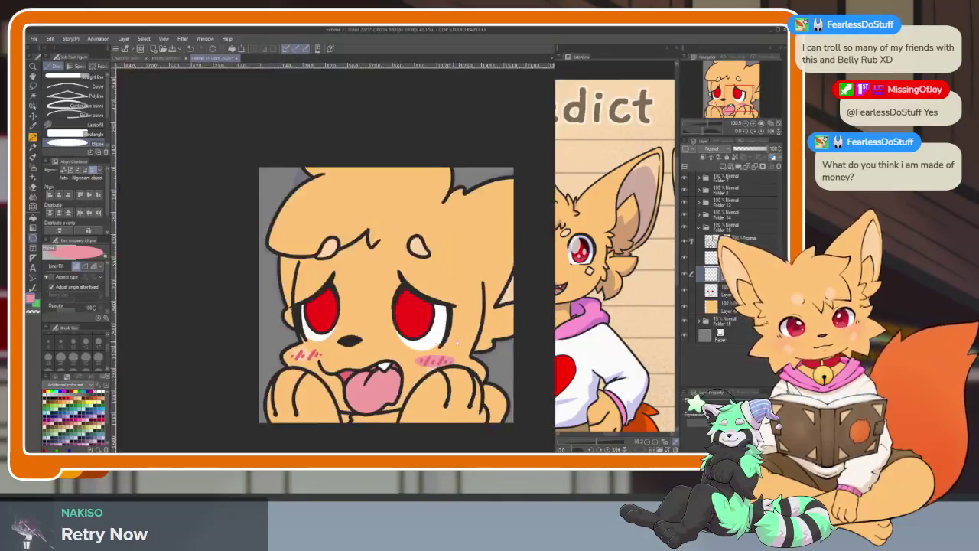
pyautogui.scroll(1, 181, 391)
pyautogui.scroll(1, 182, 390)
pyautogui.hotkey('ctrl', 'z')
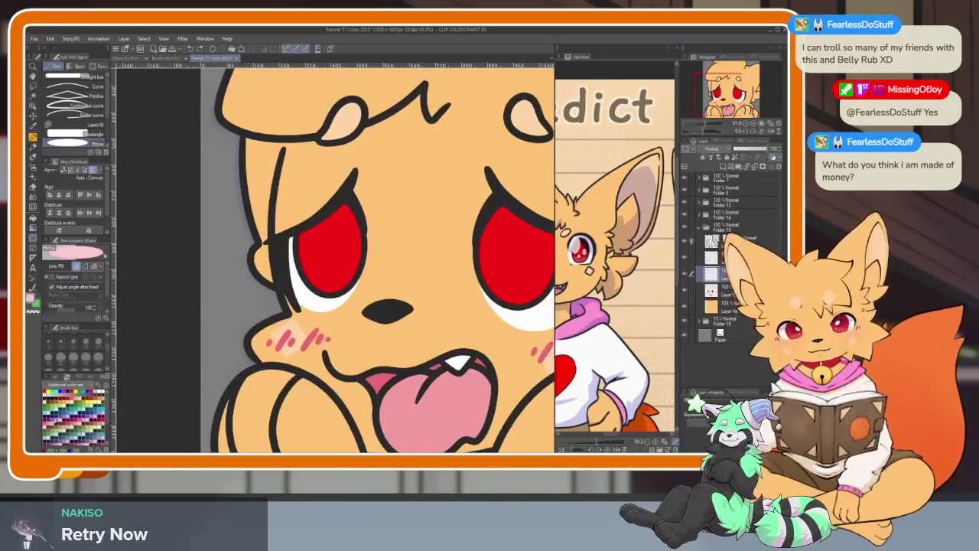
pyautogui.moveTo(336, 353); pyautogui.dragTo(335, 355)
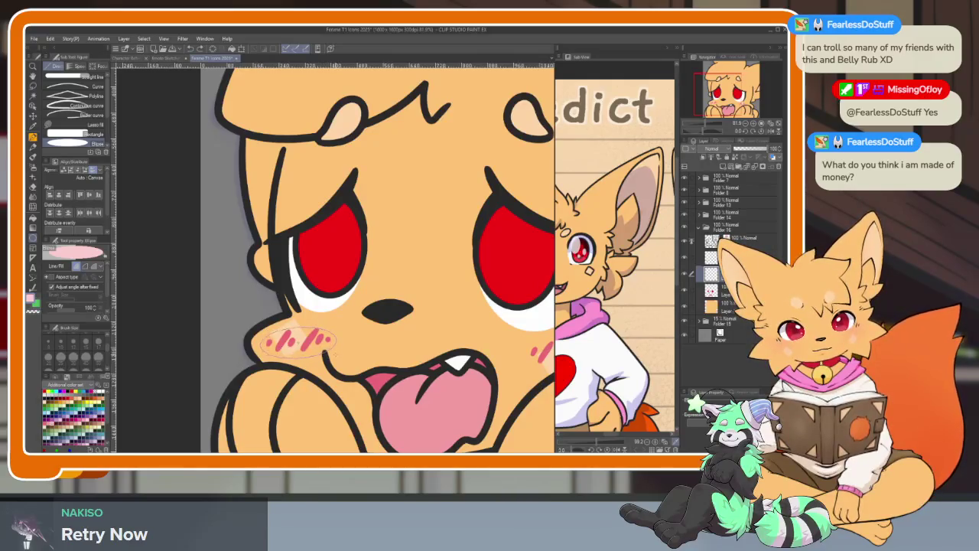
pyautogui.click(337, 344)
pyautogui.hscroll(3, 435, 333)
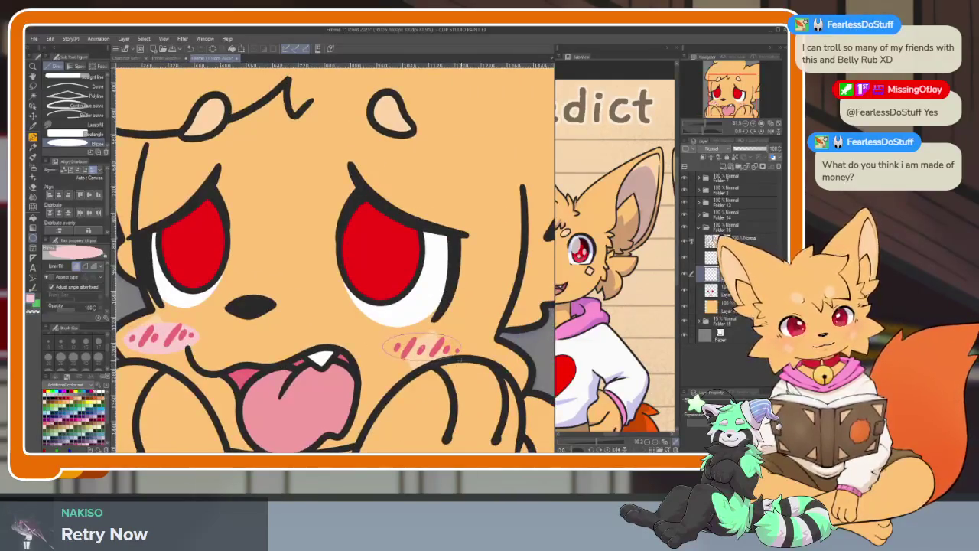
pyautogui.click(464, 359)
pyautogui.scroll(-5, 463, 358)
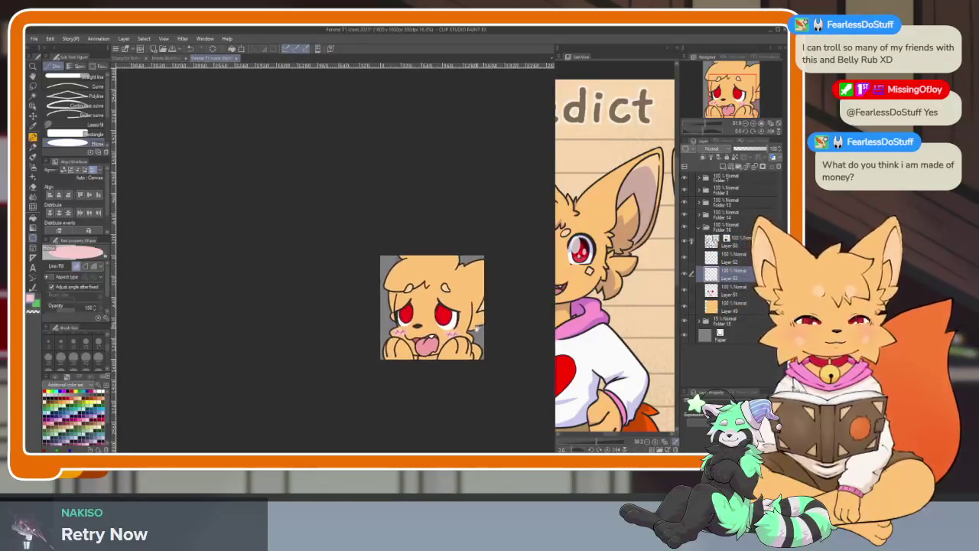
pyautogui.scroll(2, 482, 336)
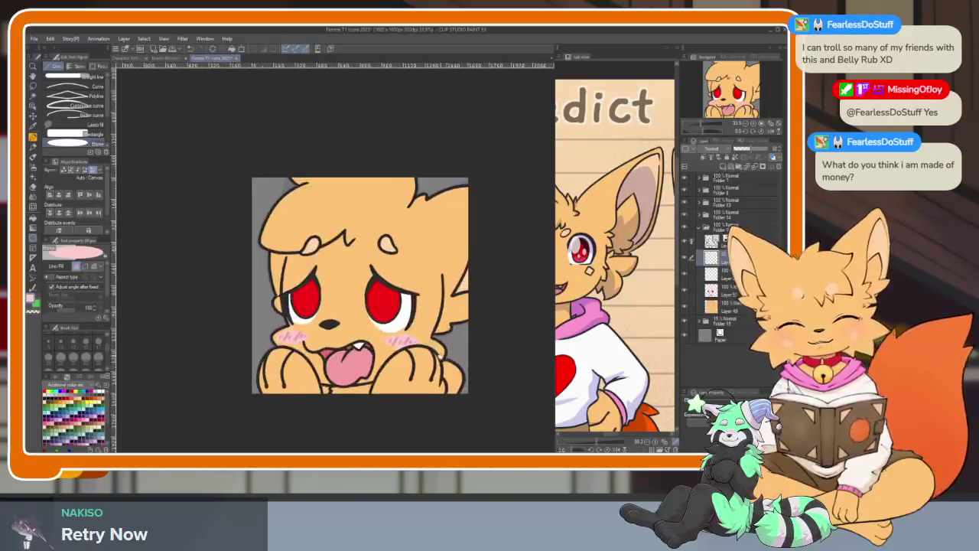
pyautogui.scroll(2, 466, 353)
pyautogui.press('b')
pyautogui.scroll(-3, 466, 353)
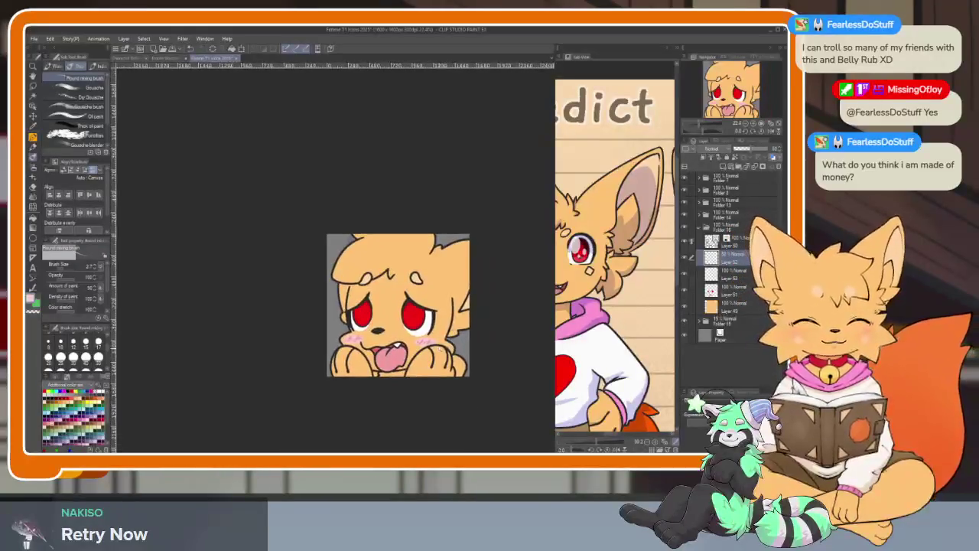
pyautogui.scroll(2, 452, 355)
pyautogui.scroll(1, 440, 358)
pyautogui.scroll(1, 440, 360)
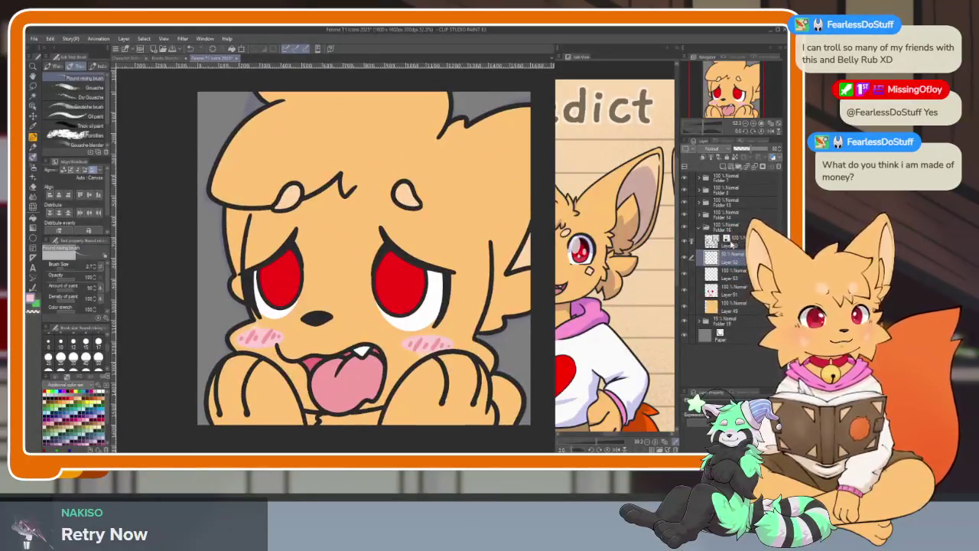
pyautogui.scroll(3, 420, 296)
pyautogui.scroll(1, 420, 295)
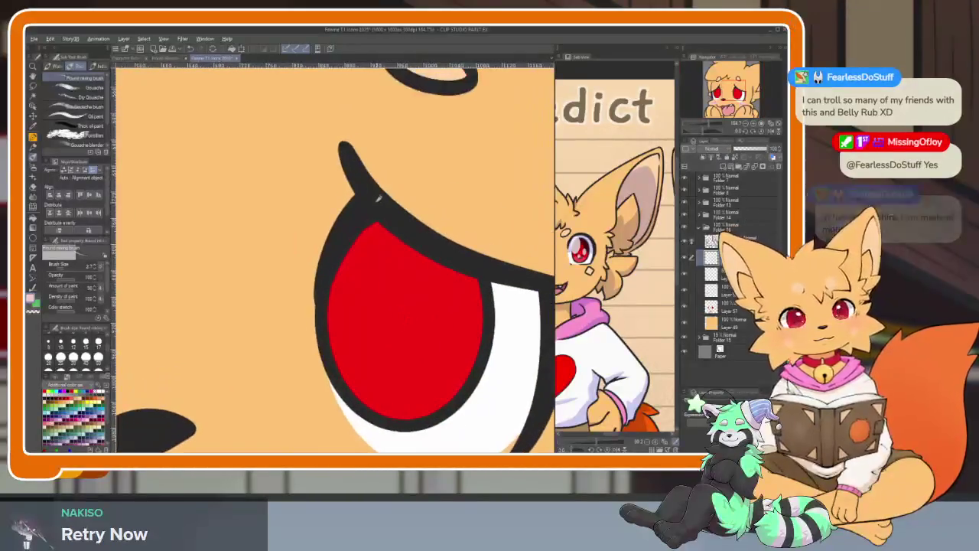
pyautogui.scroll(-1, 414, 354)
pyautogui.scroll(2, 389, 356)
pyautogui.scroll(-1, 387, 360)
pyautogui.click(32, 240)
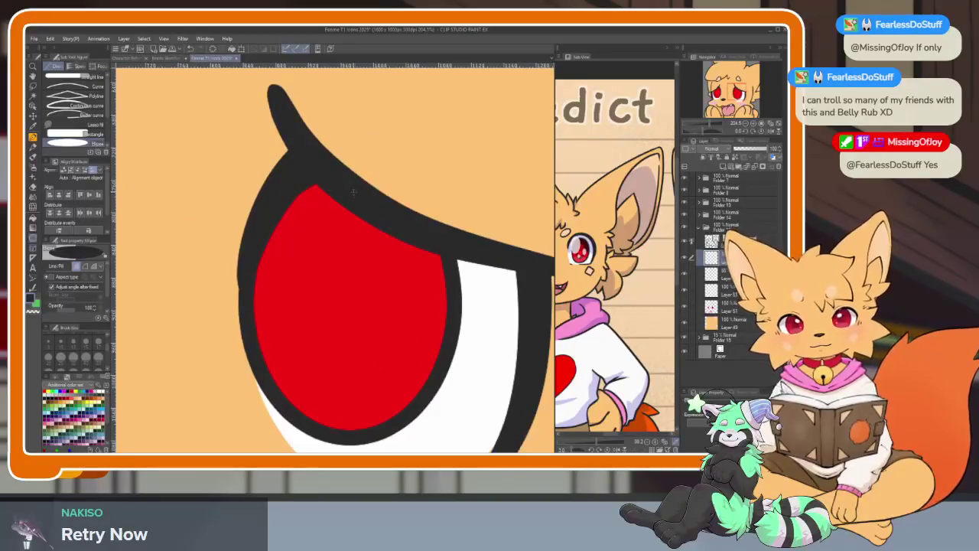
# Step: Lay a large black ellipse pupil over the first iris after several undone attempts
pyautogui.moveTo(237, 187); pyautogui.dragTo(411, 423)
pyautogui.hotkey('ctrl', 'z')
pyautogui.moveTo(349, 325); pyautogui.dragTo(360, 344)
pyautogui.hotkey('ctrl', 'z')
pyautogui.moveTo(274, 200); pyautogui.dragTo(382, 367)
pyautogui.hotkey('ctrl', 'z')
pyautogui.moveTo(277, 216); pyautogui.dragTo(277, 229)
pyautogui.hotkey('ctrl', 'z')
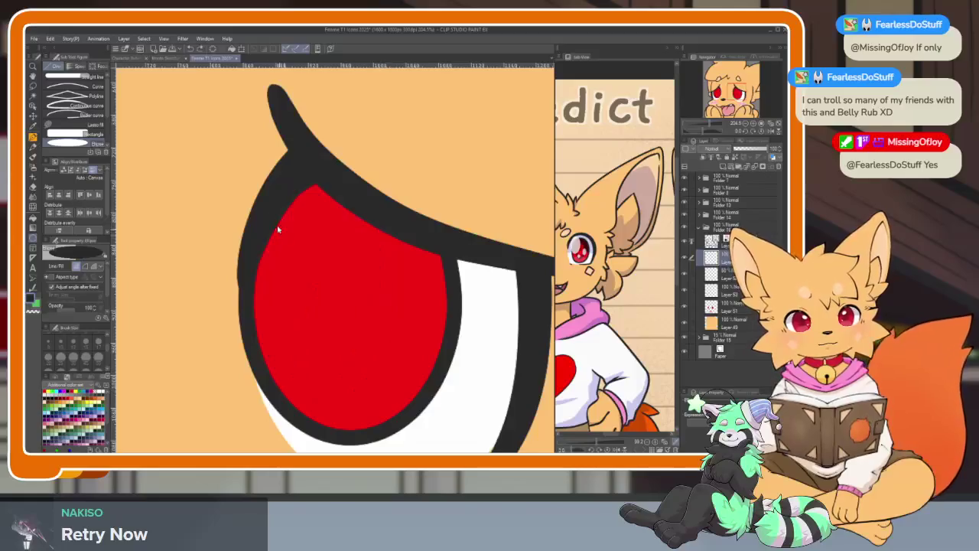
pyautogui.moveTo(297, 263); pyautogui.dragTo(393, 399)
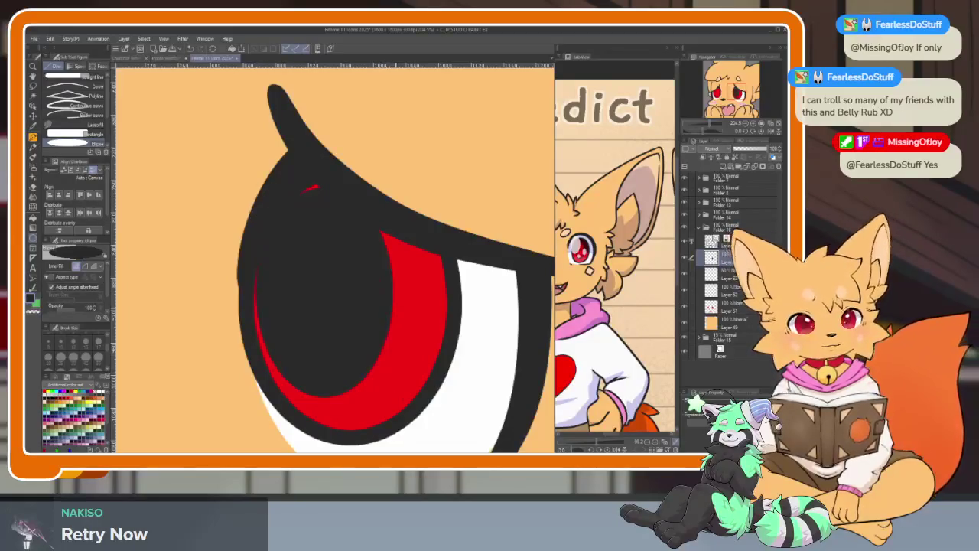
# Step: Pen a black line across the iris and fill the red above it black
pyautogui.press('p')
pyautogui.moveTo(382, 284); pyautogui.dragTo(451, 306)
pyautogui.press('g')
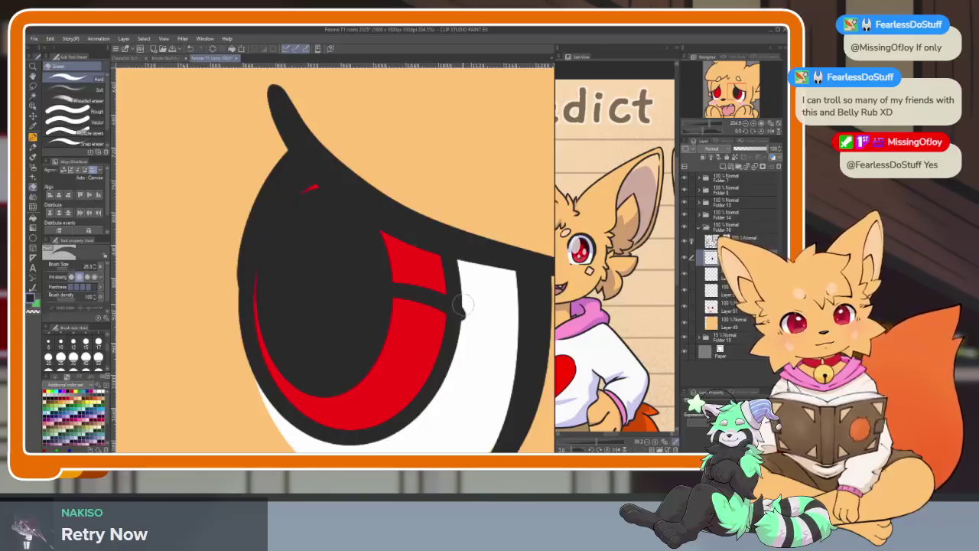
pyautogui.click(428, 268)
pyautogui.press('p')
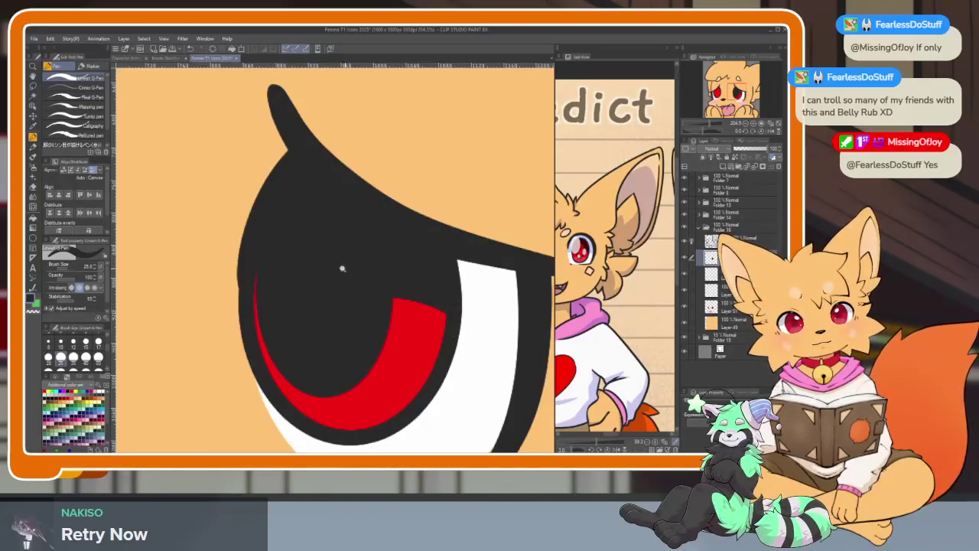
pyautogui.scroll(-5, 342, 268)
pyautogui.scroll(5, 286, 350)
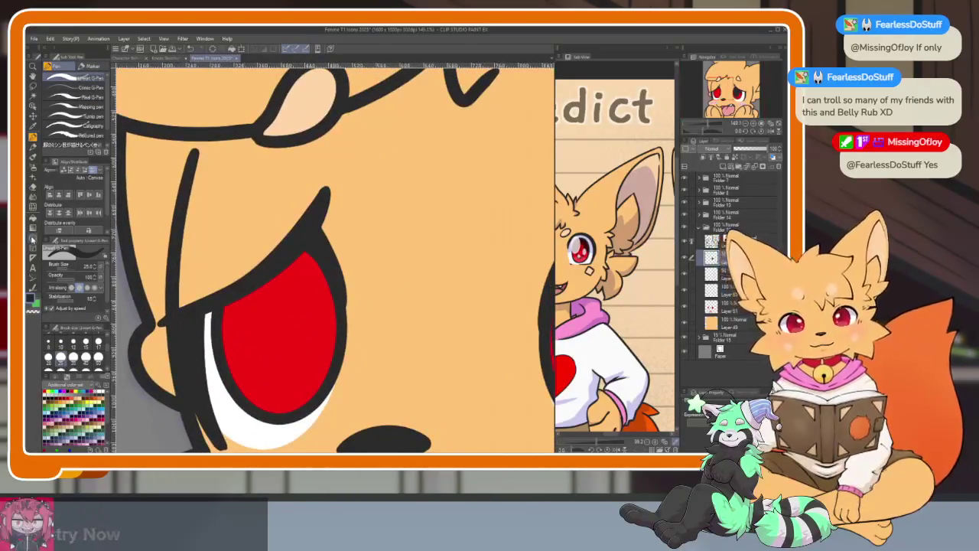
# Step: Draw a black ellipse pupil over the other iris and erase red from its upper-left
pyautogui.press('u')
pyautogui.moveTo(243, 247); pyautogui.dragTo(336, 389)
pyautogui.scroll(-5, 306, 306)
pyautogui.scroll(5, 283, 344)
pyautogui.press('p')
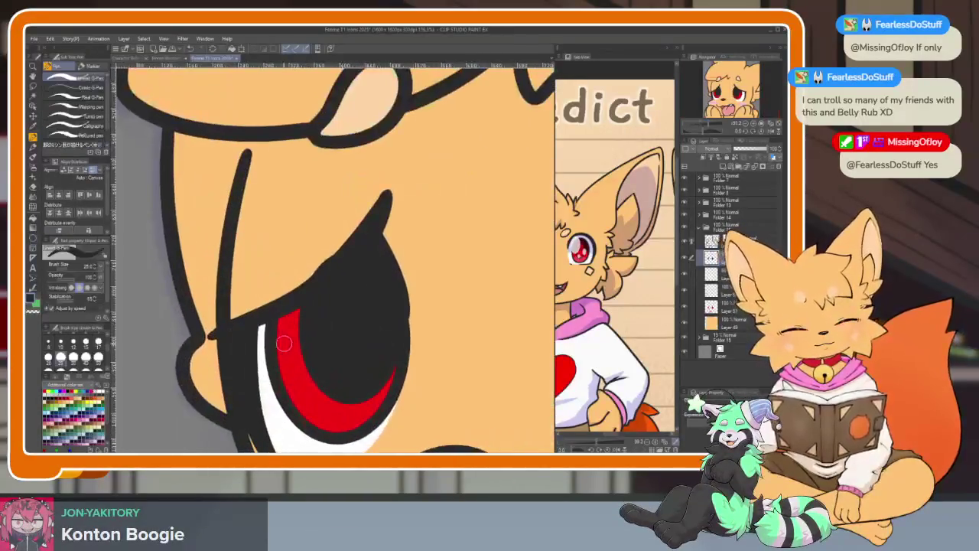
pyautogui.press('e')
pyautogui.moveTo(283, 337); pyautogui.dragTo(303, 315)
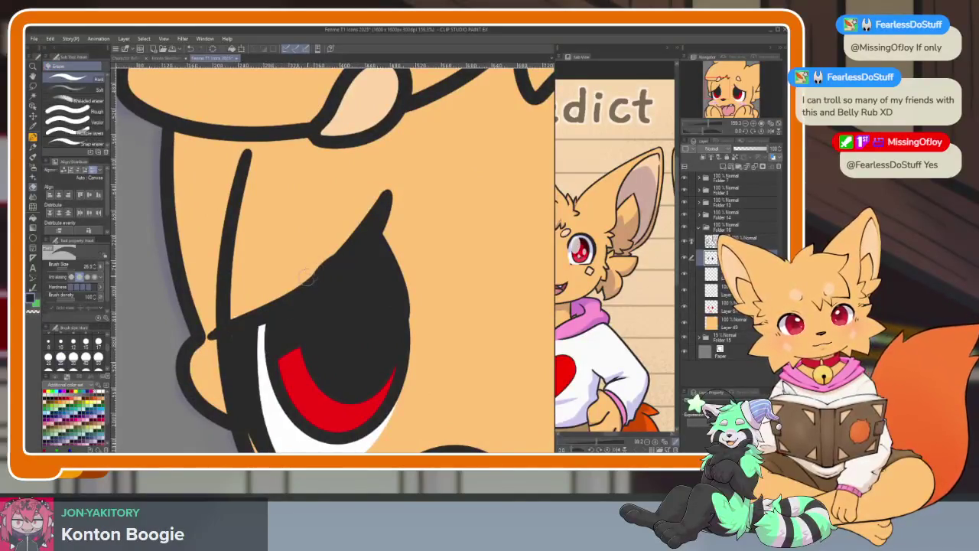
pyautogui.moveTo(482, 334); pyautogui.dragTo(417, 291)
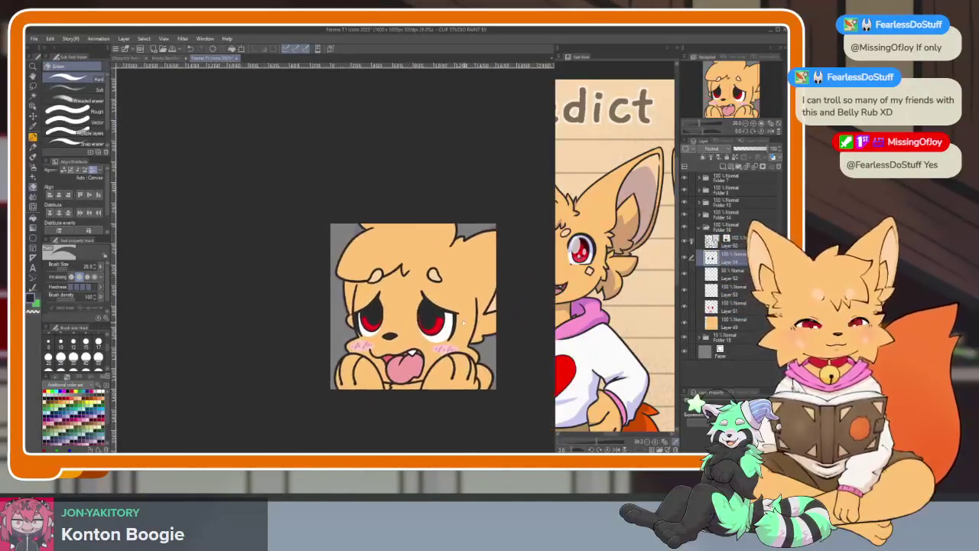
# Step: Add a new highlight layer and draw a white oval shine on the pupil
pyautogui.scroll(5, 417, 290)
pyautogui.scroll(-4, 453, 330)
pyautogui.scroll(5, 452, 329)
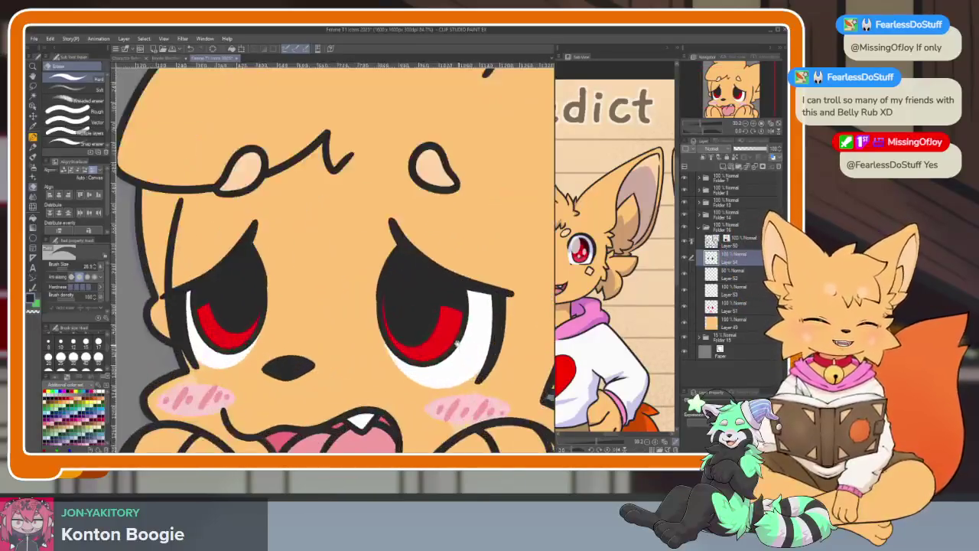
pyautogui.scroll(-1, 459, 369)
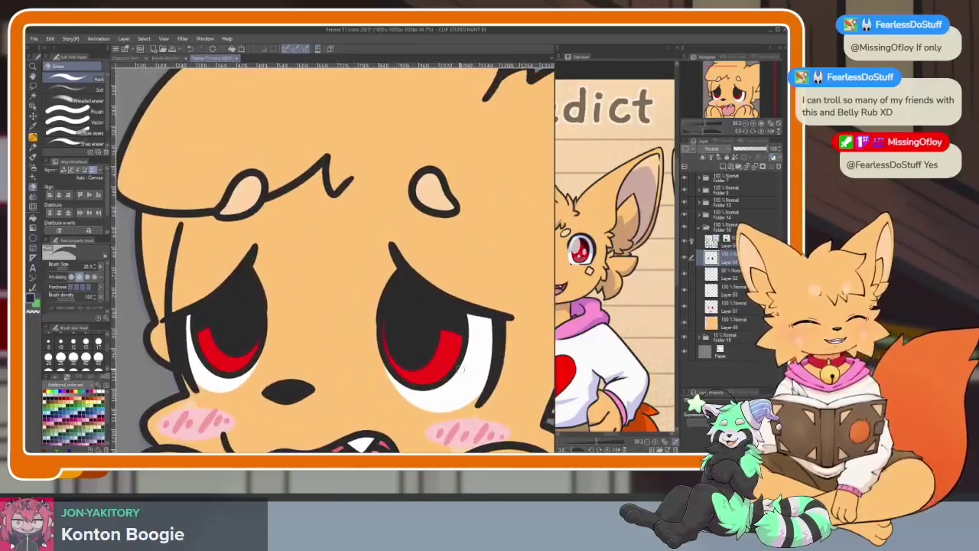
pyautogui.click(723, 167)
pyautogui.click(32, 241)
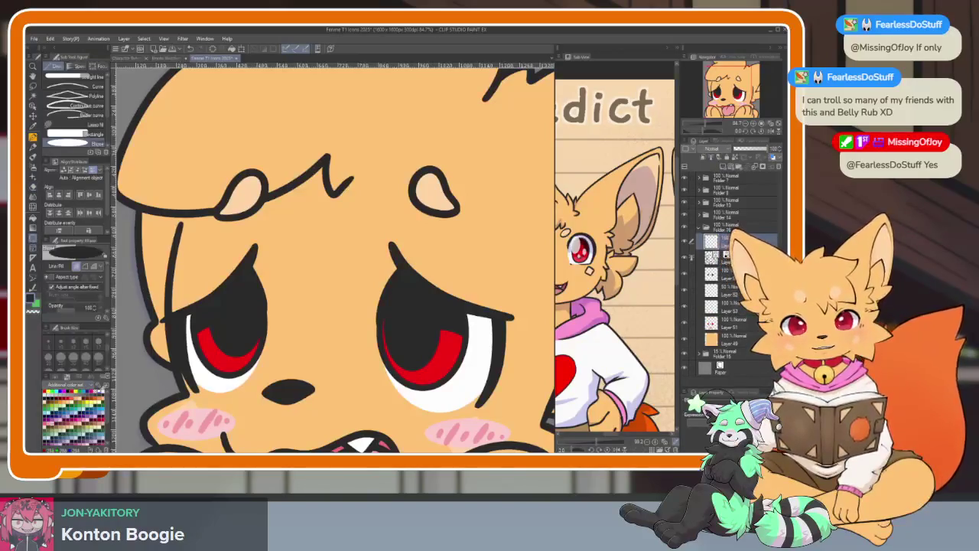
pyautogui.scroll(2, 379, 284)
pyautogui.scroll(3, 378, 284)
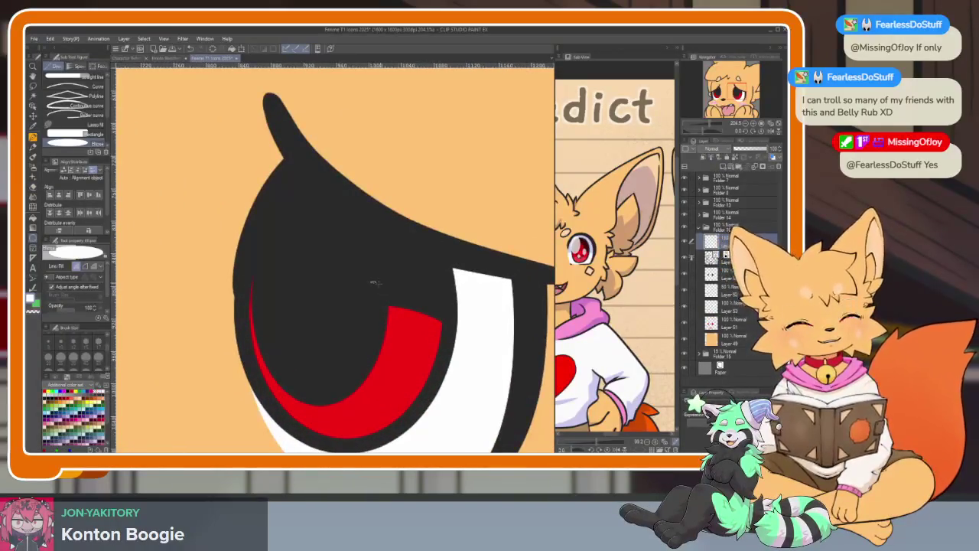
pyautogui.scroll(-5, 429, 306)
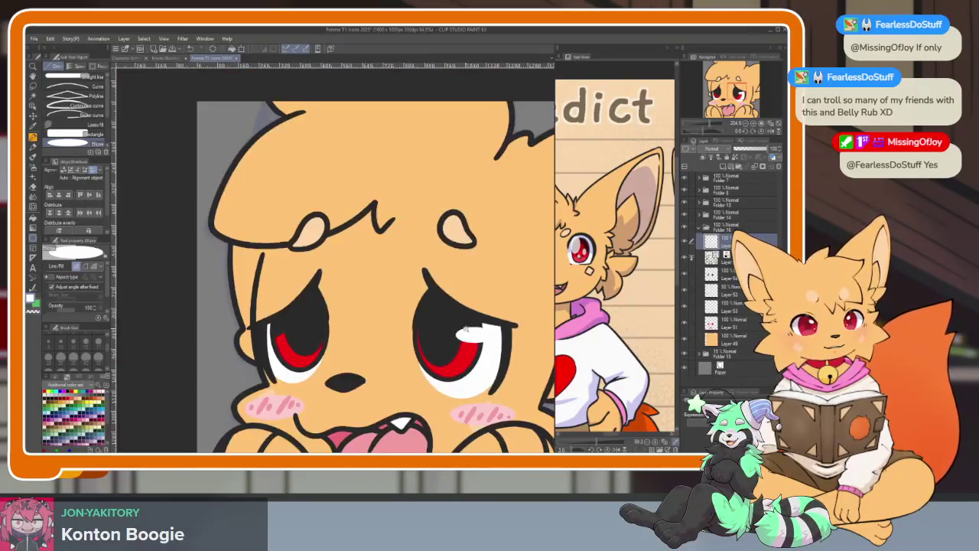
pyautogui.scroll(5, 276, 336)
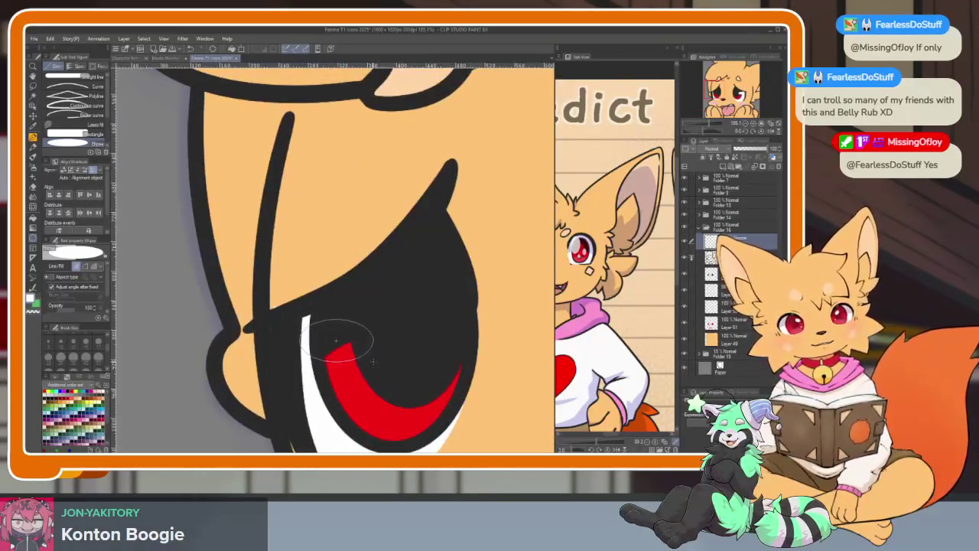
pyautogui.moveTo(375, 364); pyautogui.dragTo(378, 365)
pyautogui.scroll(-5, 378, 365)
pyautogui.scroll(6, 290, 304)
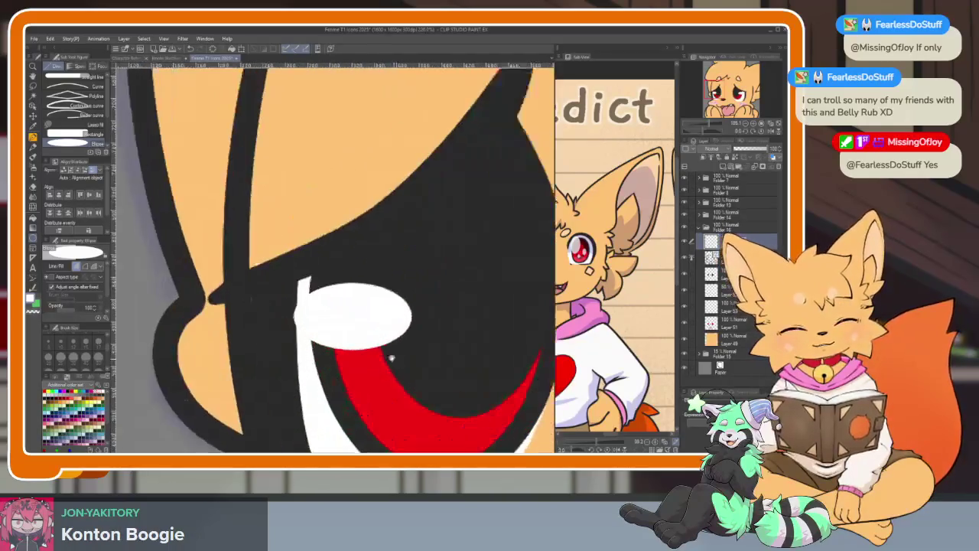
# Step: Make Layer 51 the working layer for trimming the eye highlights
pyautogui.press('e')
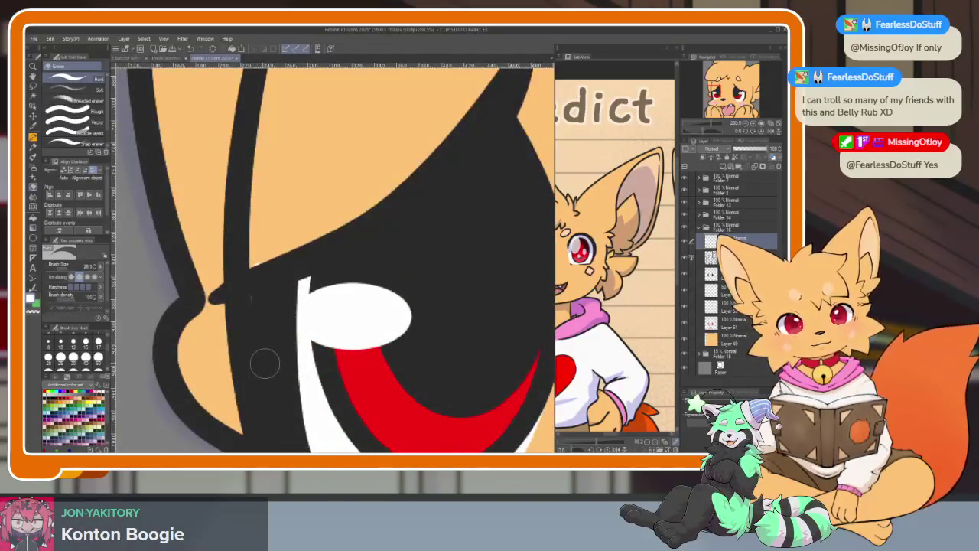
pyautogui.click(723, 323)
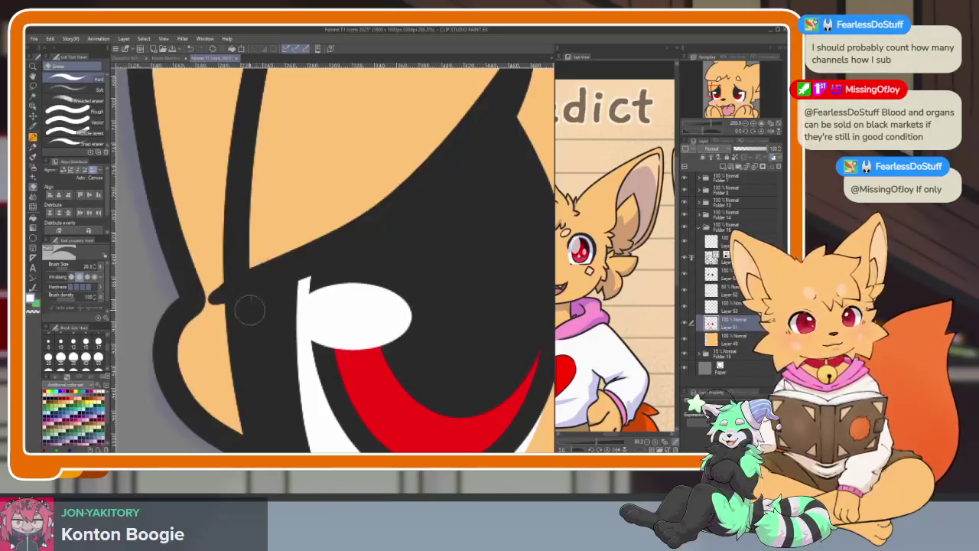
pyautogui.scroll(-1, 257, 295)
pyautogui.scroll(-2, 322, 314)
pyautogui.scroll(-1, 367, 326)
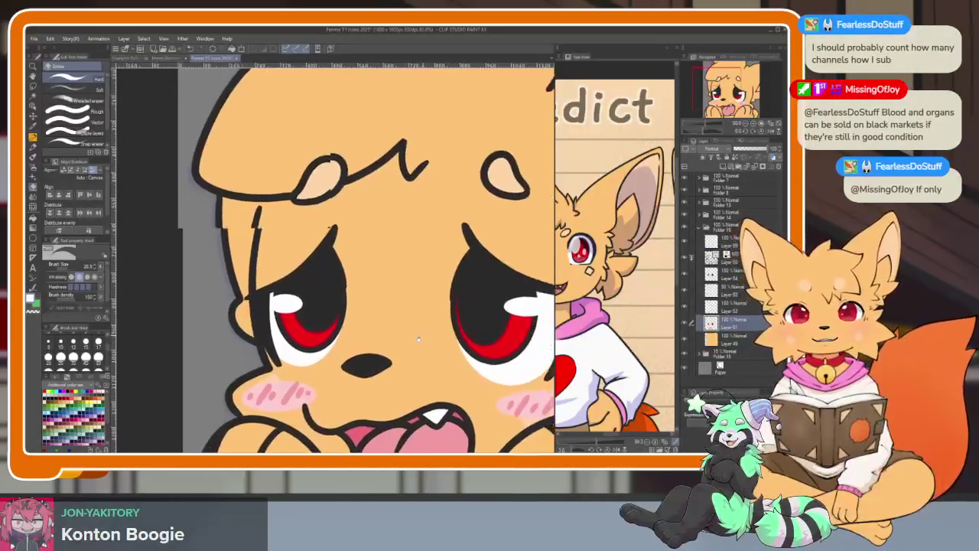
pyautogui.scroll(-2, 417, 339)
pyautogui.scroll(-3, 419, 339)
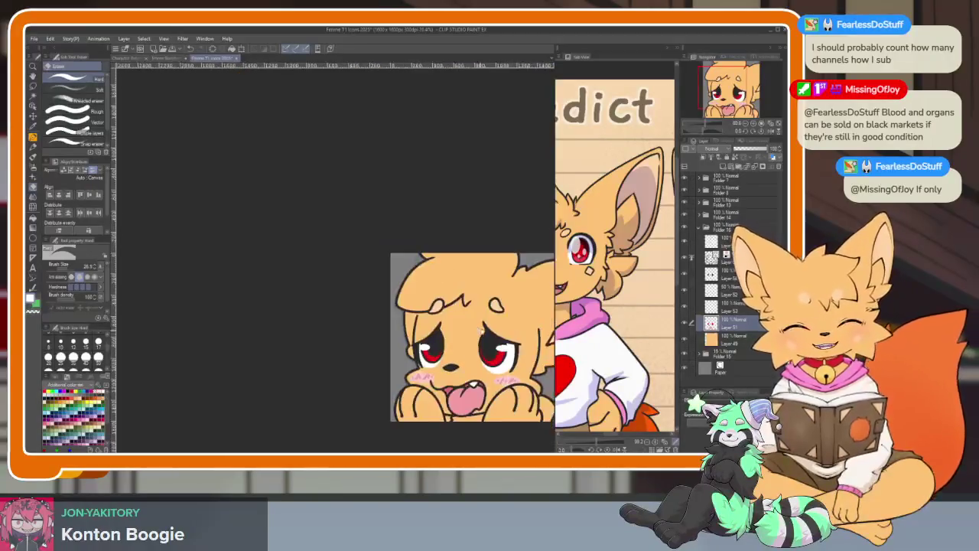
pyautogui.scroll(4, 390, 237)
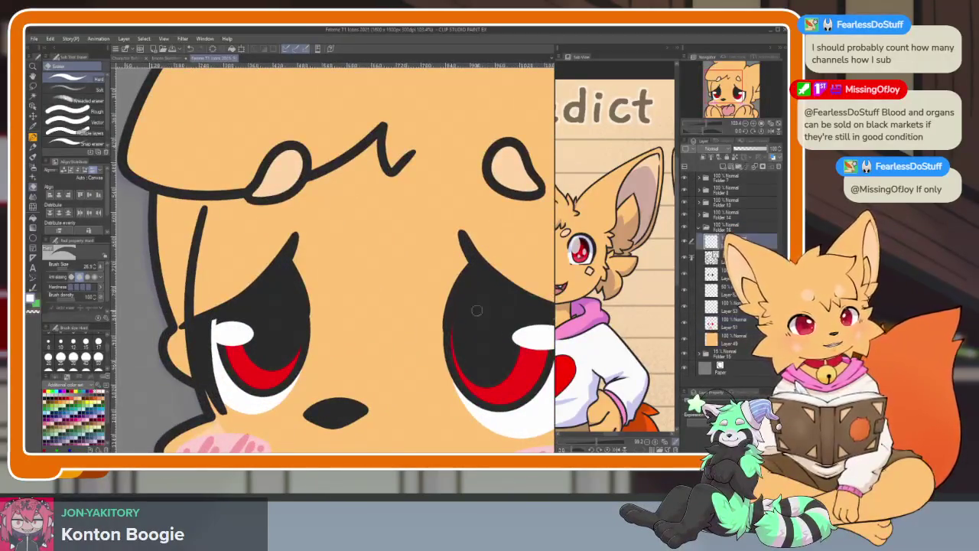
pyautogui.scroll(3, 301, 324)
pyautogui.scroll(-1, 301, 325)
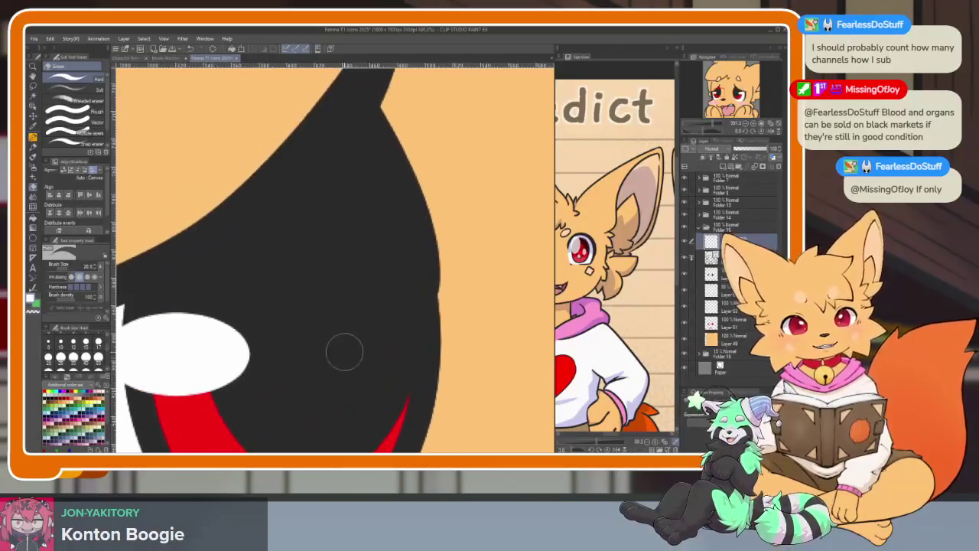
pyautogui.press('p')
pyautogui.scroll(1, 332, 306)
# Step: Try white heart and highlight strokes in the first pupil, then undo them
pyautogui.moveTo(324, 252)
pyautogui.mouseDown()
pyautogui.moveTo(327, 267)
pyautogui.moveTo(287, 324)
pyautogui.moveTo(336, 383)
pyautogui.mouseUp()
pyautogui.moveTo(329, 267)
pyautogui.mouseDown()
pyautogui.moveTo(386, 259)
pyautogui.moveTo(341, 383)
pyautogui.mouseUp()
pyautogui.moveTo(375, 336)
pyautogui.mouseDown()
pyautogui.moveTo(321, 390)
pyautogui.moveTo(291, 275)
pyautogui.moveTo(333, 322)
pyautogui.moveTo(360, 290)
pyautogui.moveTo(350, 323)
pyautogui.mouseUp()
pyautogui.scroll(-2, 350, 324)
pyautogui.scroll(-2, 417, 325)
pyautogui.scroll(5, 417, 325)
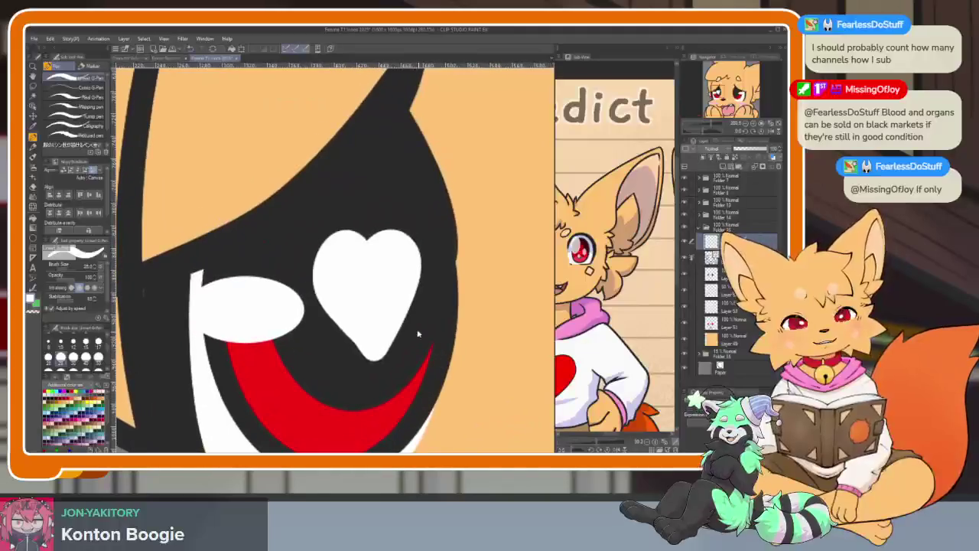
pyautogui.hotkey('ctrl', 'z')
pyautogui.hotkey('ctrl', 'z')
pyautogui.hotkey('ctrl', 'z')
pyautogui.moveTo(369, 273)
pyautogui.mouseDown()
pyautogui.moveTo(343, 264)
pyautogui.moveTo(374, 321)
pyautogui.mouseUp()
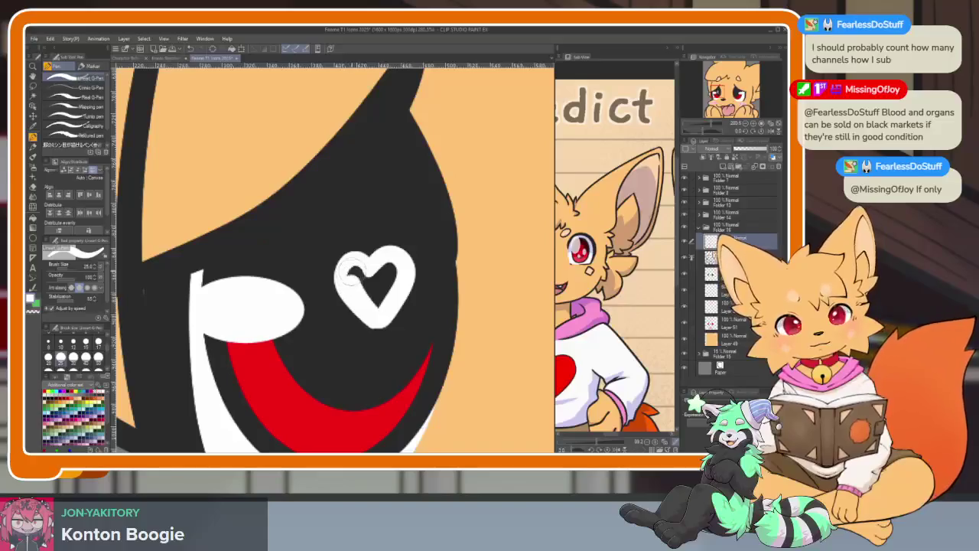
pyautogui.hotkey('ctrl', 'z')
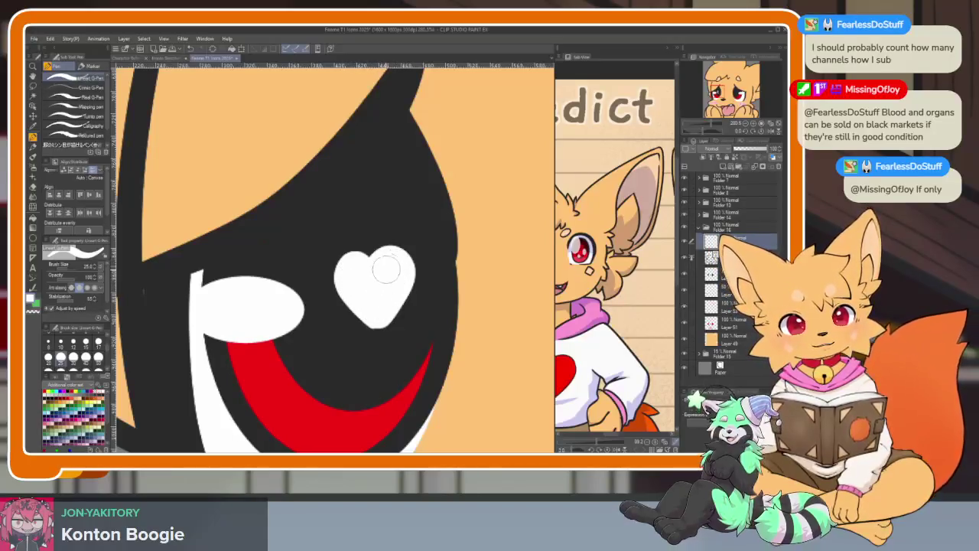
# Step: Zoom and pan to a close-up of the eye, briefly selecting the ellipse tool
pyautogui.scroll(-3, 386, 309)
pyautogui.scroll(3, 401, 328)
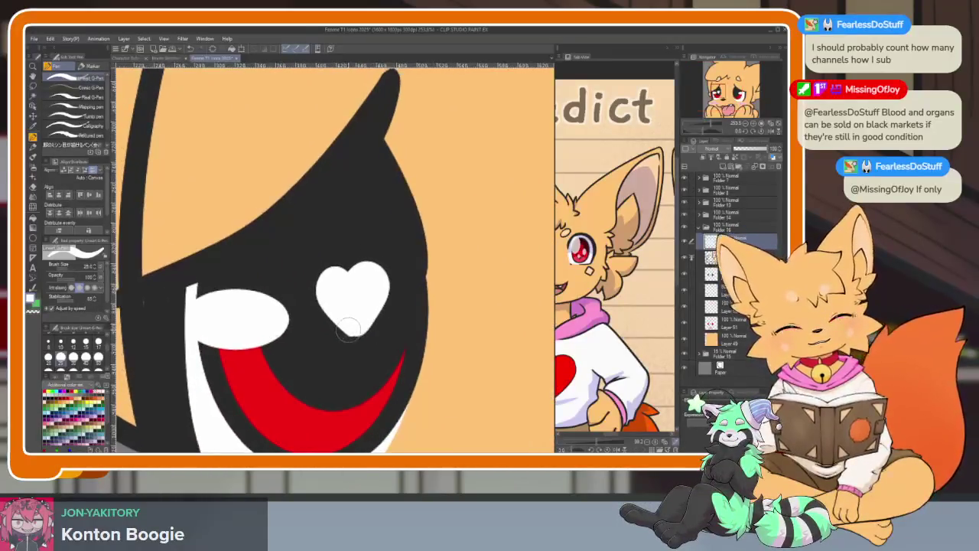
pyautogui.scroll(-5, 353, 329)
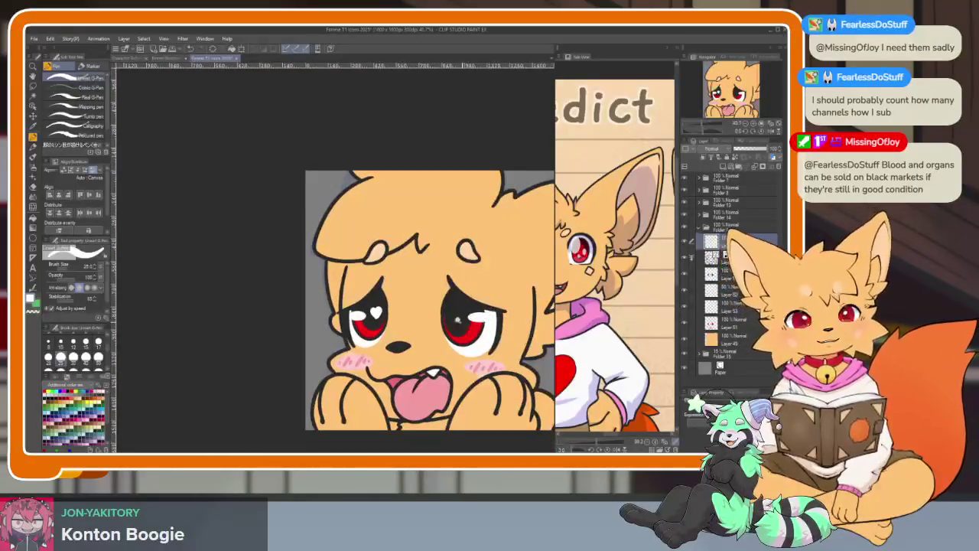
pyautogui.scroll(3, 457, 320)
pyautogui.scroll(-4, 459, 322)
pyautogui.scroll(-2, 459, 321)
pyautogui.scroll(5, 513, 345)
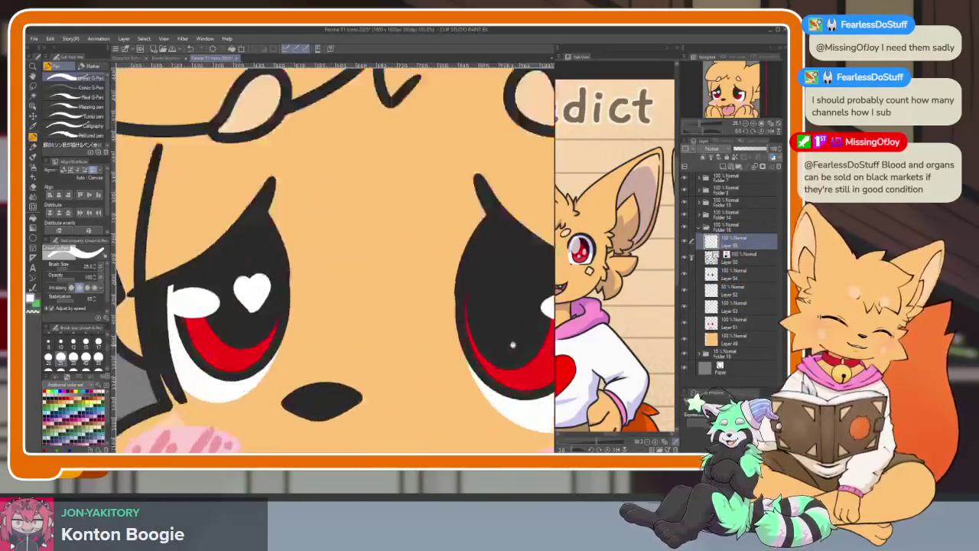
pyautogui.scroll(3, 514, 344)
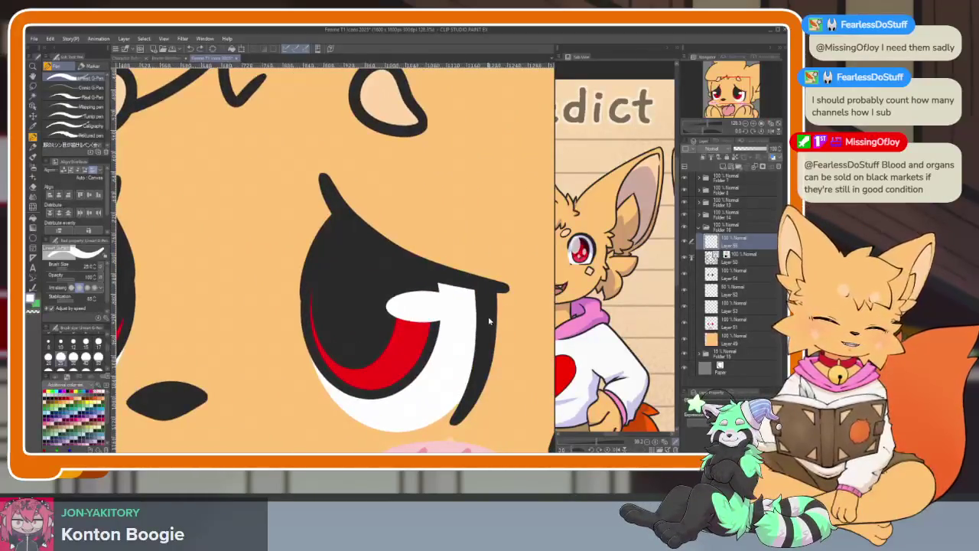
pyautogui.scroll(-4, 483, 329)
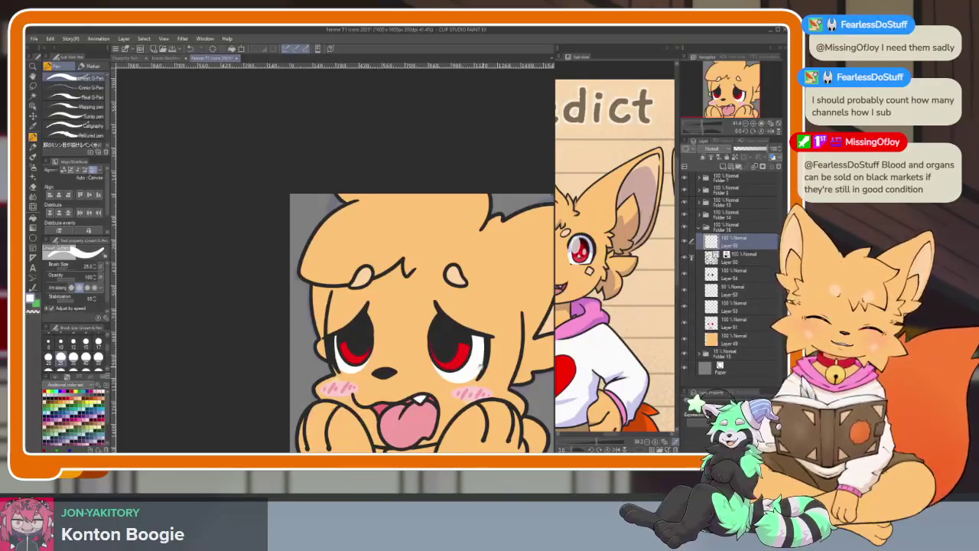
pyautogui.scroll(3, 481, 366)
pyautogui.scroll(2, 405, 339)
pyautogui.click(33, 240)
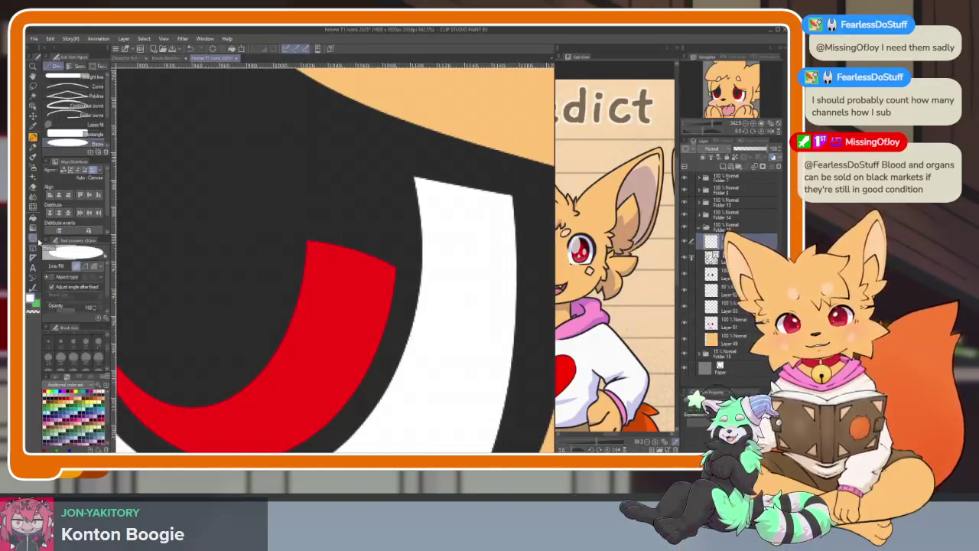
pyautogui.moveTo(329, 326); pyautogui.dragTo(362, 267)
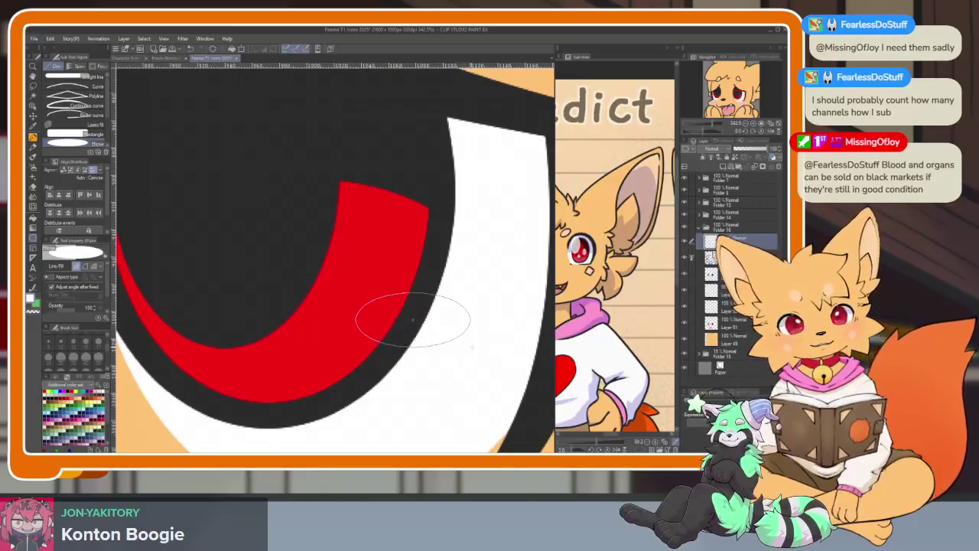
pyautogui.scroll(-3, 409, 314)
pyautogui.scroll(1, 200, 346)
pyautogui.scroll(2, 201, 347)
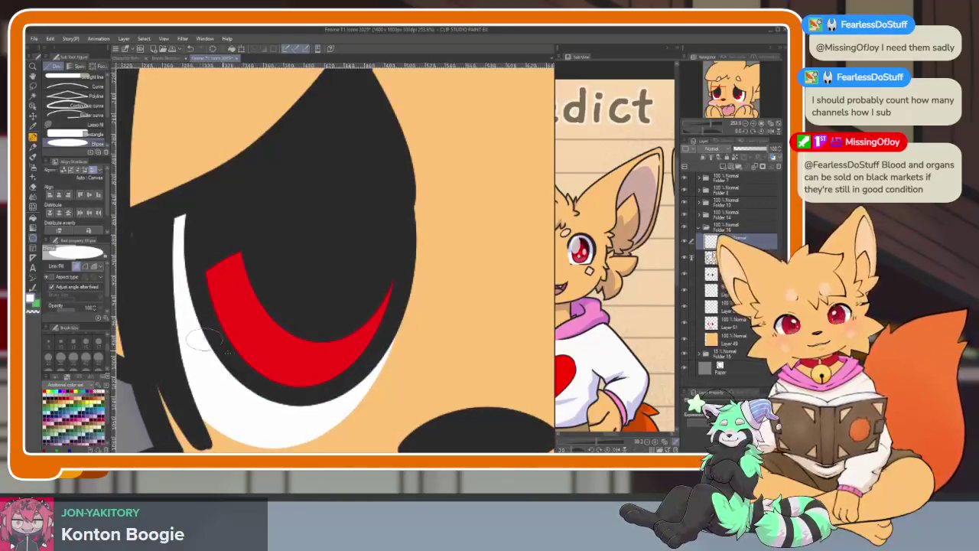
pyautogui.moveTo(318, 208); pyautogui.dragTo(319, 285)
# Step: Draw a size-12 white heart in the first pupil, fill it, and add a dot
pyautogui.press('p')
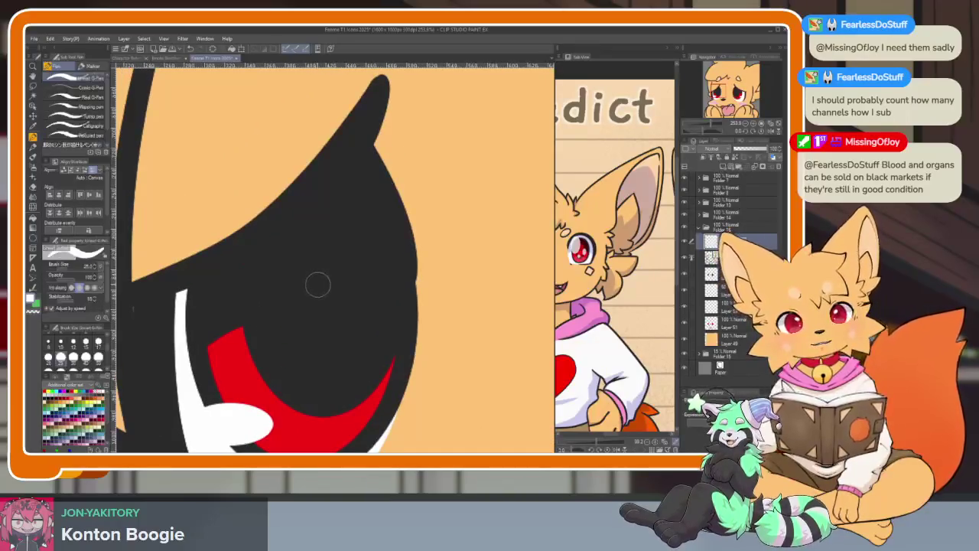
pyautogui.press('[')
pyautogui.scroll(2, 359, 328)
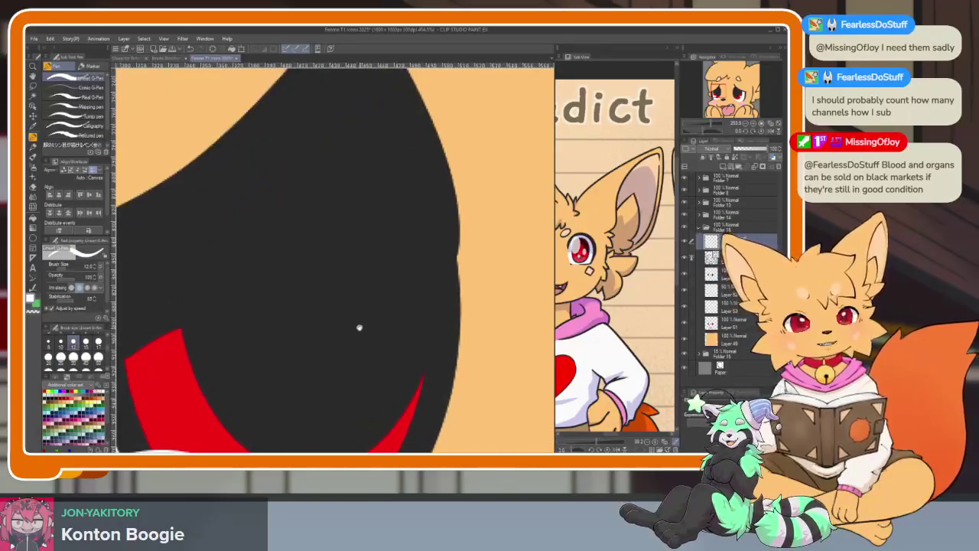
pyautogui.moveTo(309, 254)
pyautogui.mouseDown()
pyautogui.moveTo(265, 235)
pyautogui.moveTo(290, 339)
pyautogui.moveTo(318, 374)
pyautogui.mouseUp()
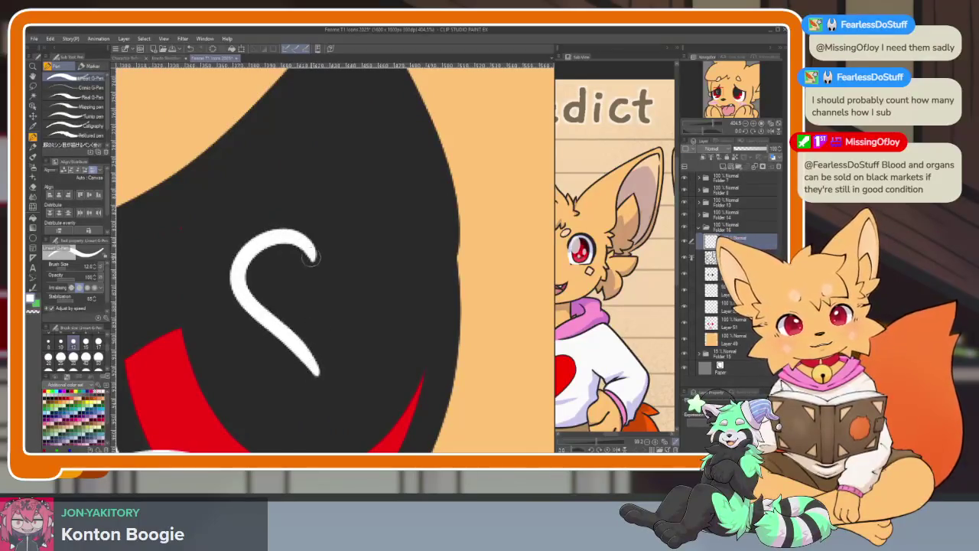
pyautogui.moveTo(380, 243); pyautogui.dragTo(326, 372)
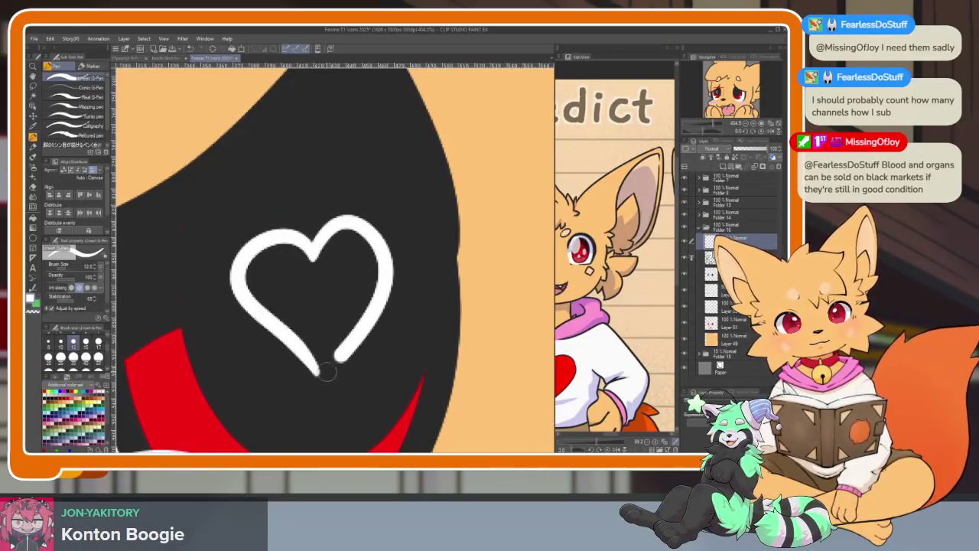
pyautogui.press('g')
pyautogui.click(298, 313)
pyautogui.press('p')
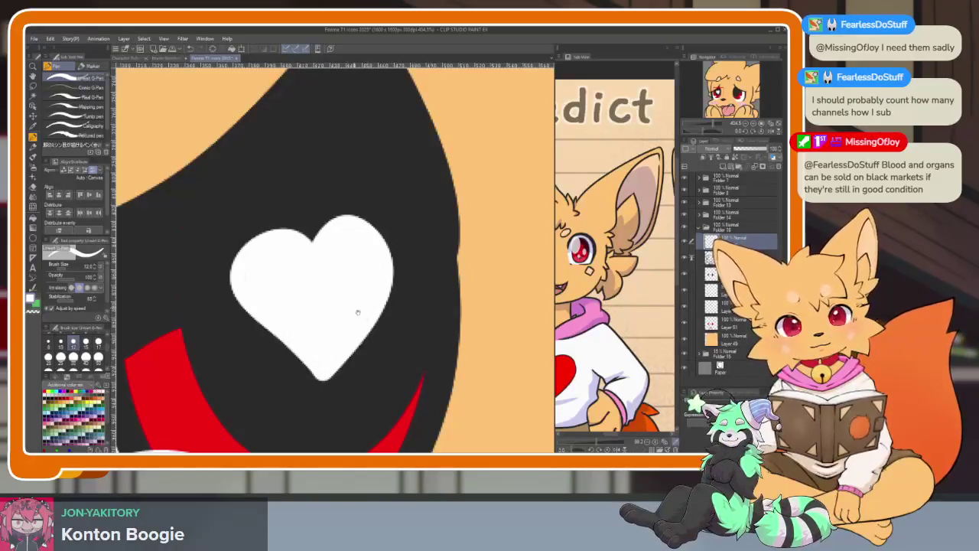
pyautogui.scroll(-2, 357, 312)
pyautogui.moveTo(381, 332); pyautogui.dragTo(389, 332)
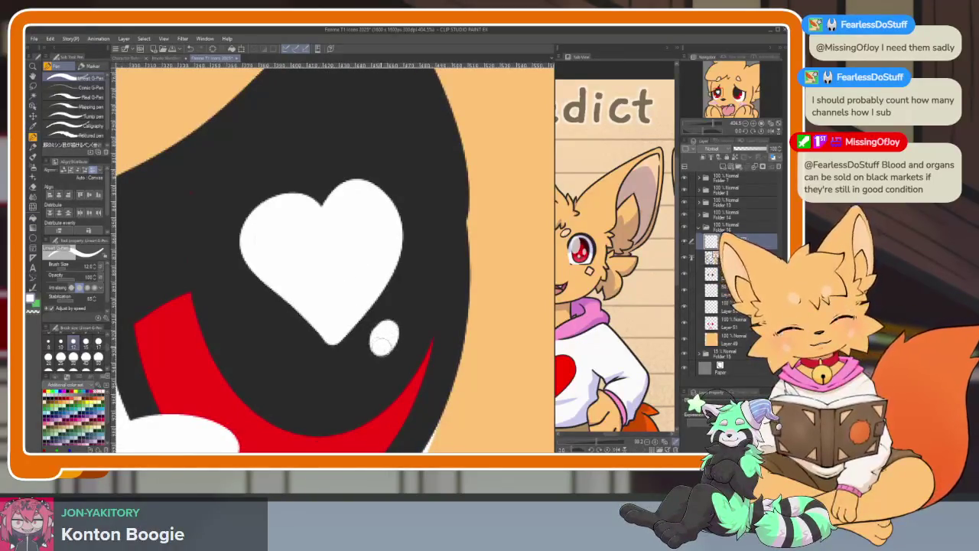
# Step: Draw and fill a solid white heart in the other eye's pupil
pyautogui.scroll(-3, 381, 344)
pyautogui.scroll(4, 337, 278)
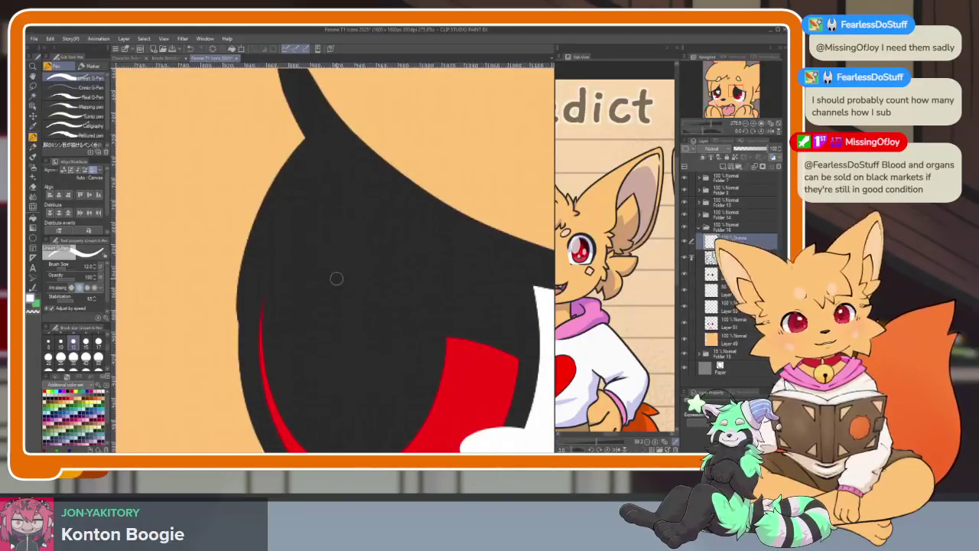
pyautogui.moveTo(336, 279); pyautogui.dragTo(341, 383)
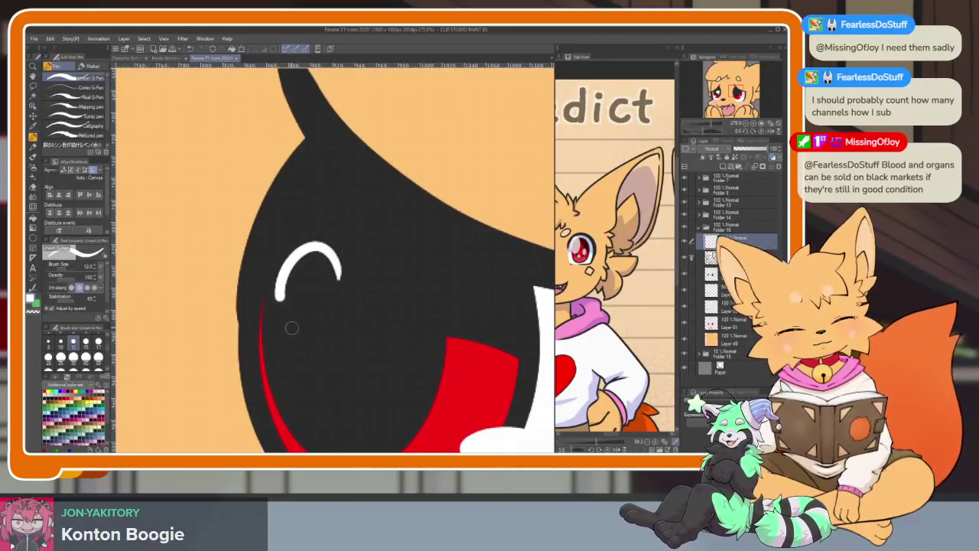
pyautogui.moveTo(340, 280); pyautogui.dragTo(394, 262)
pyautogui.press('g')
pyautogui.click(340, 306)
pyautogui.press('p')
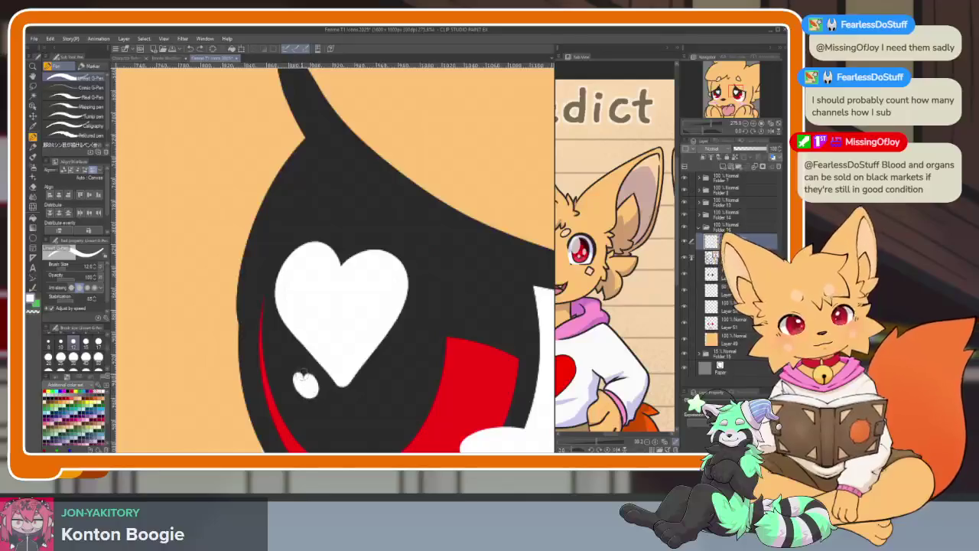
pyautogui.scroll(-5, 356, 371)
# Step: Fill the area below the fox's right paw with pink
pyautogui.scroll(1, 359, 368)
pyautogui.scroll(-2, 398, 359)
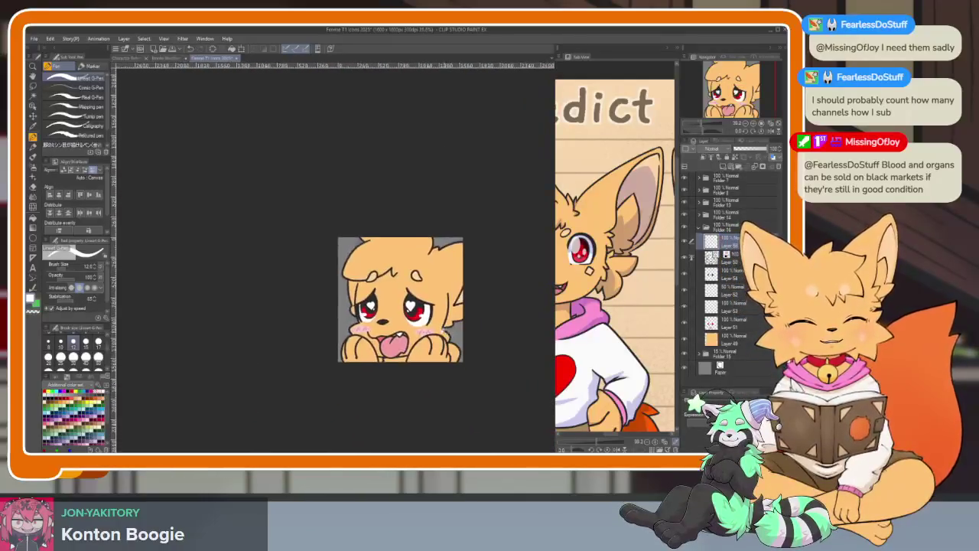
pyautogui.scroll(3, 443, 347)
pyautogui.scroll(2, 441, 345)
pyautogui.scroll(-1, 455, 362)
pyautogui.scroll(1, 455, 360)
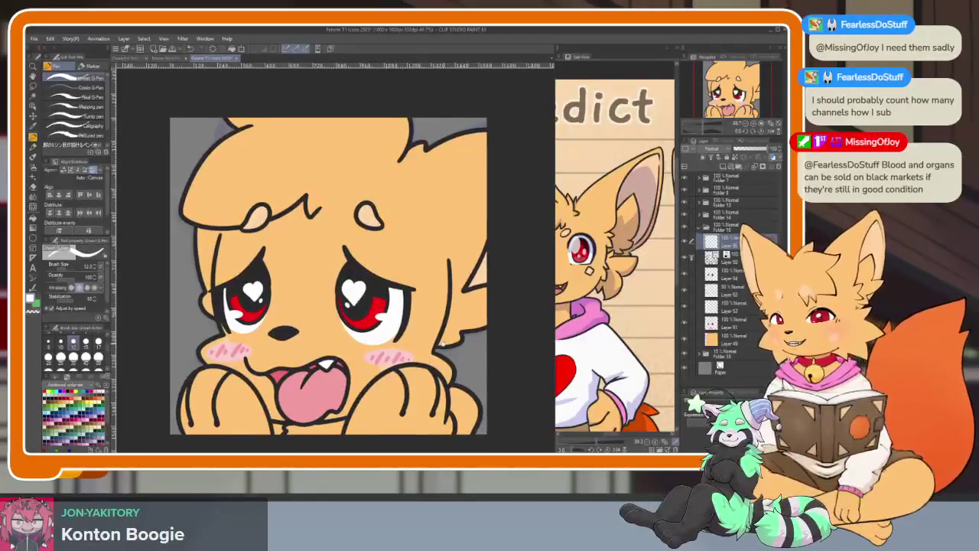
pyautogui.scroll(-1, 454, 360)
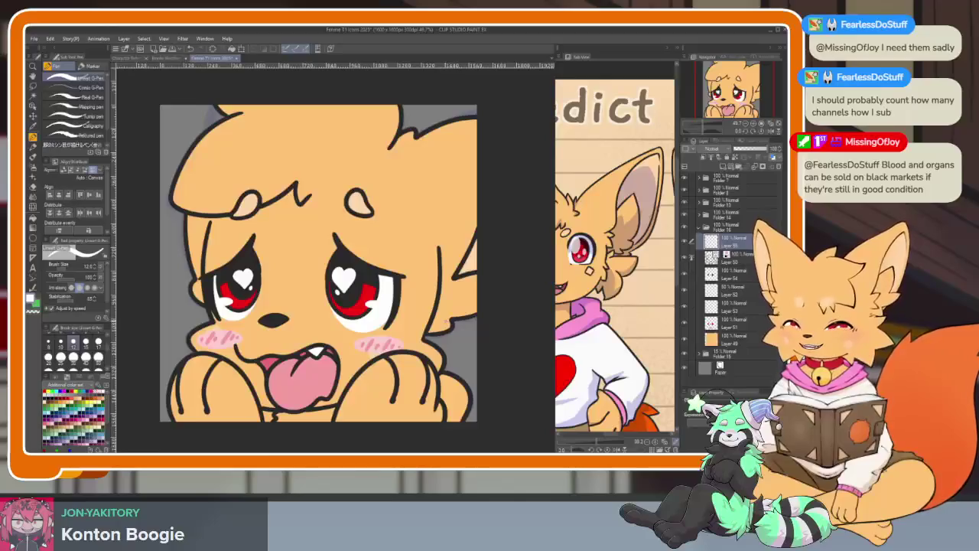
pyautogui.scroll(1, 400, 367)
pyautogui.scroll(1, 399, 367)
pyautogui.scroll(1, 399, 367)
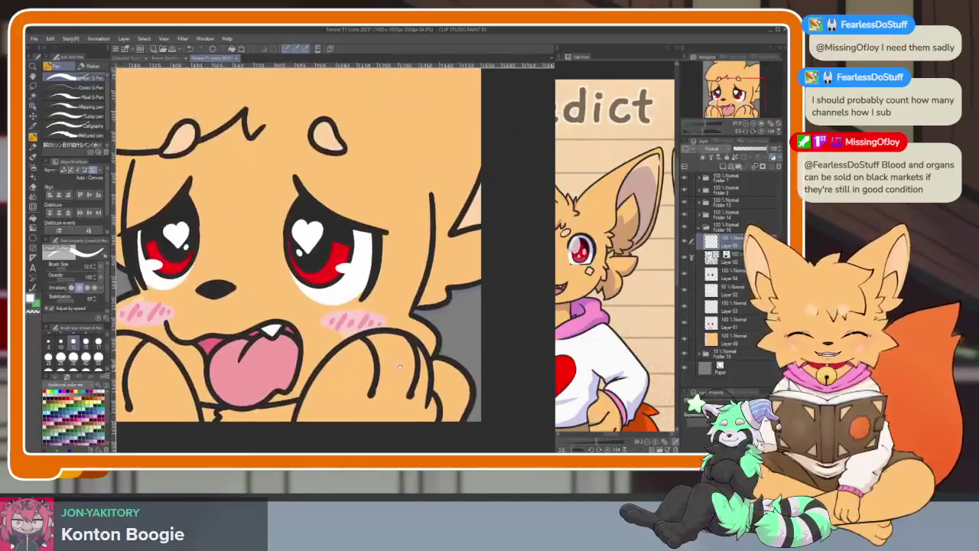
pyautogui.press('x')
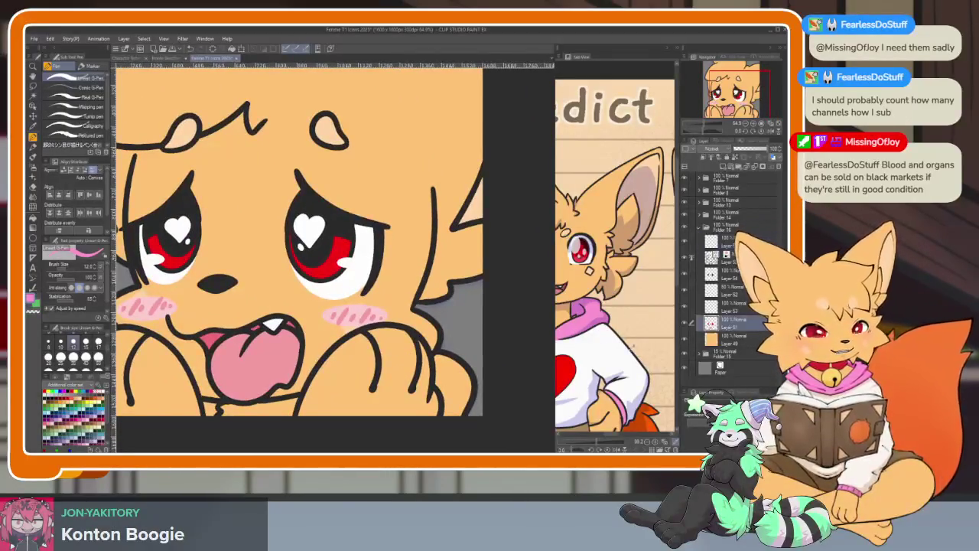
pyautogui.press('g')
pyautogui.click(457, 370)
pyautogui.scroll(-5, 383, 350)
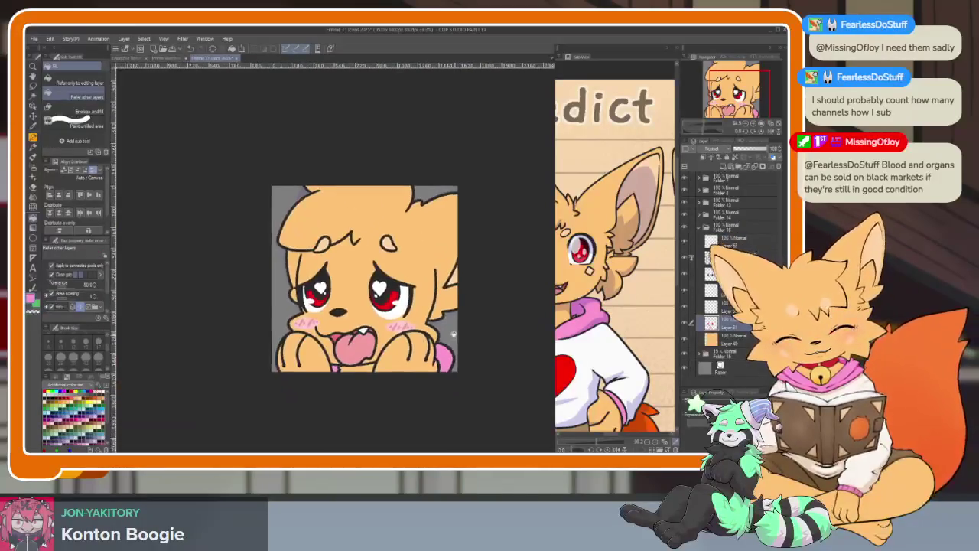
pyautogui.scroll(1, 459, 345)
pyautogui.scroll(3, 463, 345)
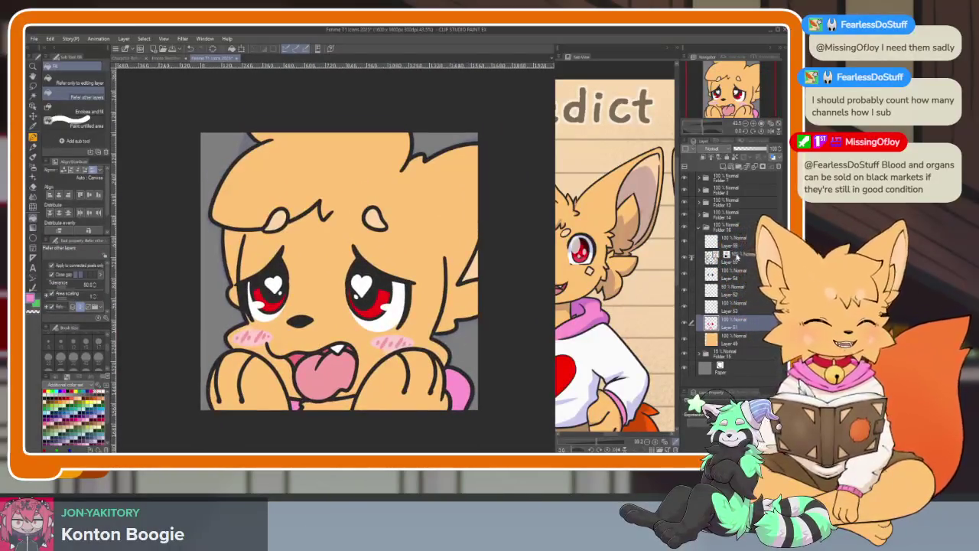
# Step: Collapse Folder 16 and hide the grey background to reveal transparency
pyautogui.click(705, 228)
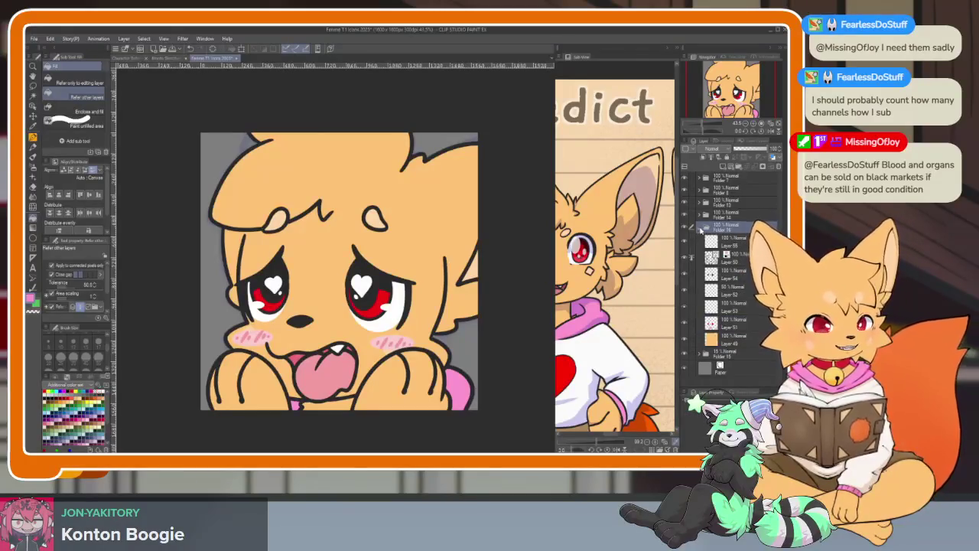
pyautogui.click(700, 229)
pyautogui.moveTo(454, 352); pyautogui.dragTo(391, 333)
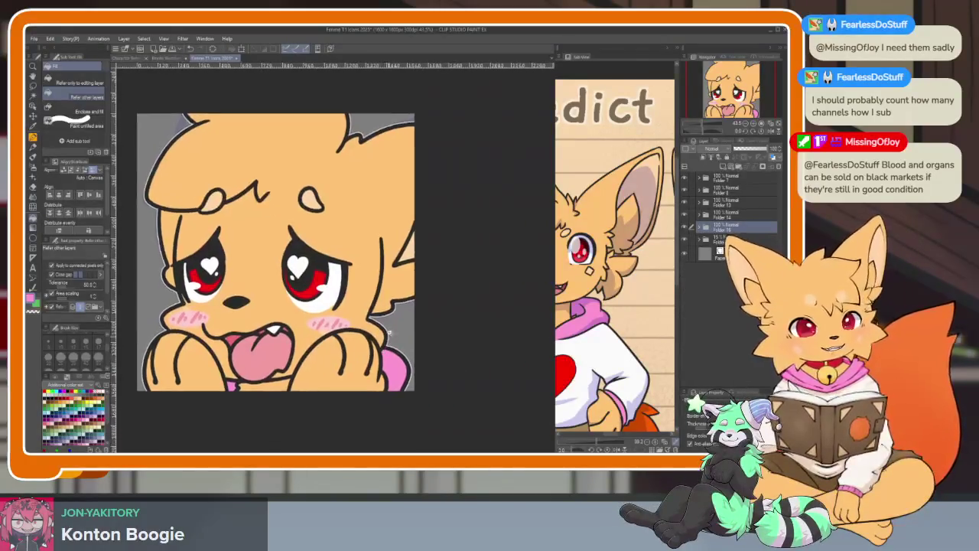
pyautogui.scroll(5, 389, 332)
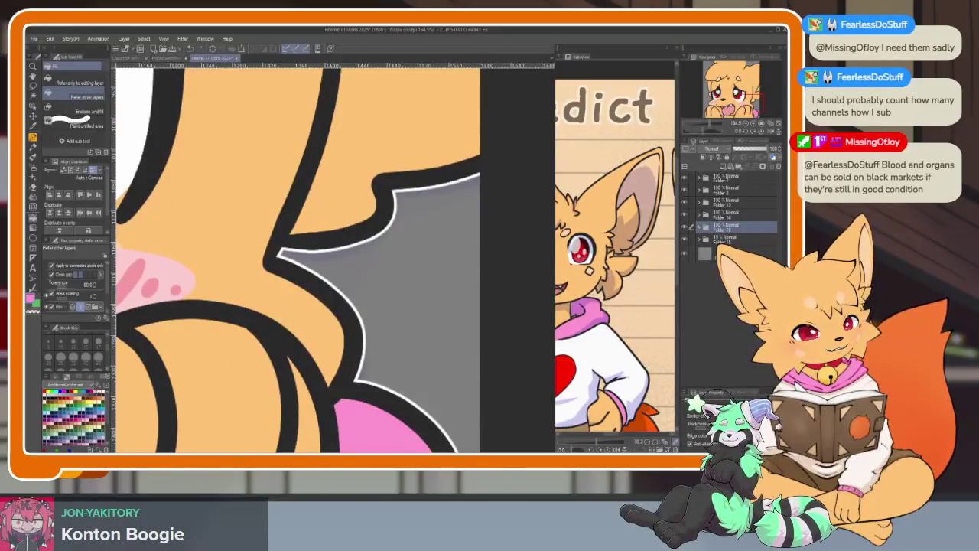
pyautogui.scroll(-5, 345, 283)
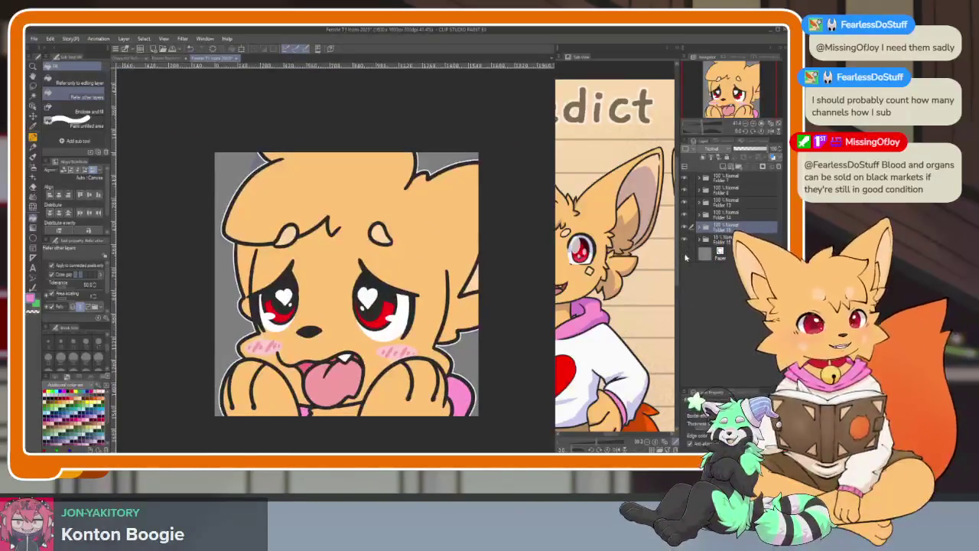
pyautogui.click(685, 253)
pyautogui.scroll(2, 398, 371)
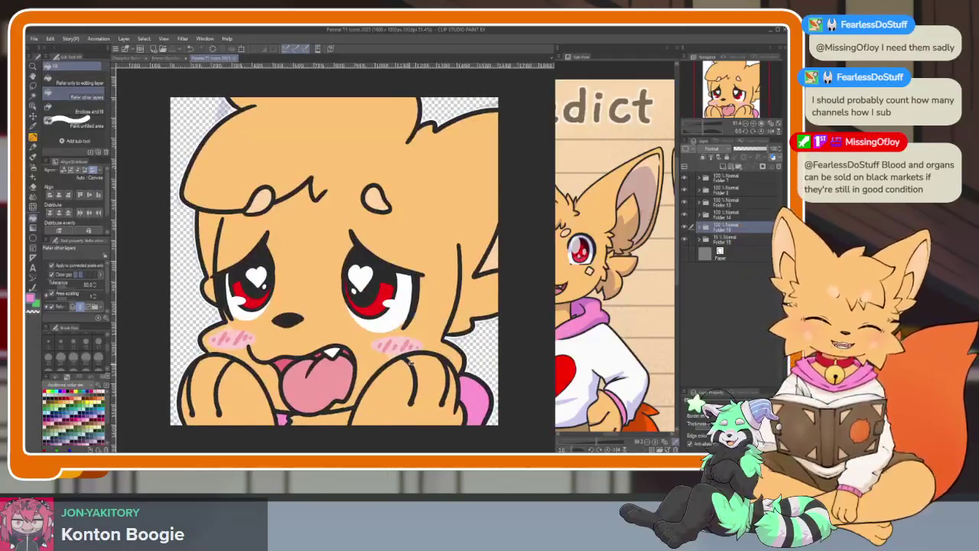
# Step: Add a new empty Layer 54 directly above Layer 51 in Folder 16
pyautogui.click(700, 228)
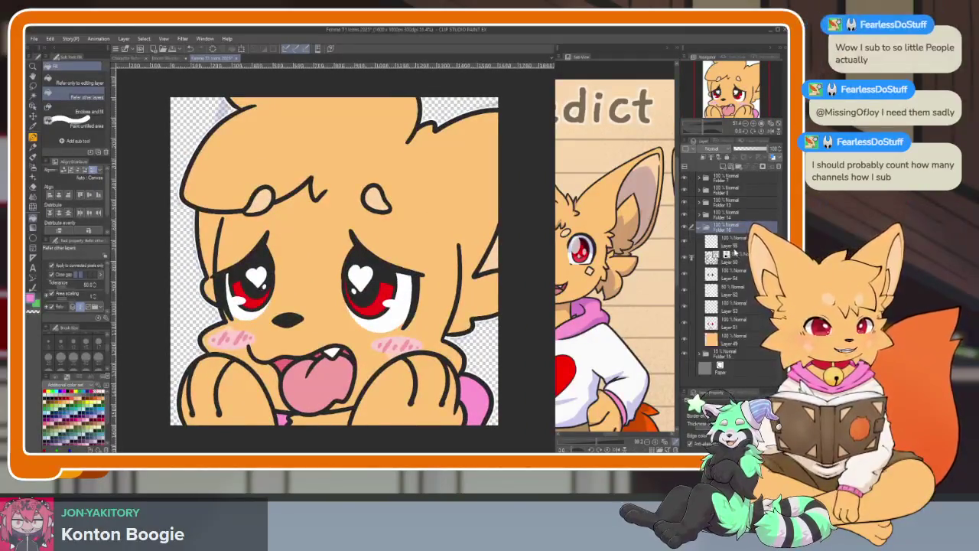
pyautogui.click(732, 322)
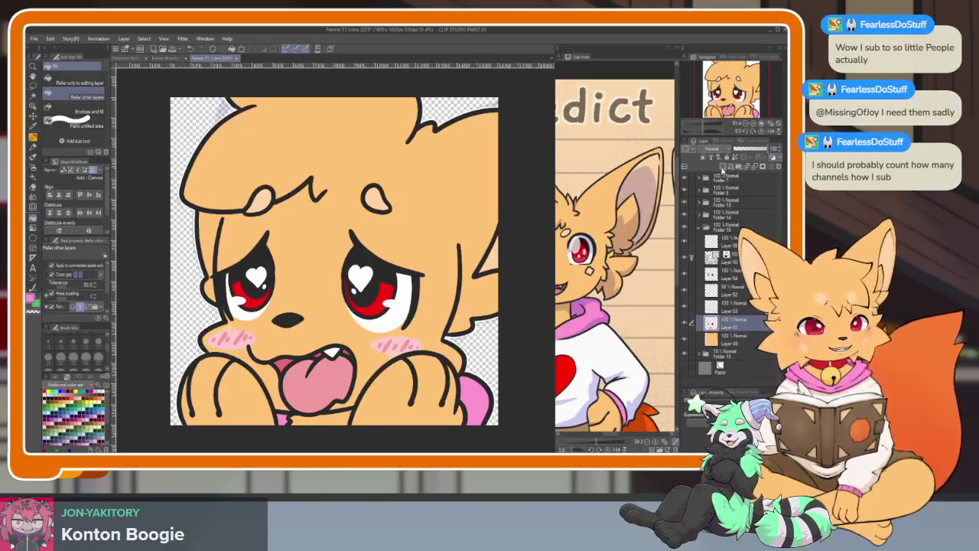
pyautogui.click(723, 167)
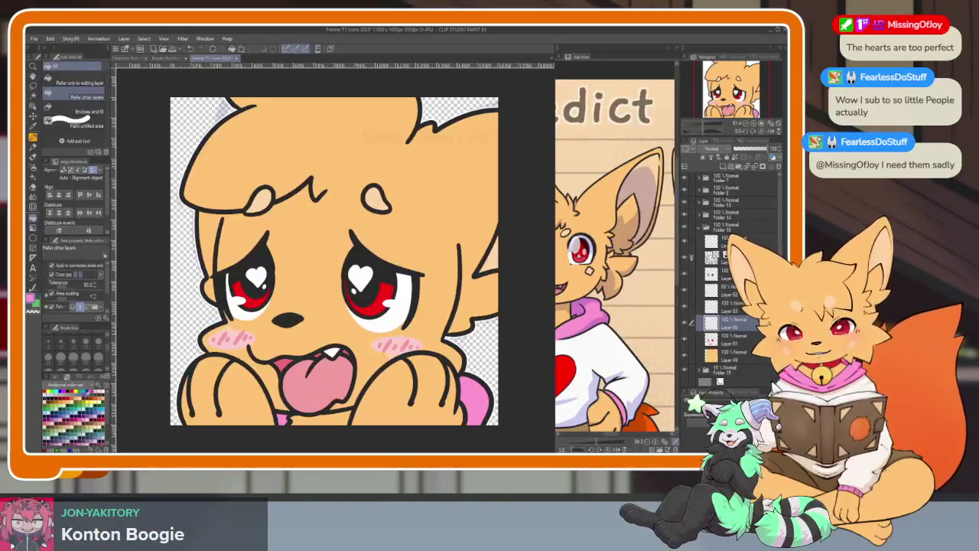
# Step: Zoom in on the nose and paint a white shine across it, redrawing once
pyautogui.moveTo(364, 345); pyautogui.dragTo(366, 343)
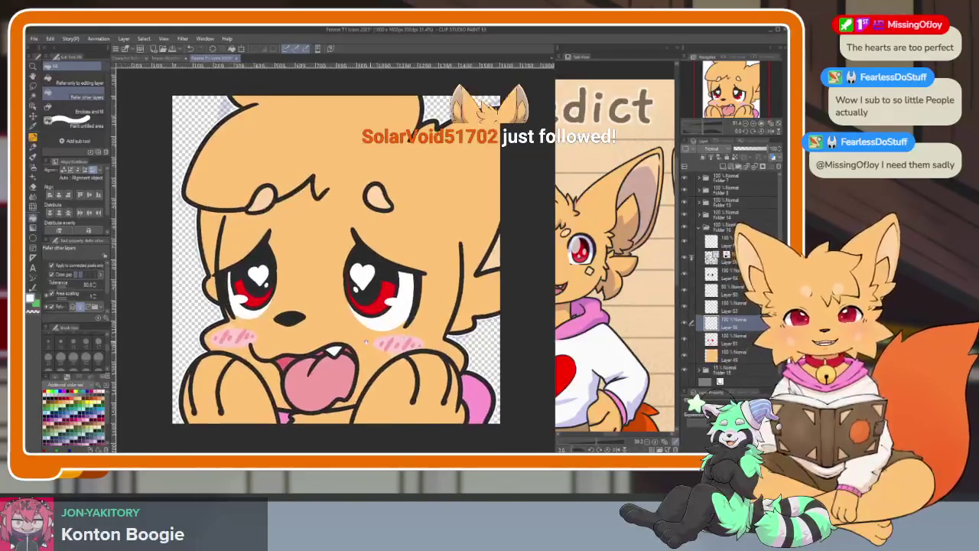
pyautogui.scroll(3, 367, 342)
pyautogui.scroll(3, 365, 367)
pyautogui.scroll(2, 365, 389)
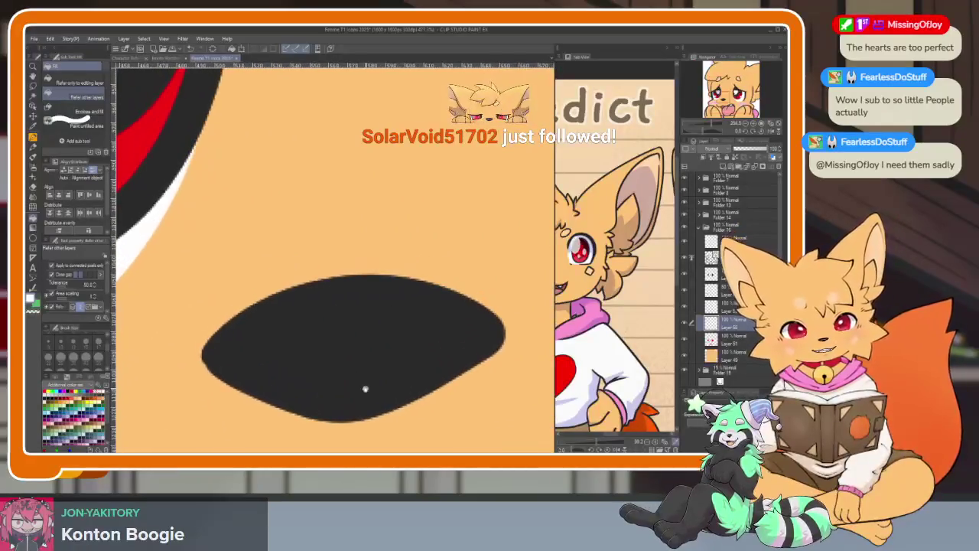
pyautogui.press('p')
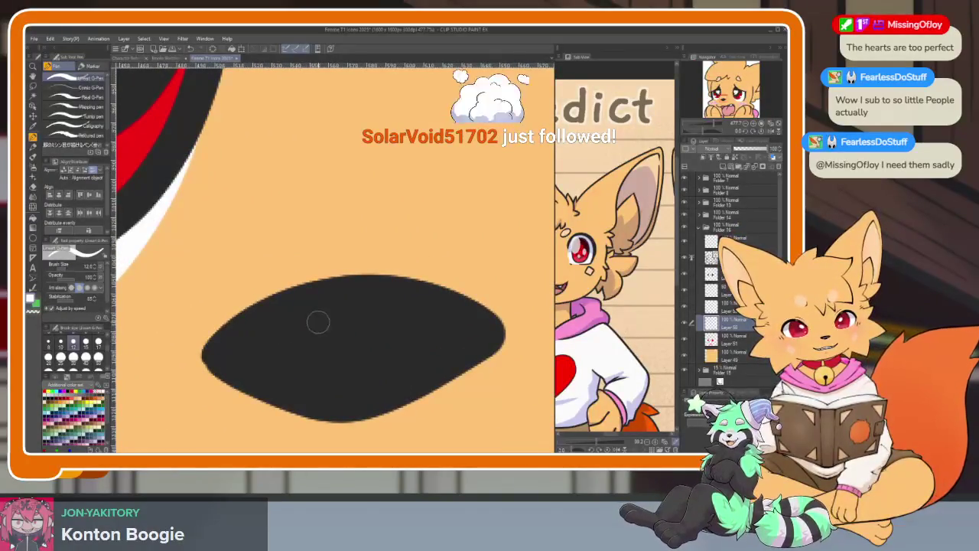
pyautogui.moveTo(284, 331)
pyautogui.mouseDown()
pyautogui.moveTo(360, 315)
pyautogui.moveTo(354, 327)
pyautogui.moveTo(317, 326)
pyautogui.moveTo(360, 327)
pyautogui.moveTo(317, 332)
pyautogui.mouseUp()
pyautogui.hotkey('ctrl', 'z')
pyautogui.hotkey('ctrl', 'z')
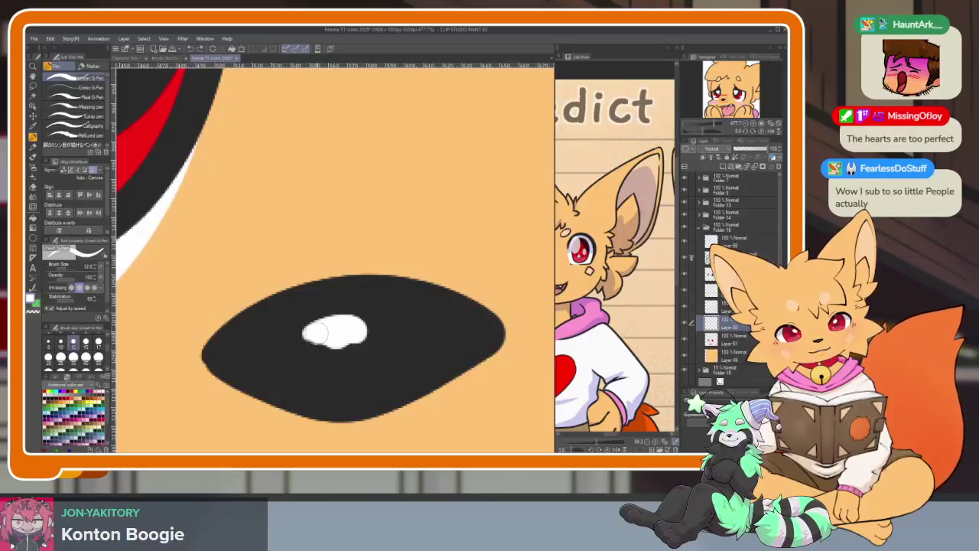
pyautogui.hotkey('ctrl', 'z')
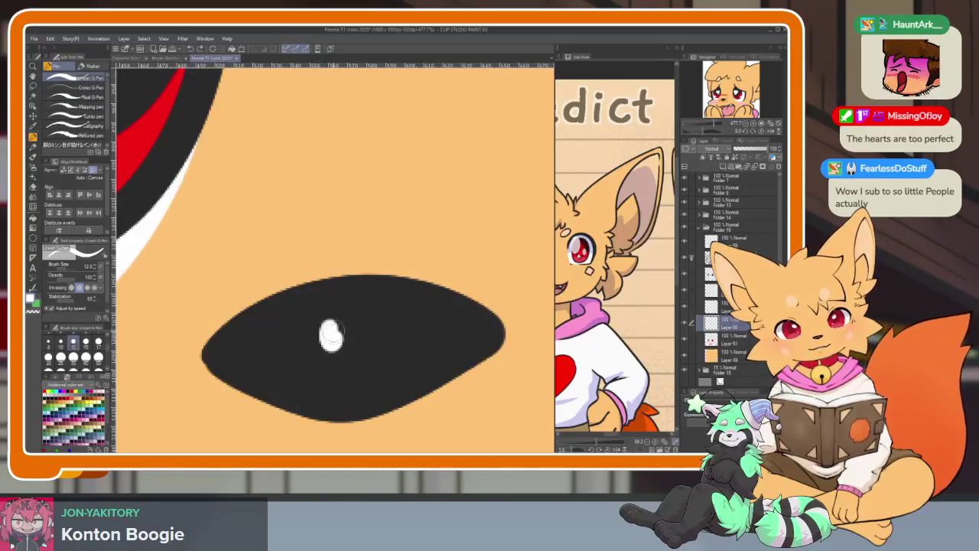
pyautogui.moveTo(329, 336)
pyautogui.mouseDown()
pyautogui.moveTo(319, 332)
pyautogui.moveTo(356, 324)
pyautogui.mouseUp()
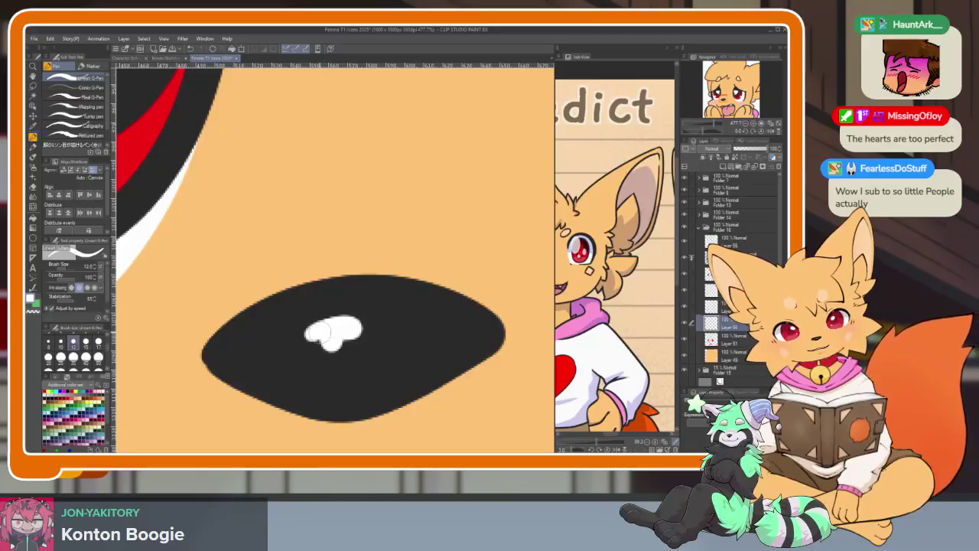
# Step: Rework the nose shine, collapse Folder 16, and open File > Export (Single Layer)
pyautogui.scroll(-5, 346, 328)
pyautogui.scroll(-1, 346, 328)
pyautogui.scroll(-3, 345, 328)
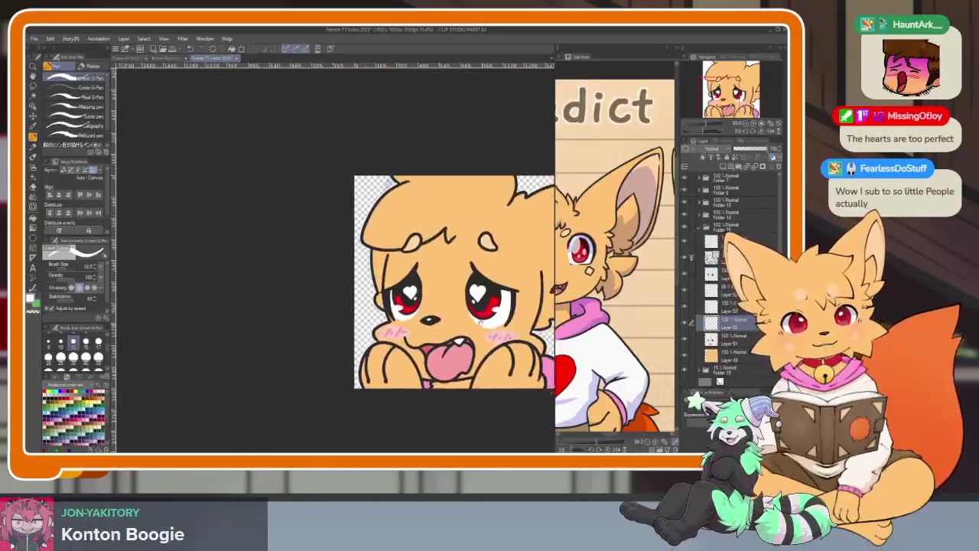
pyautogui.scroll(-2, 346, 327)
pyautogui.scroll(3, 290, 329)
pyautogui.scroll(5, 291, 329)
pyautogui.scroll(3, 291, 329)
pyautogui.hotkey('ctrl', 'z')
pyautogui.hotkey('ctrl', 'z')
pyautogui.moveTo(290, 329); pyautogui.dragTo(375, 319)
pyautogui.hotkey('ctrl', 'z')
pyautogui.scroll(-3, 399, 334)
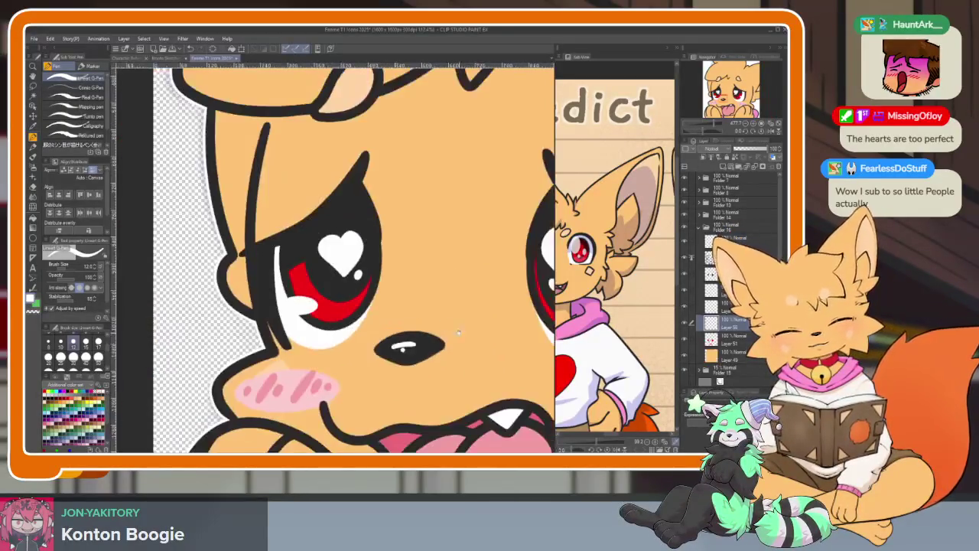
pyautogui.scroll(-2, 454, 335)
pyautogui.scroll(-3, 463, 345)
pyautogui.scroll(-2, 462, 345)
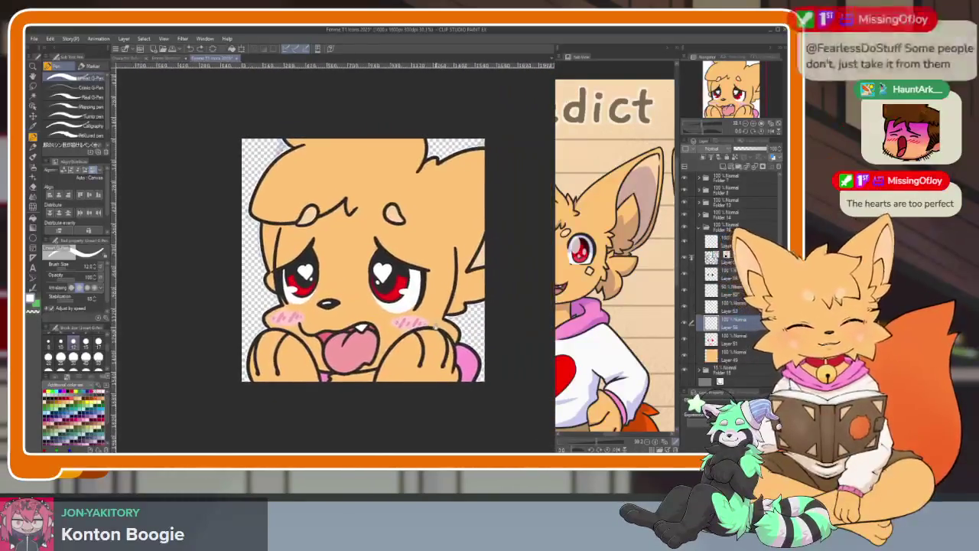
pyautogui.scroll(1, 432, 261)
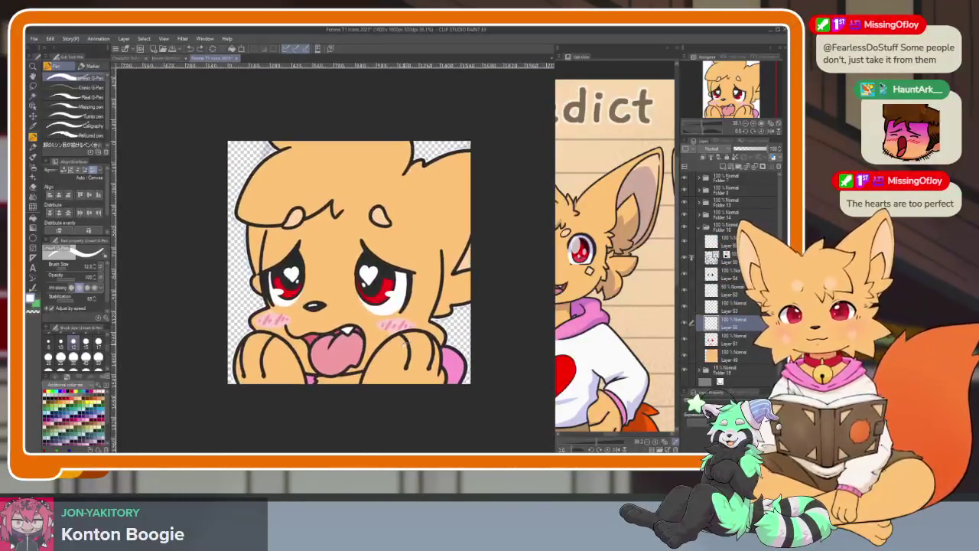
pyautogui.scroll(2, 432, 261)
pyautogui.scroll(-1, 432, 261)
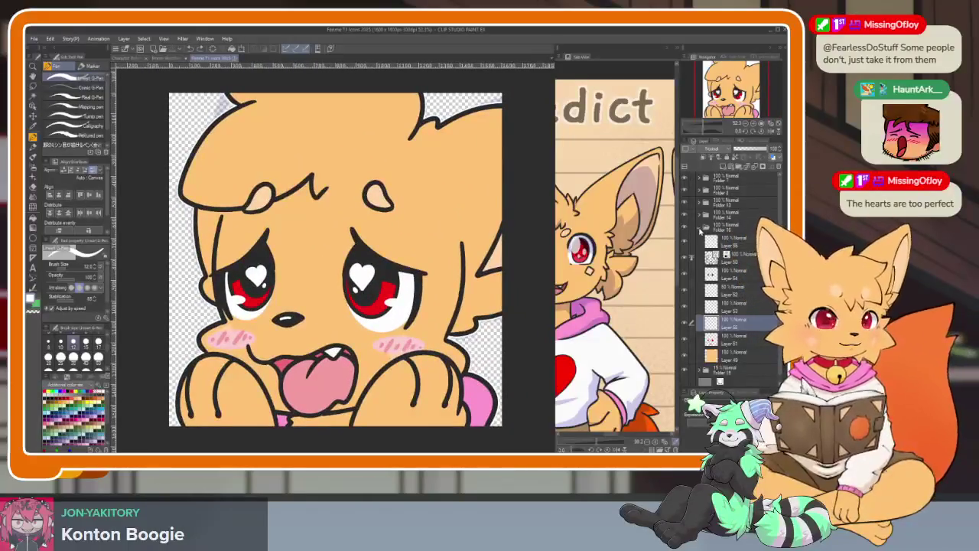
pyautogui.click(697, 228)
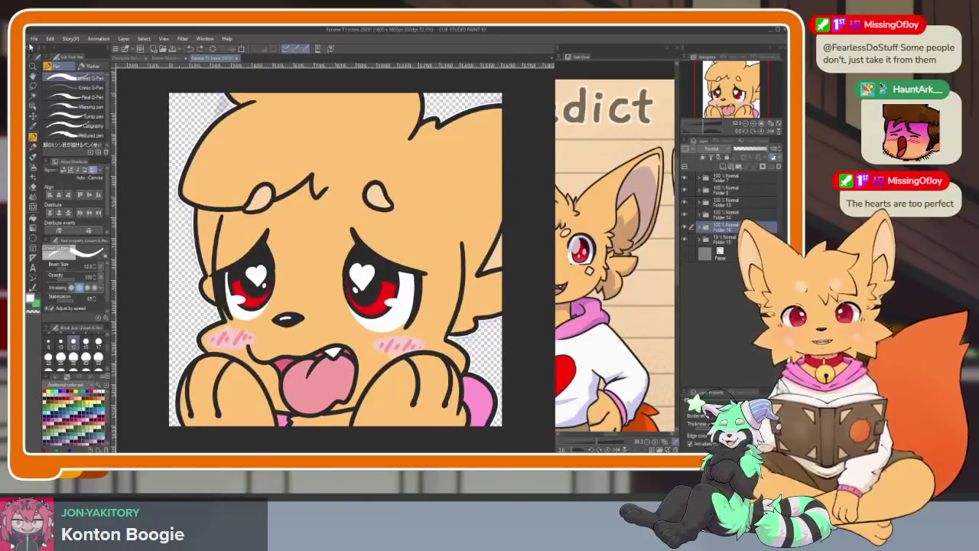
pyautogui.click(34, 38)
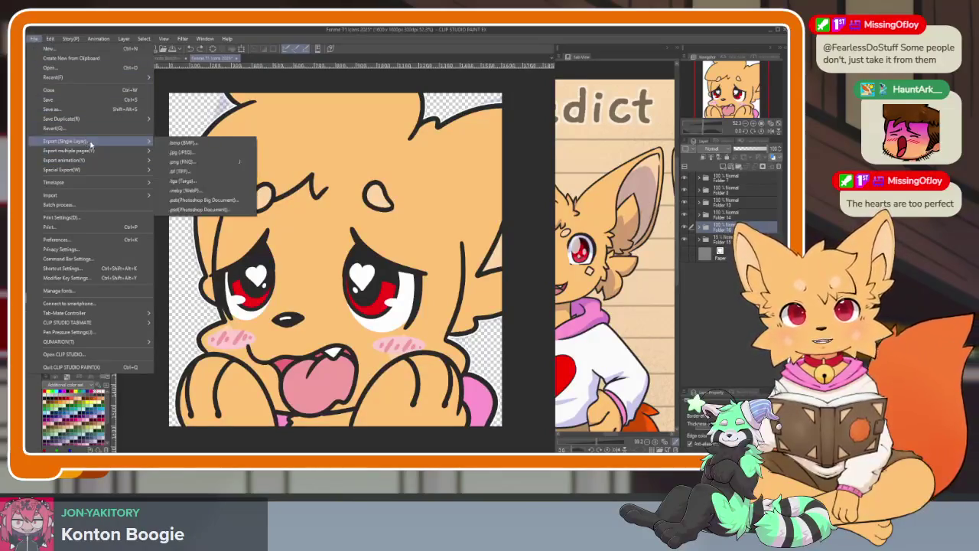
# Step: Pick .png from the Export (Single Layer) submenu
pyautogui.click(193, 164)
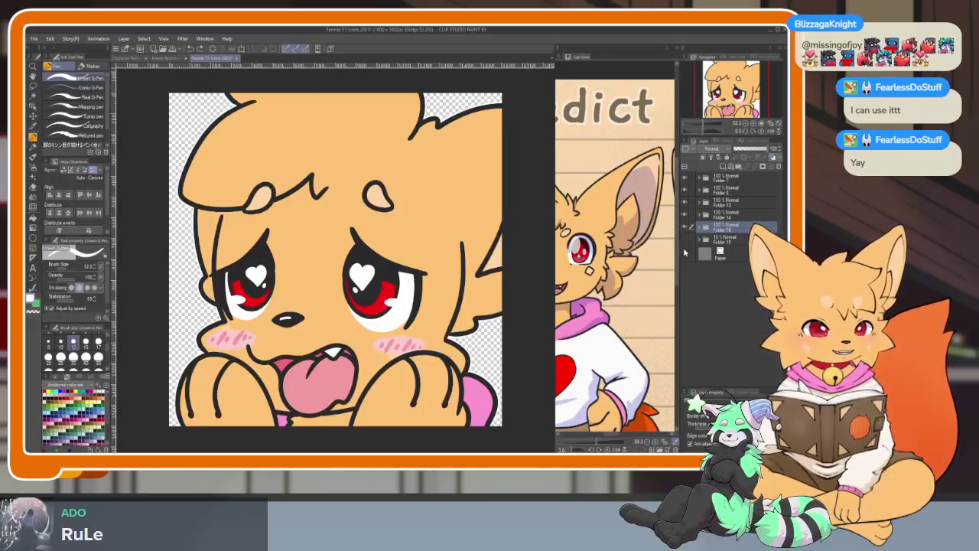
# Step: Toggle the Folder 15 sketch layers off to compare, then re-show the coloured fox
pyautogui.moveTo(686, 253); pyautogui.dragTo(691, 242)
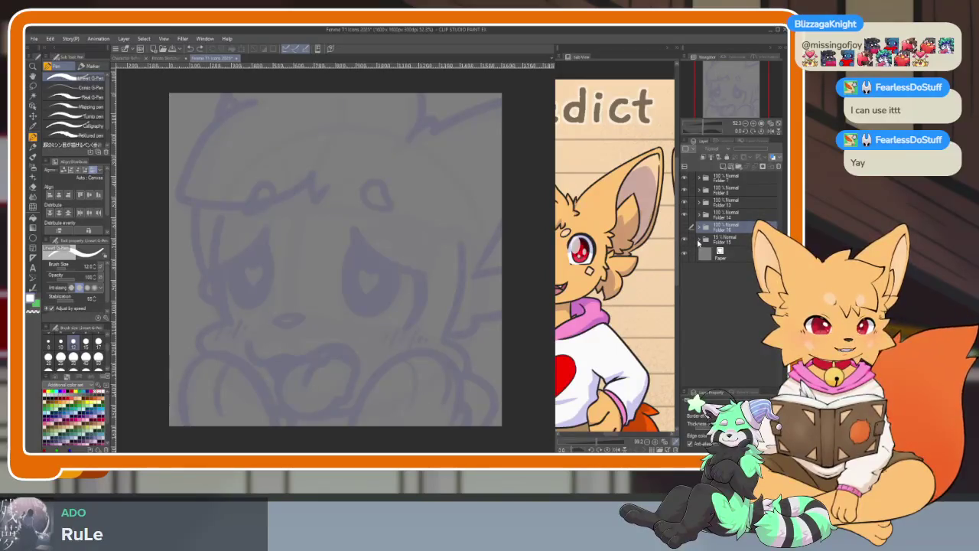
pyautogui.click(699, 241)
pyautogui.click(688, 286)
pyautogui.click(686, 257)
pyautogui.click(686, 256)
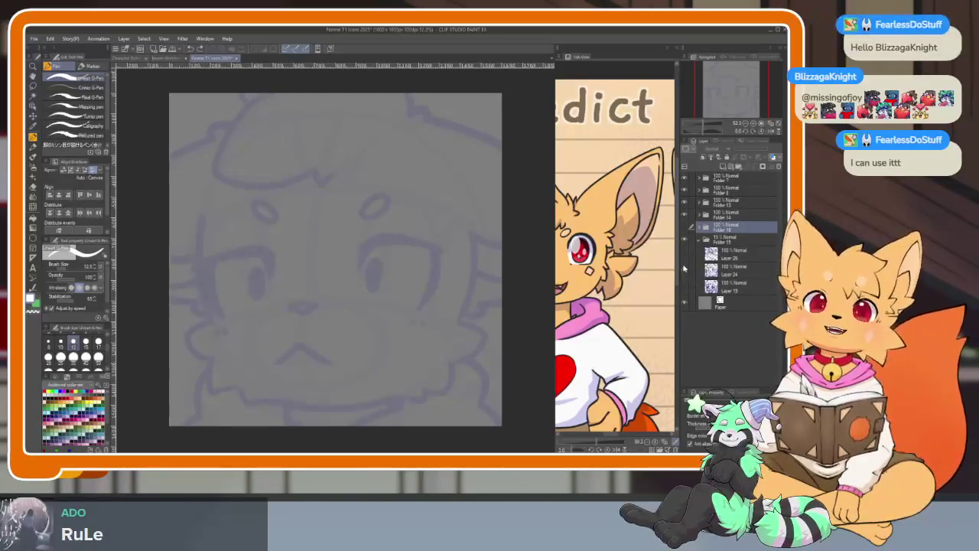
pyautogui.click(684, 267)
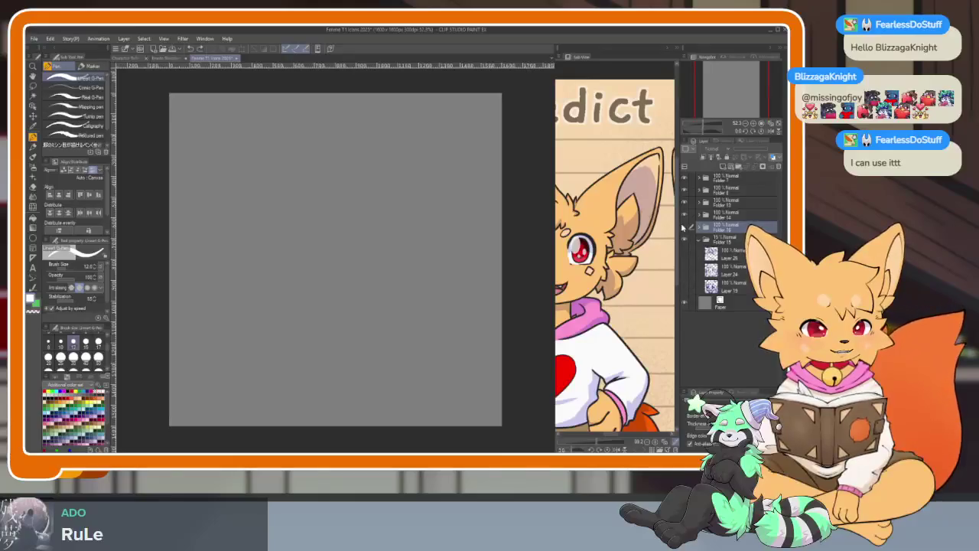
pyautogui.click(684, 228)
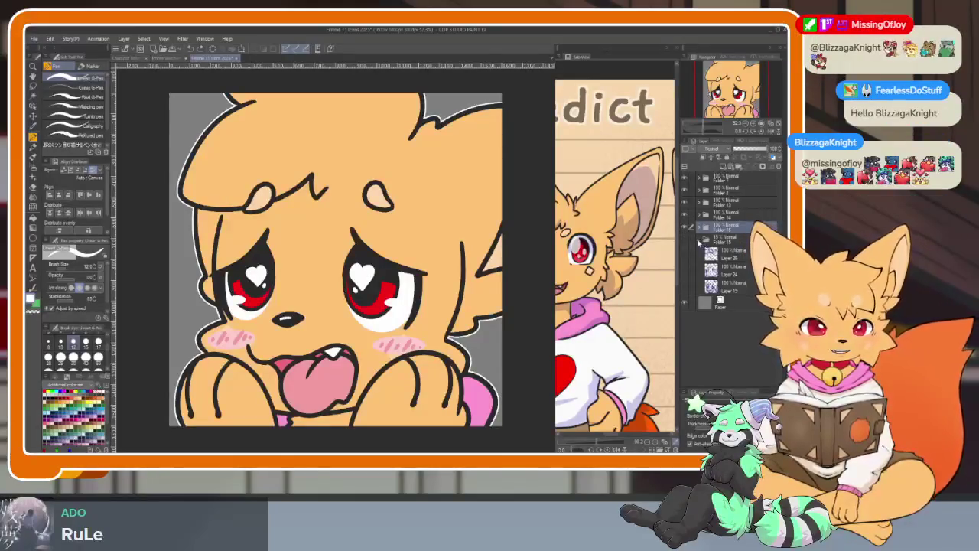
pyautogui.click(698, 241)
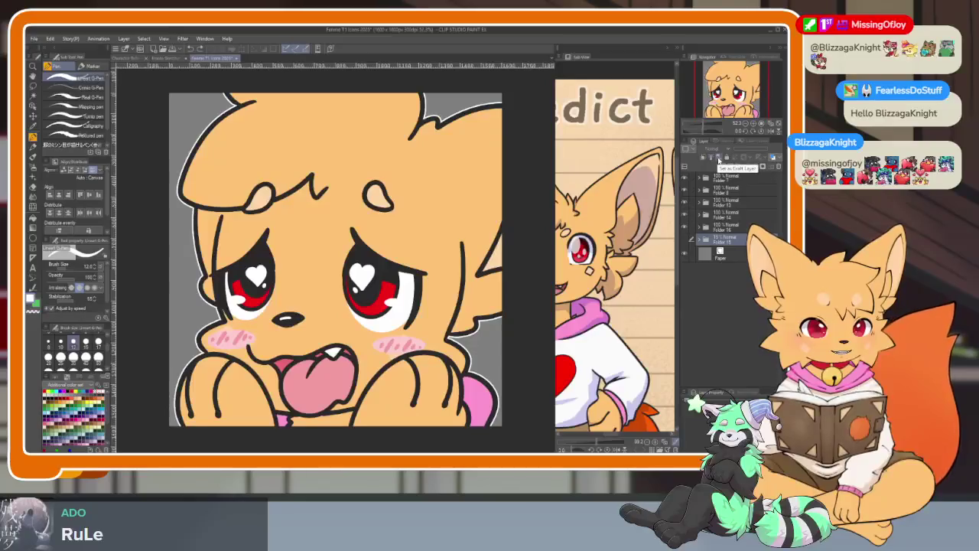
# Step: Hide the Paper layer for transparency and export the icon as .png
pyautogui.click(723, 227)
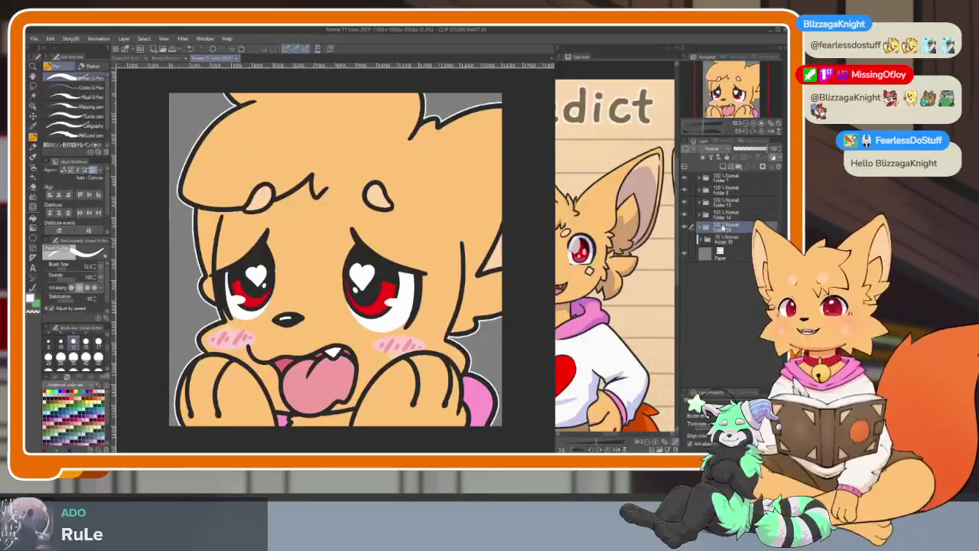
pyautogui.click(686, 257)
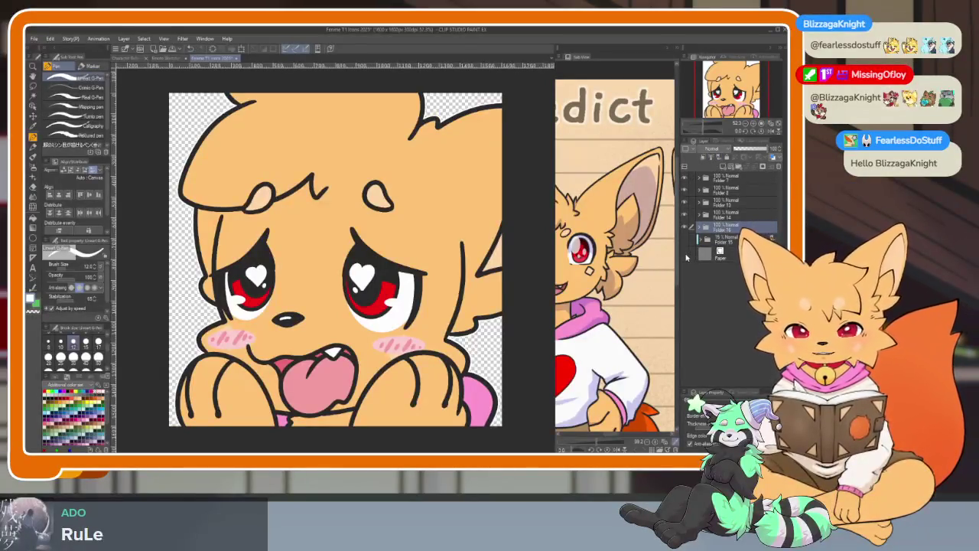
pyautogui.click(33, 39)
pyautogui.moveTo(65, 141)
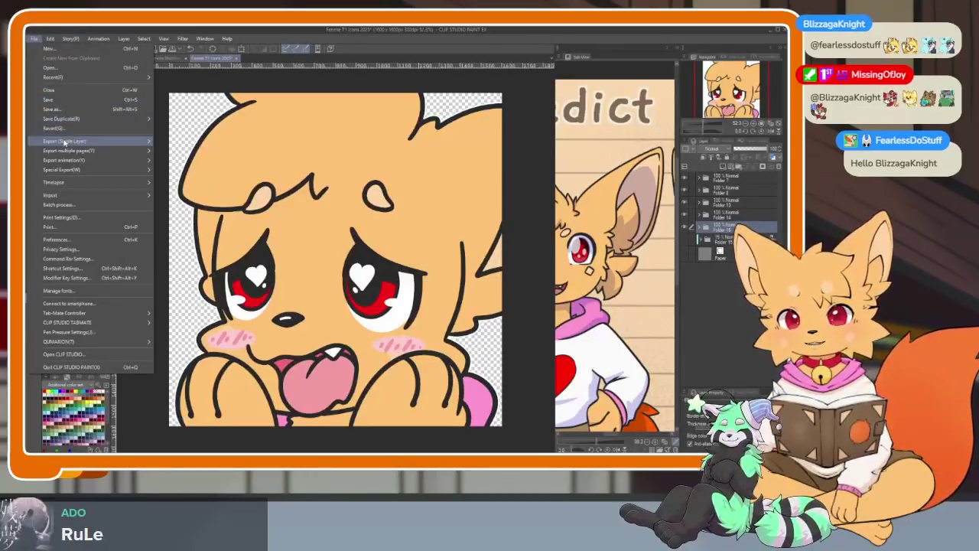
pyautogui.click(179, 162)
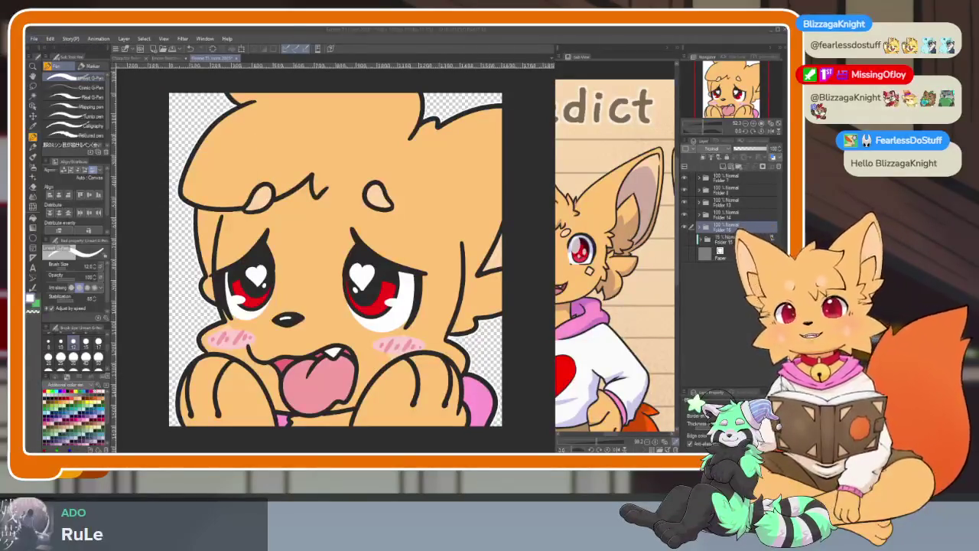